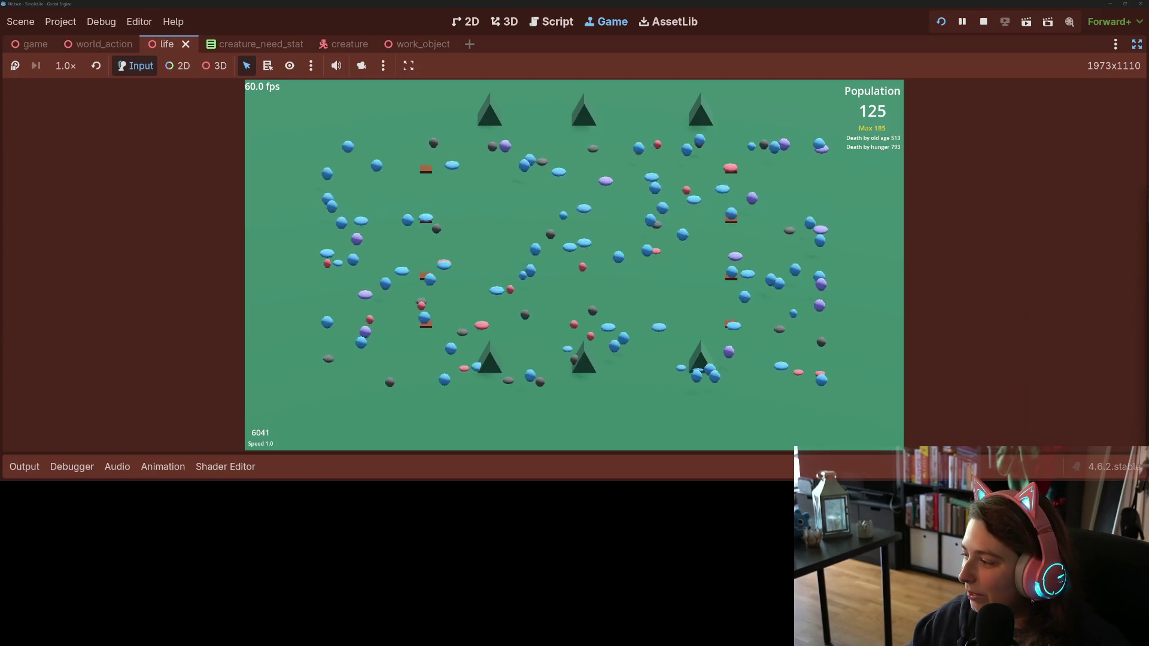
- Review the world_action.tscn diff in GitHub Desktop, then return to Godot
key(alt+Tab)
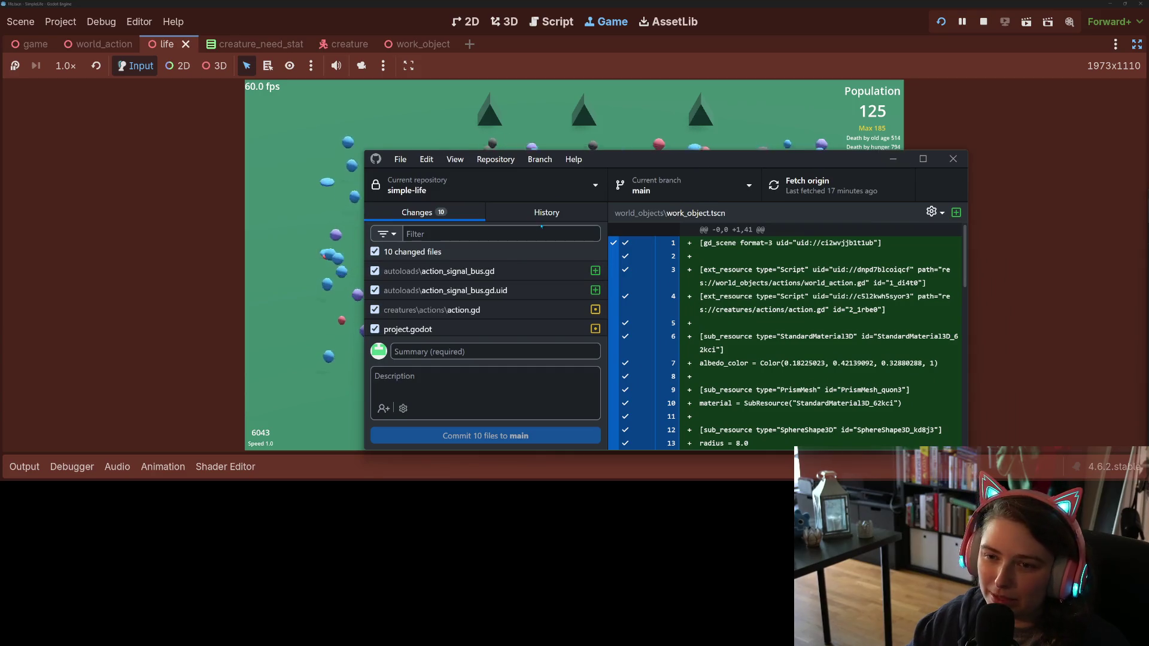
drag(606, 160, 585, 39)
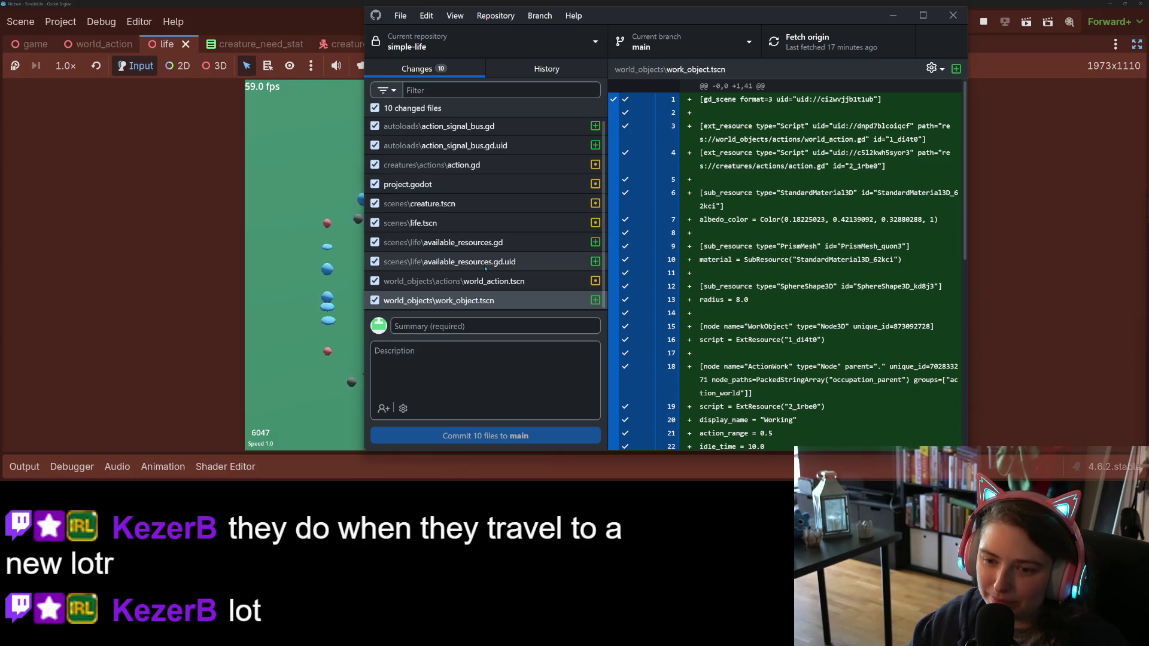
click(569, 281)
key(alt+Tab)
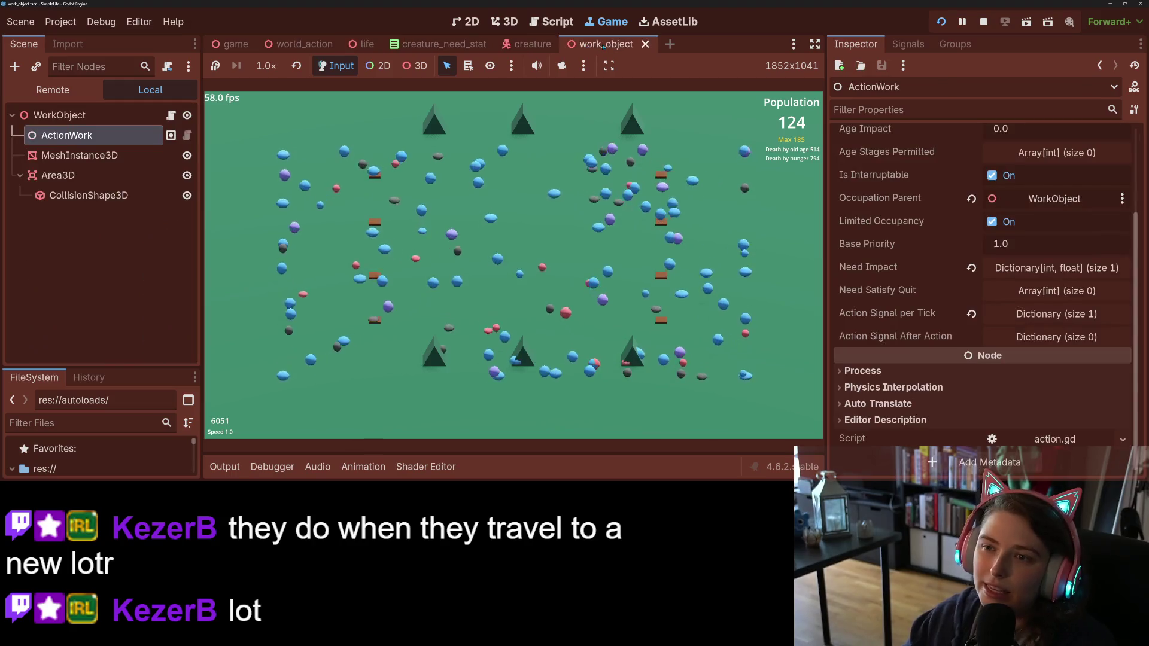
- In the world_action scene's 3D view, inspect the ActionEat and ActionEatSnack actions
scroll(620, 293, down, 3)
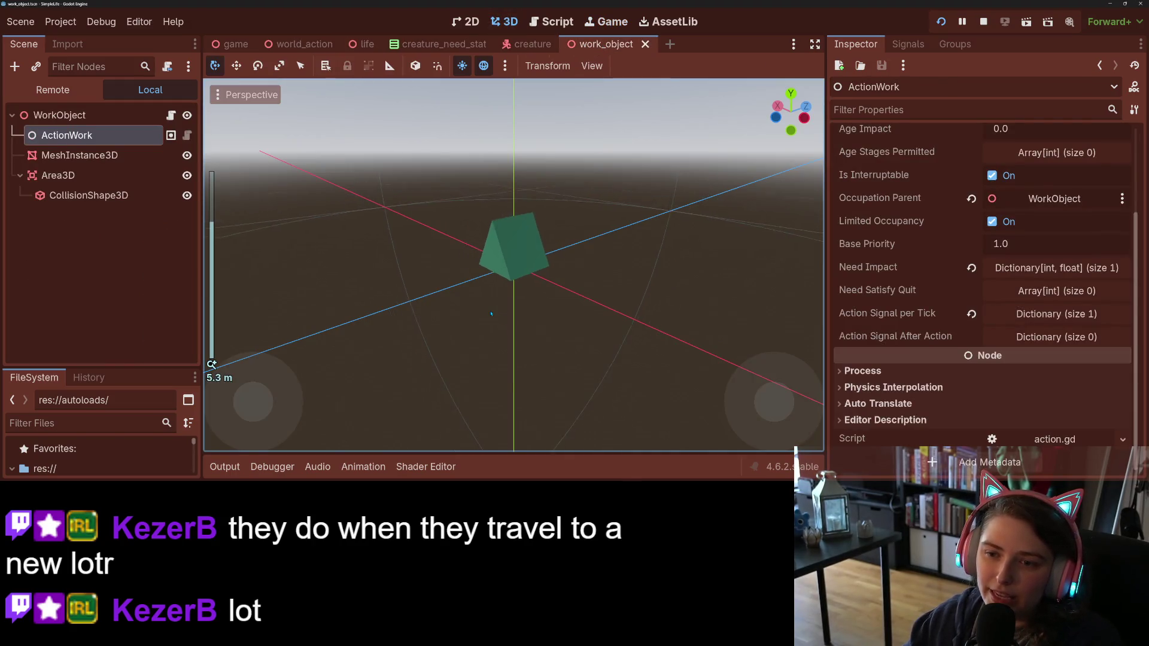
scroll(621, 294, up, 3)
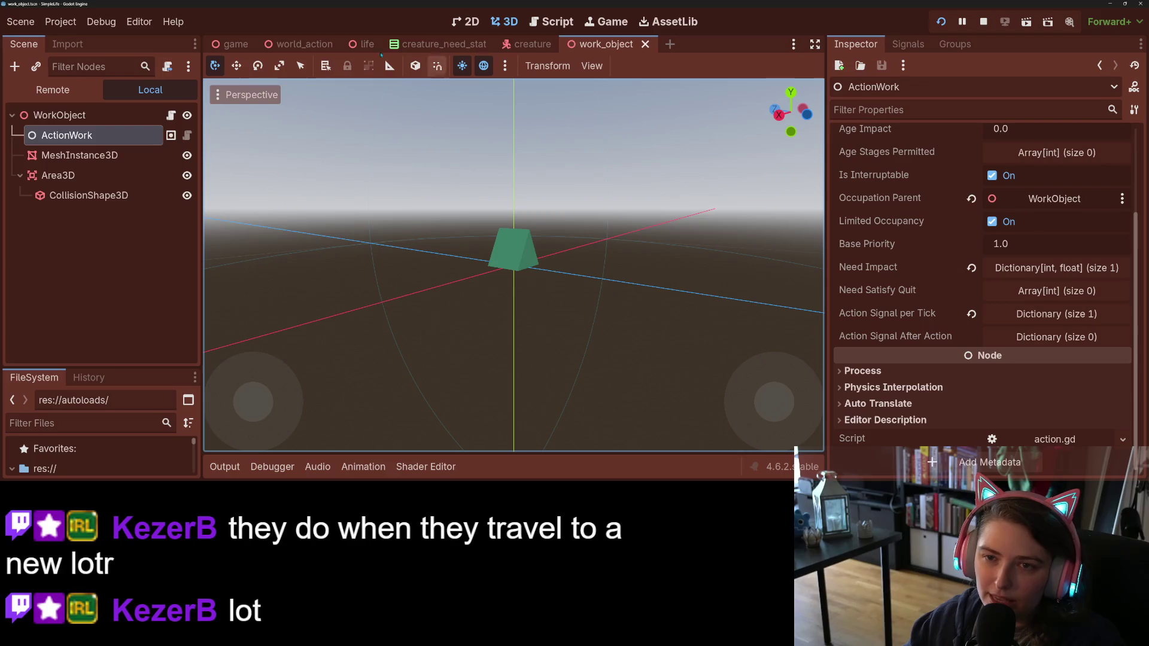
mouse_move(299, 43)
mouse_down()
mouse_move(547, 58)
mouse_move(602, 75)
mouse_move(545, 60)
mouse_move(538, 47)
mouse_up()
drag(584, 353, 473, 349)
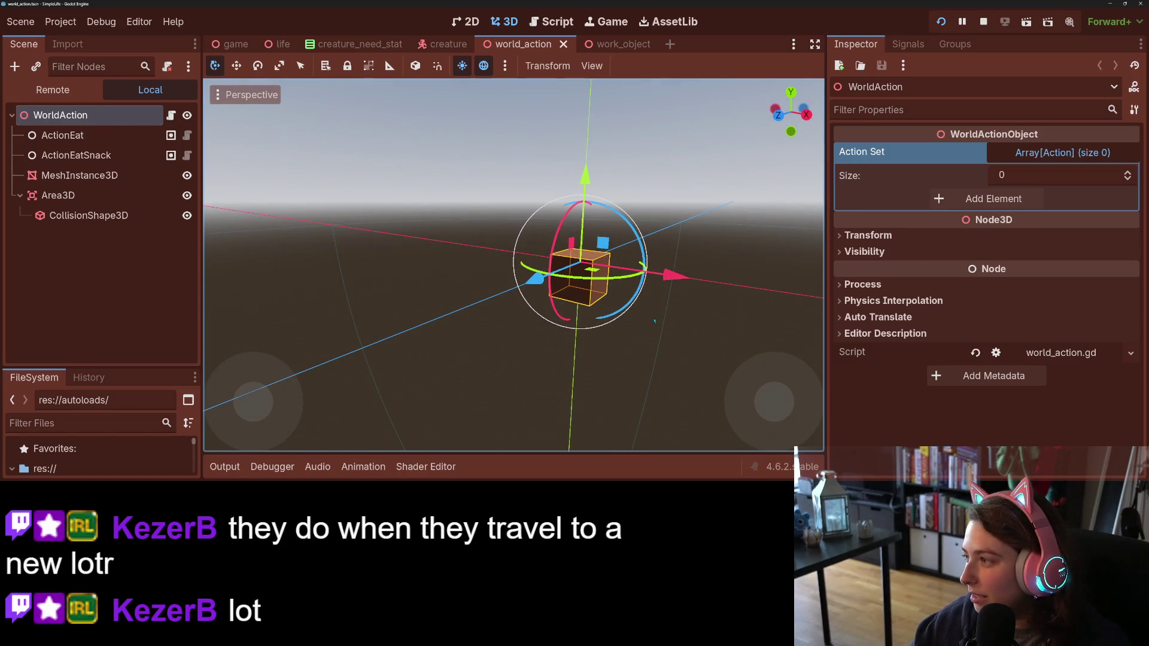
click(95, 137)
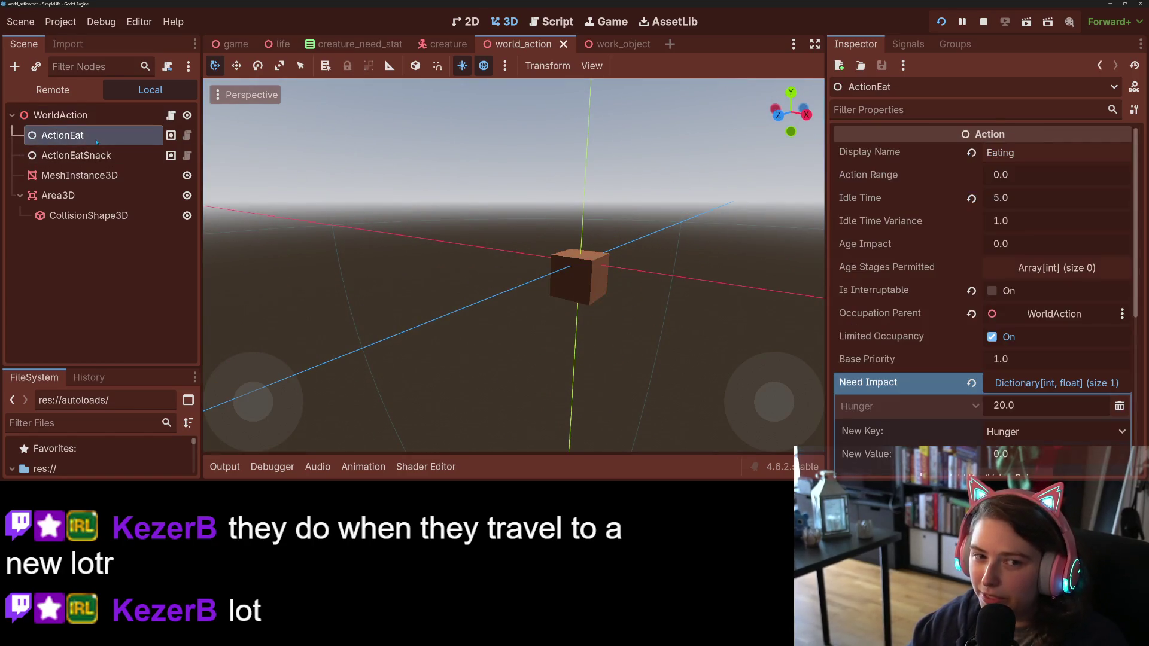
click(96, 155)
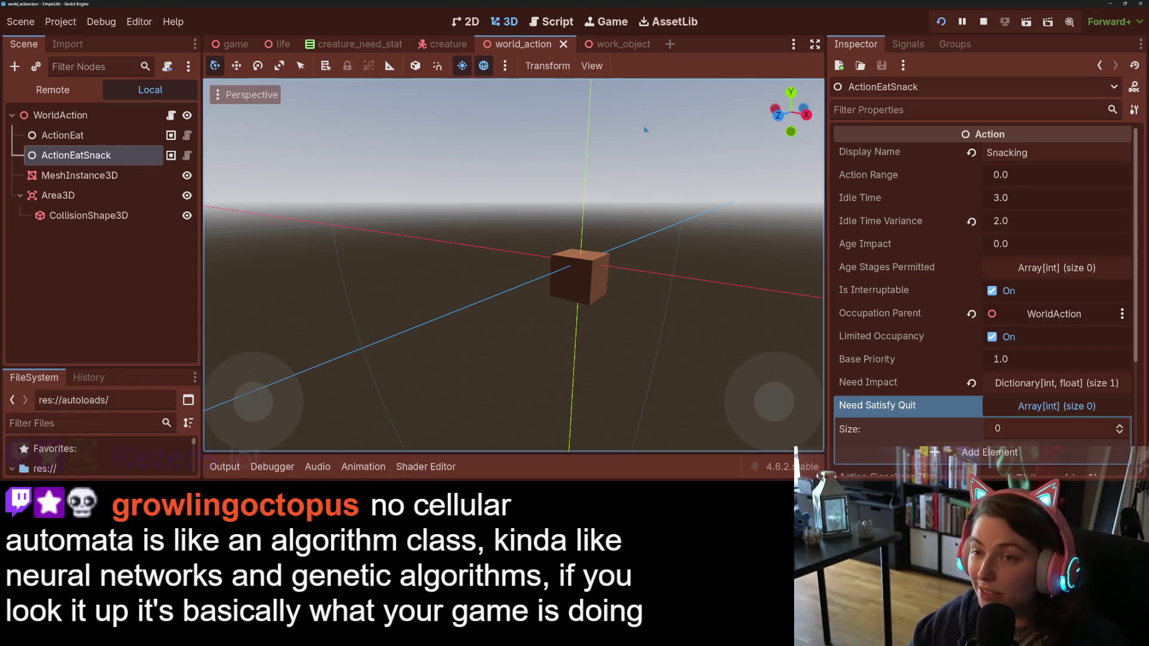
- Browse the work_object, world_action, creature and life scenes, viewing Life nearly top-down
click(624, 44)
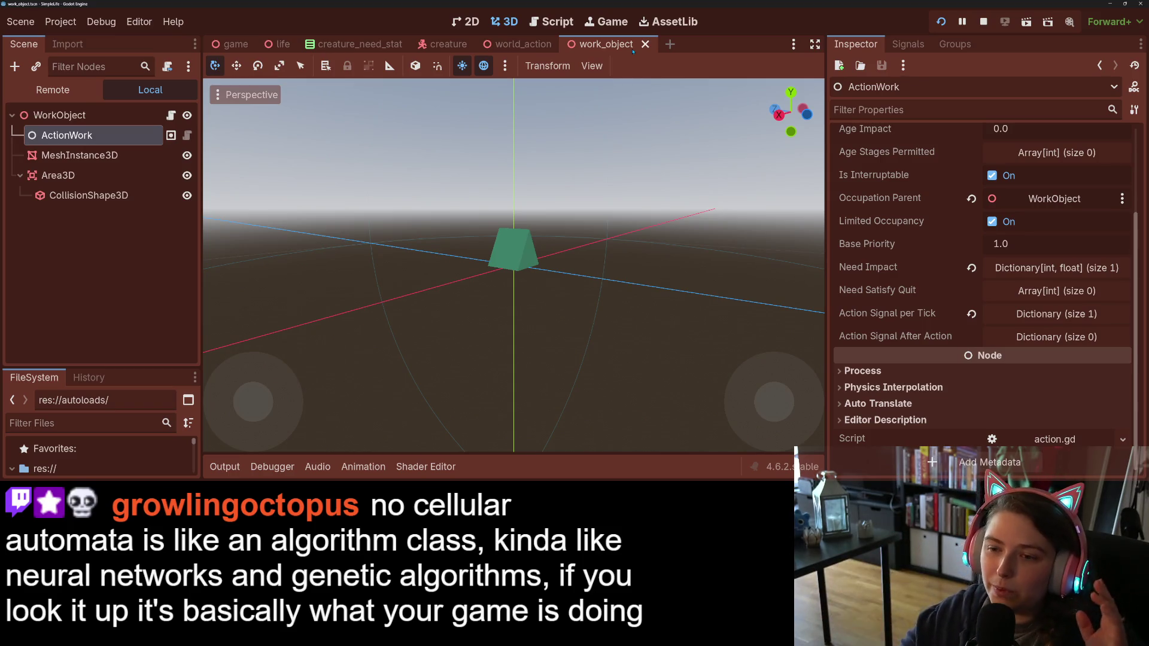
scroll(567, 192, down, 8)
scroll(537, 272, up, 4)
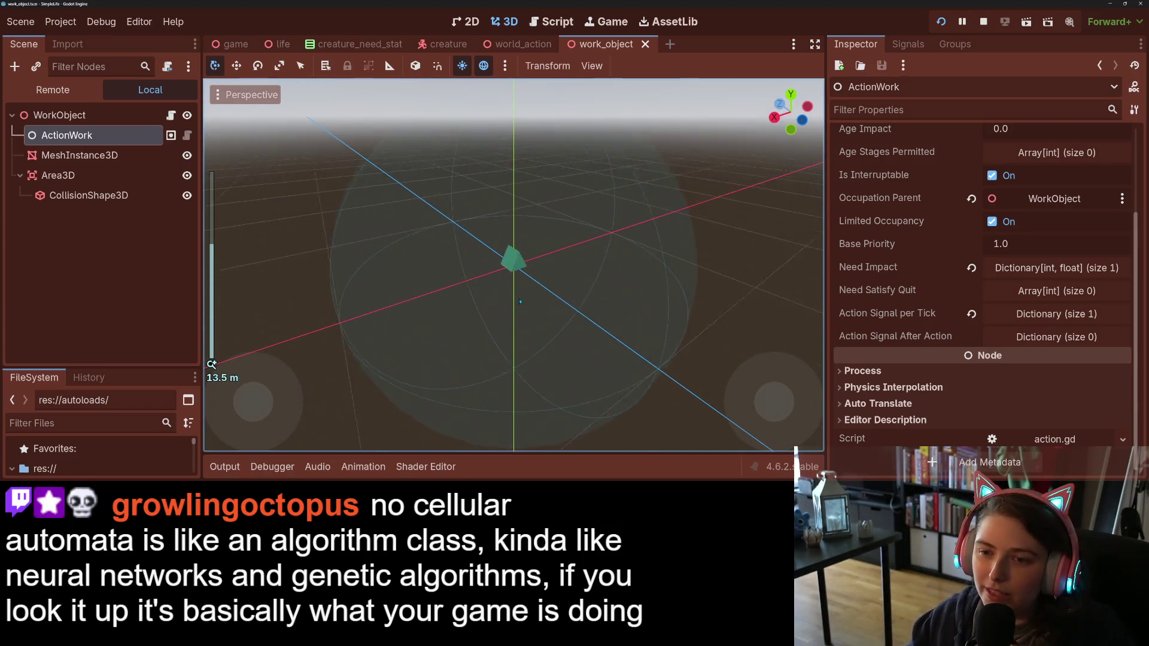
click(520, 44)
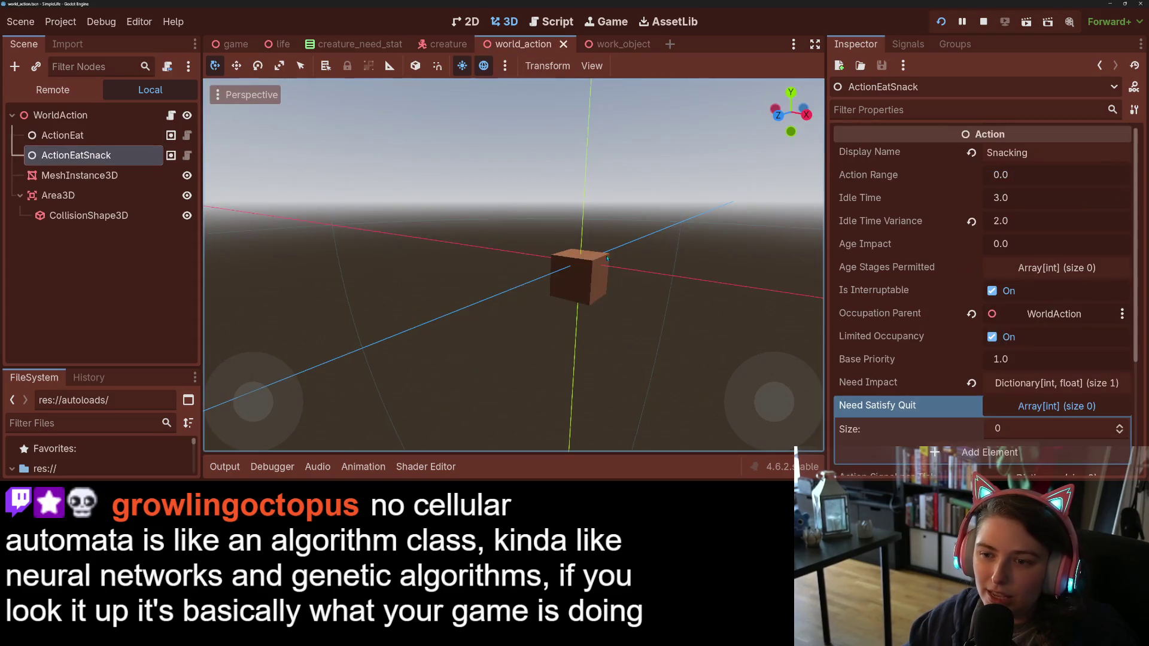
scroll(560, 278, down, 3)
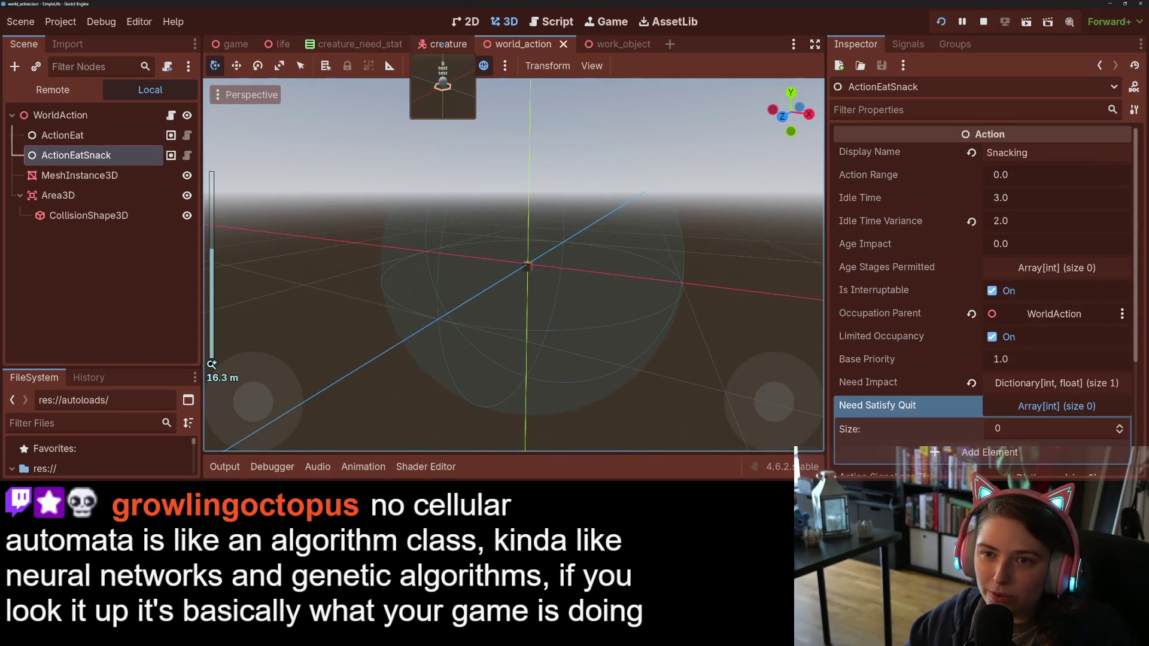
click(447, 44)
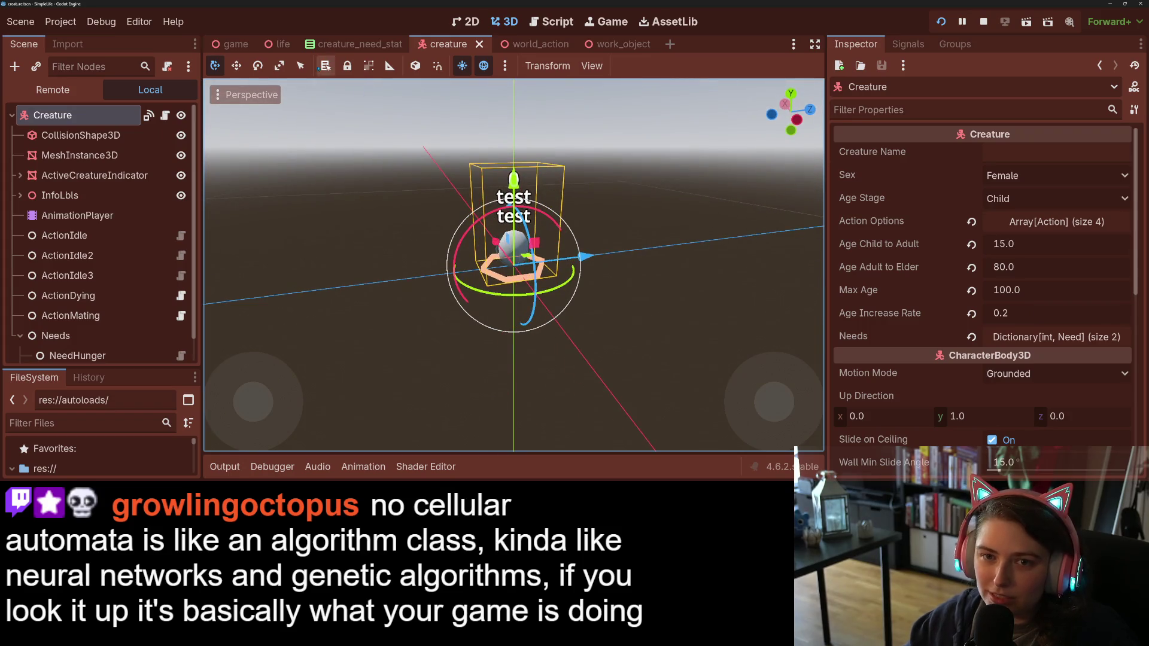
click(278, 44)
scroll(543, 252, up, 2)
drag(543, 252, 688, 284)
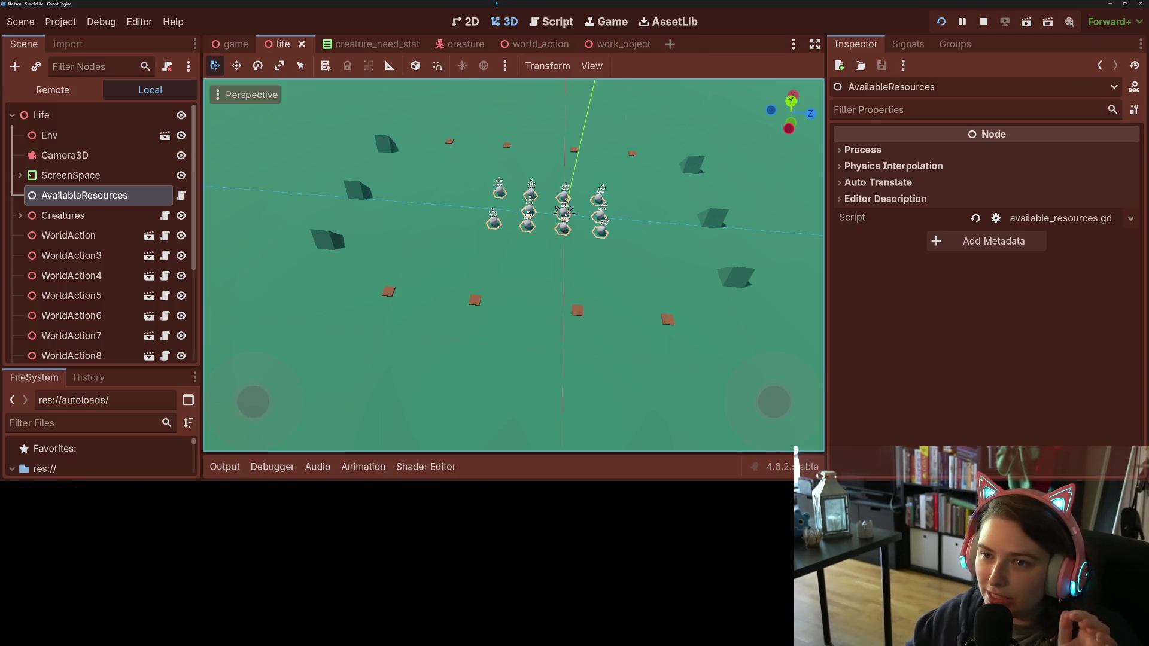
- Recheck world_action's ActionEat and ActionEatSnack, then show the work_object scene
click(524, 44)
click(62, 136)
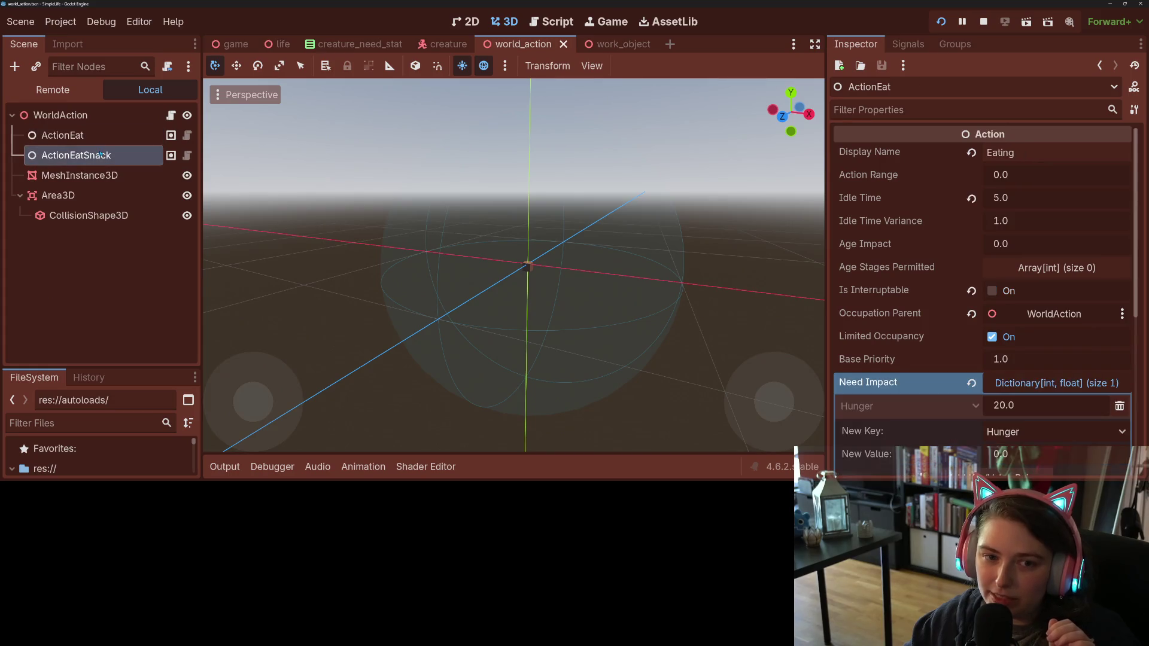
click(76, 155)
click(606, 44)
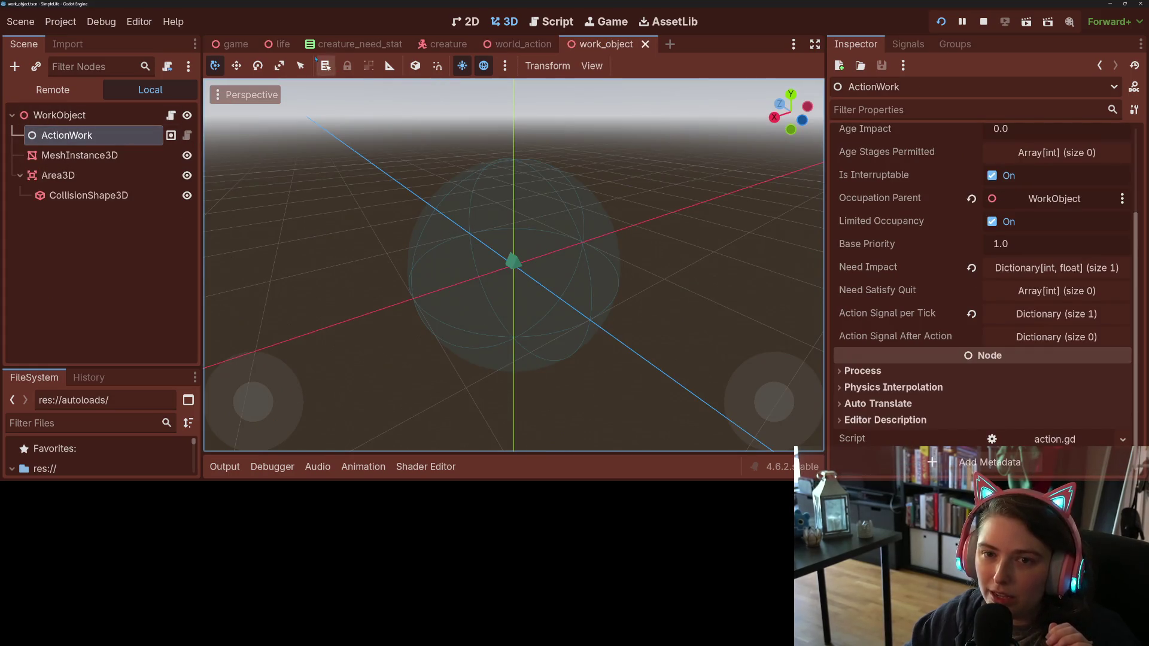
- In the creature scene, show ActionDying's settings: Idle Time 3.0, empty Need Impact
click(443, 44)
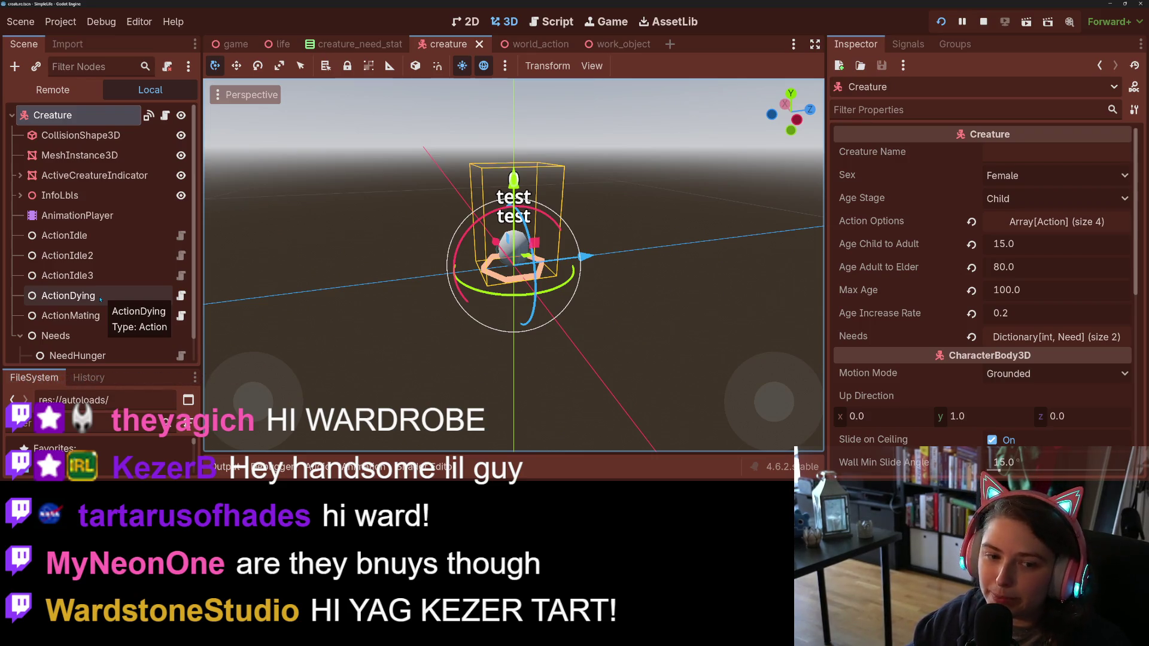
click(99, 298)
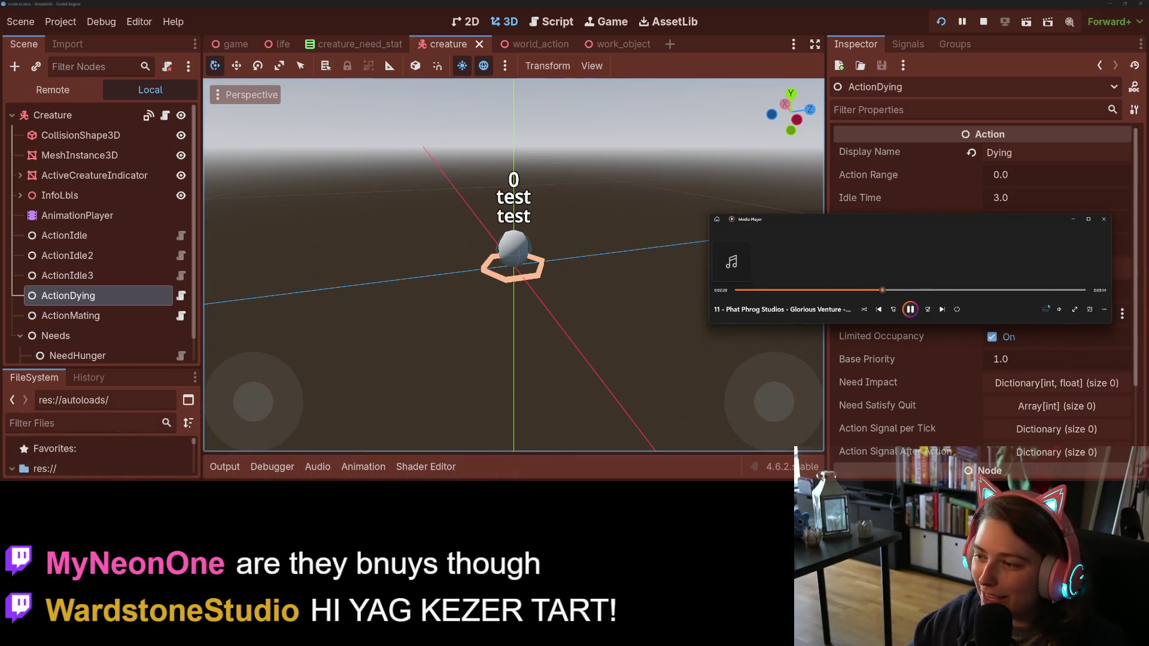
click(1059, 309)
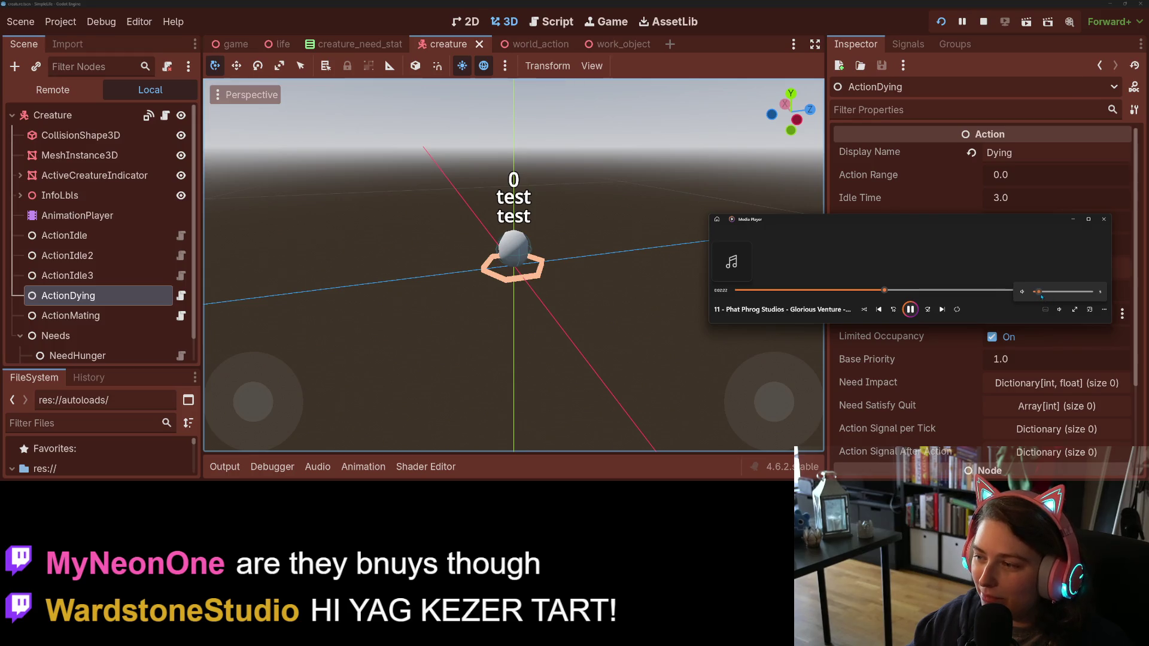
click(1072, 219)
scroll(44, 296, down, 1)
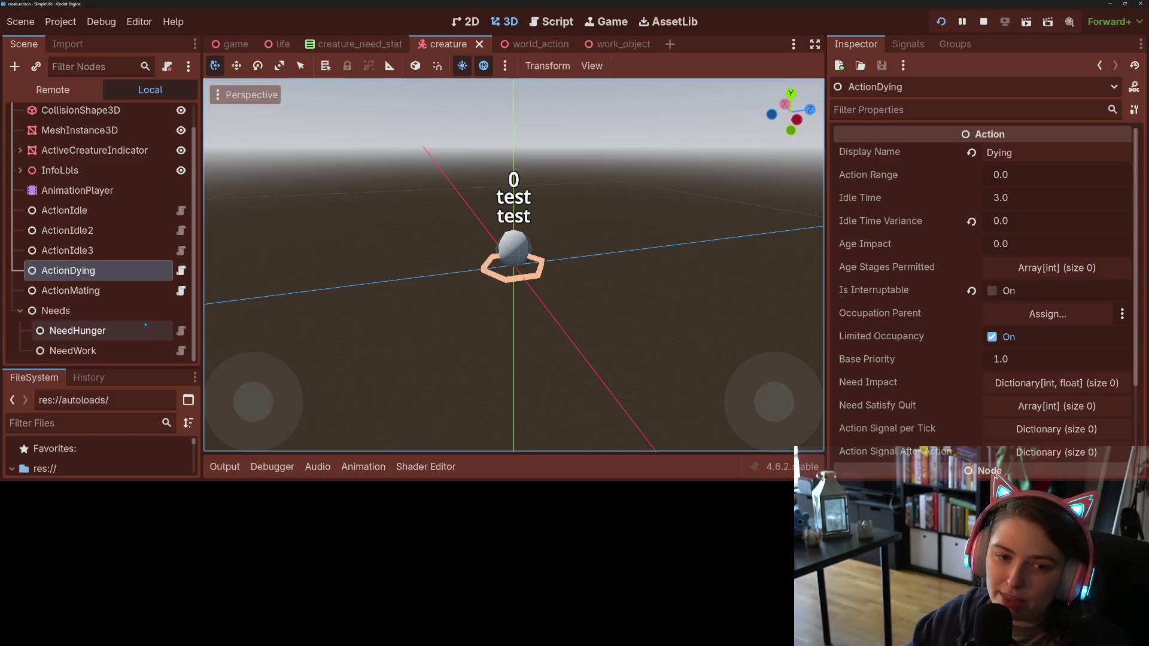
scroll(160, 295, up, 1)
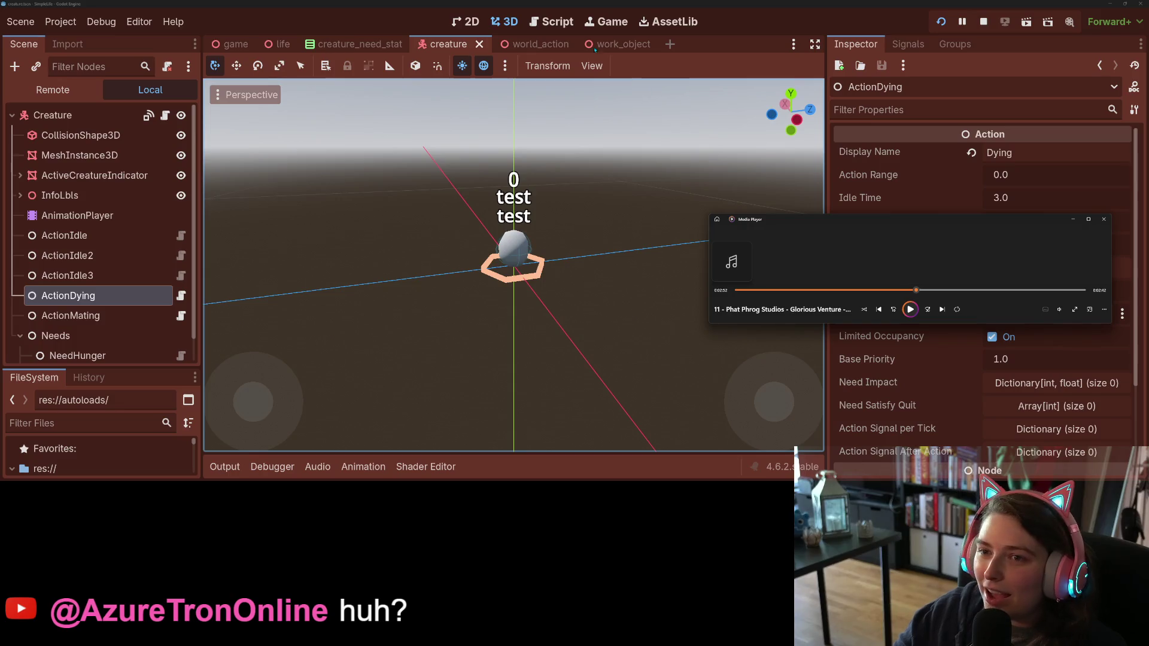
- Watch the running simulation in the Game workspace at population 130
click(605, 22)
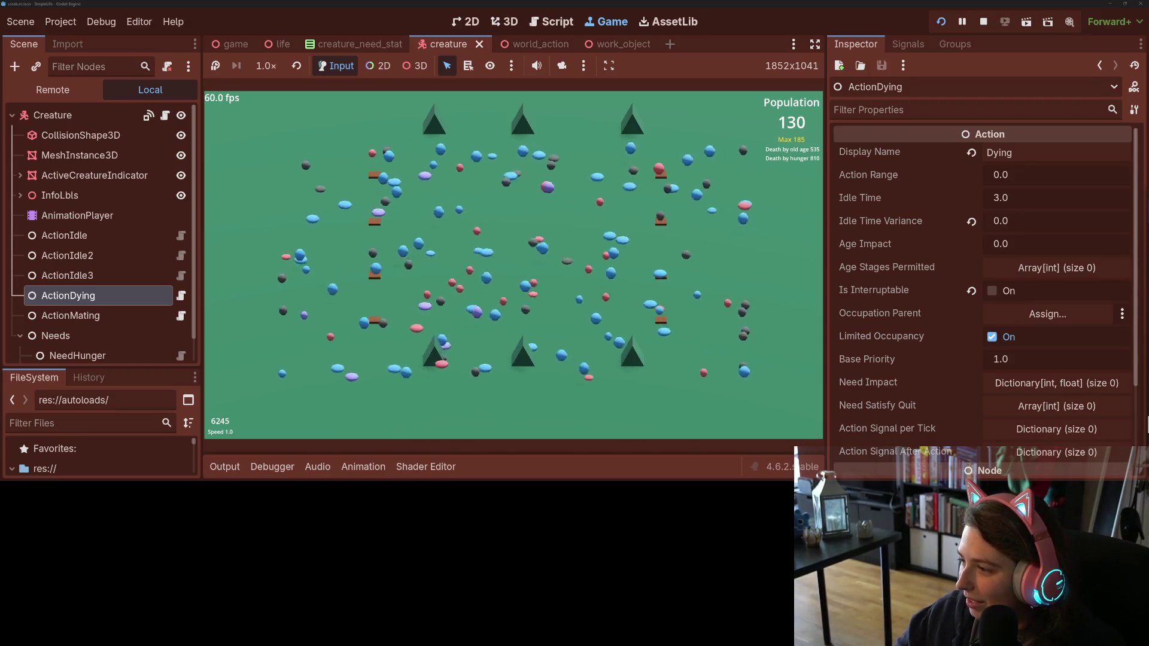
- In a new Firefox tab, search for 'cellular automata'
key(alt+Tab)
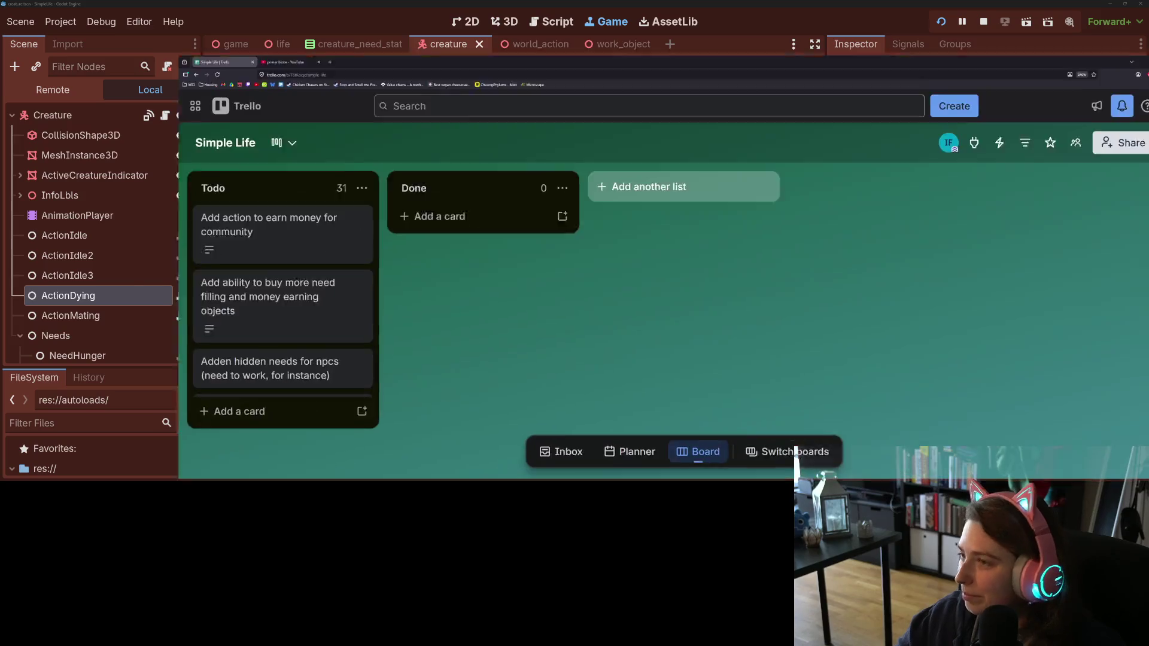
key(ctrl+t)
text(cellular)
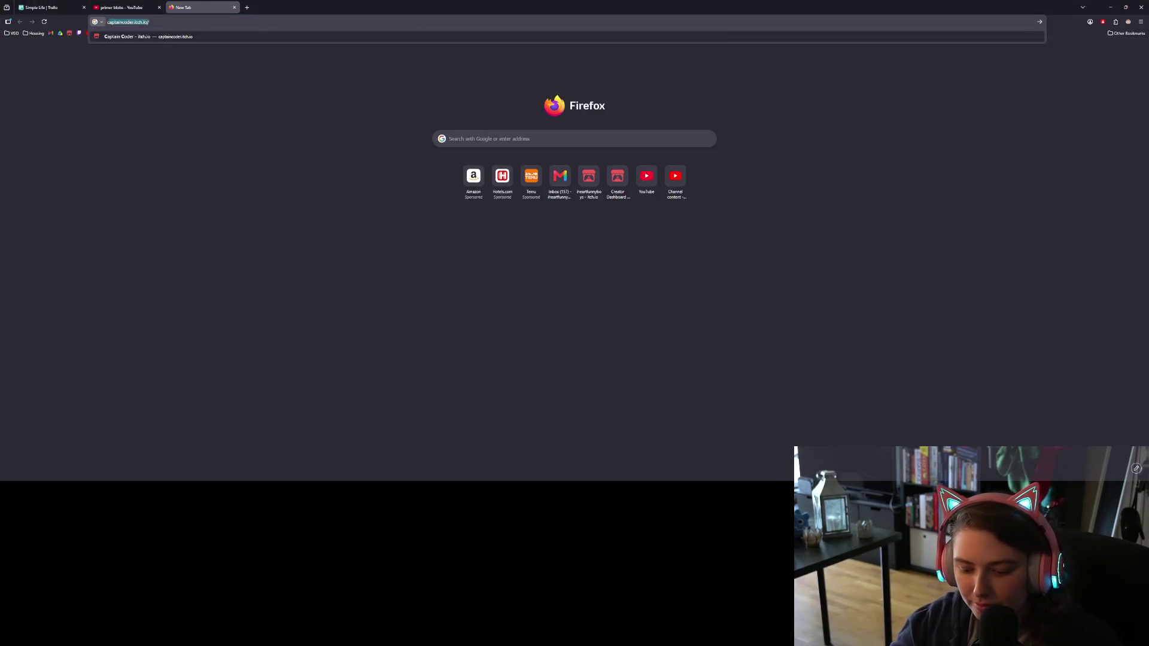
text( automata)
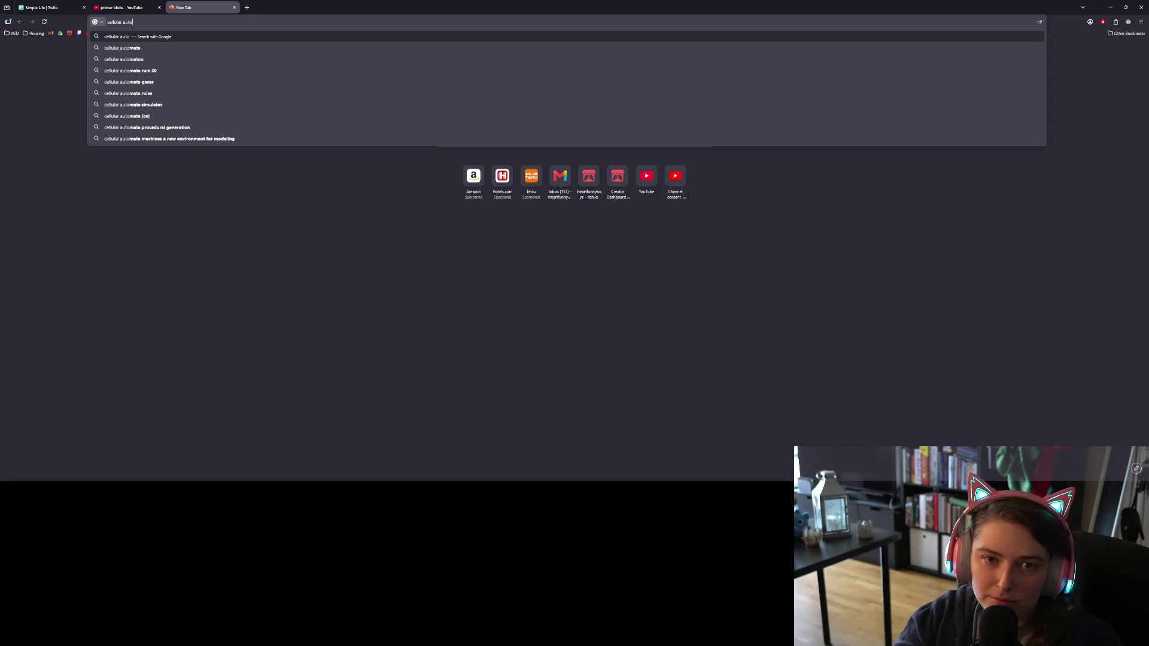
key(Return)
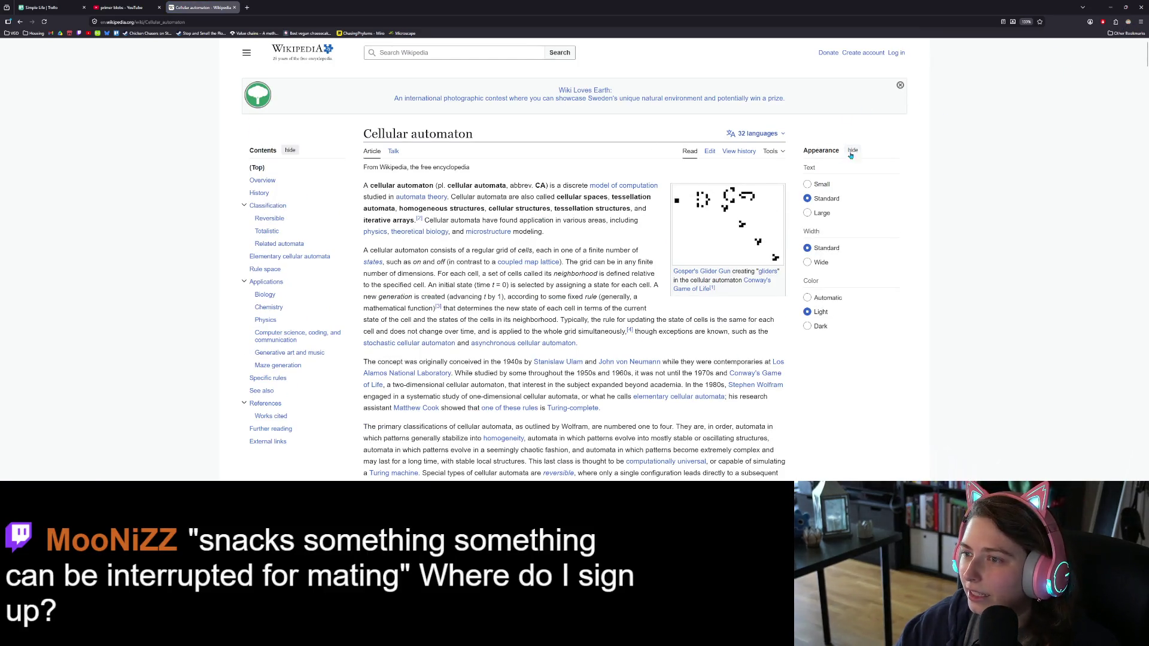
- Switch Wikipedia to the dark theme and read the Cellular automaton introduction
click(816, 326)
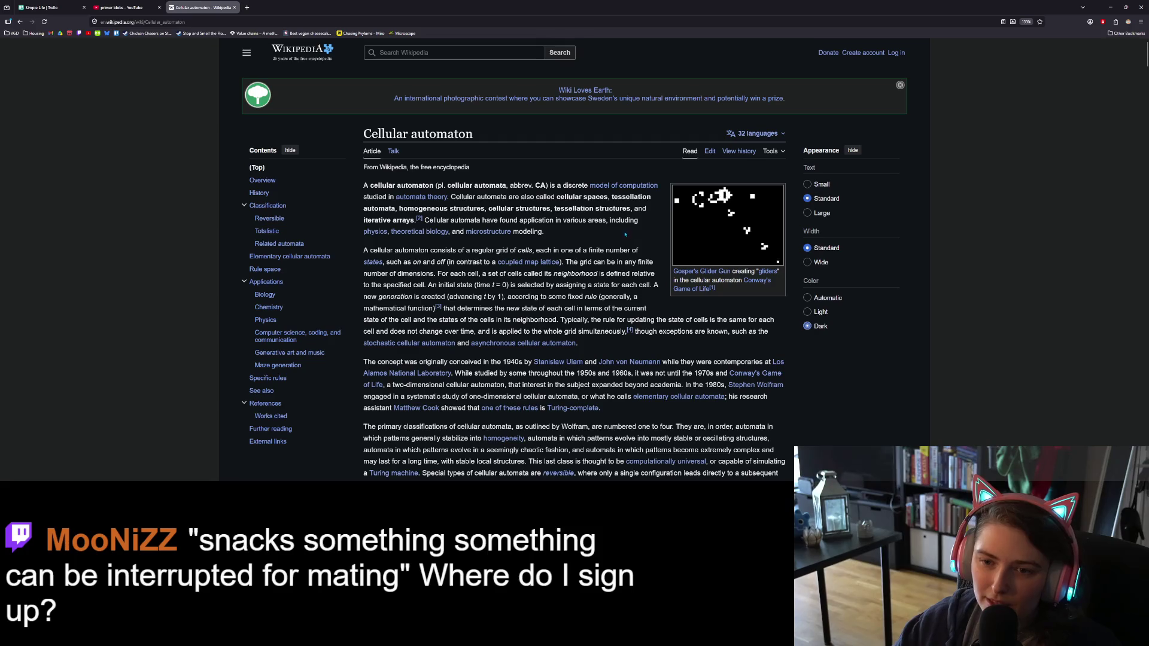
scroll(565, 284, down, 1)
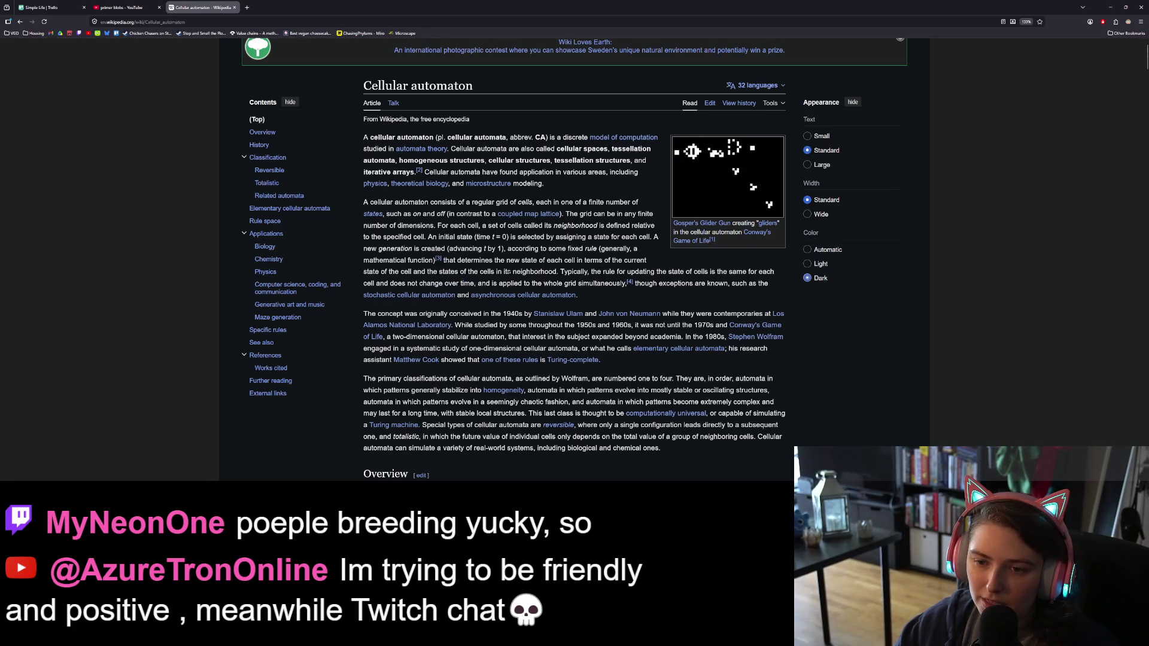
- Minimize the browser to bring the Godot editor back into view
click(1108, 7)
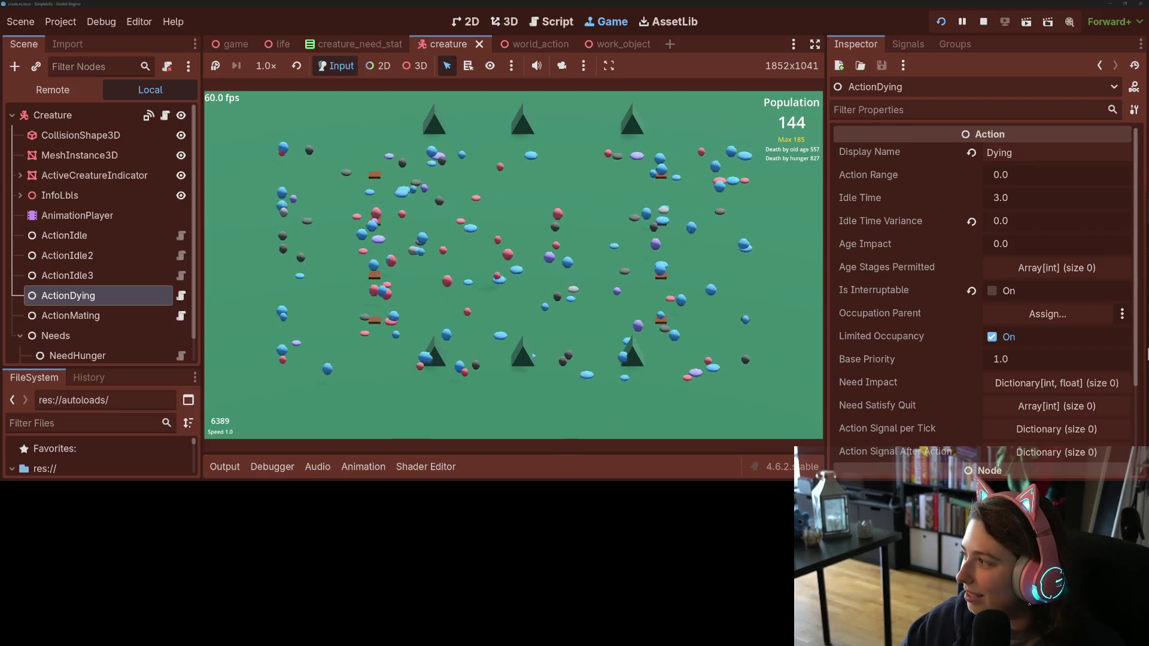
- Start a music track in Media Player, adjust its volume, and hide it
key(alt+Tab)
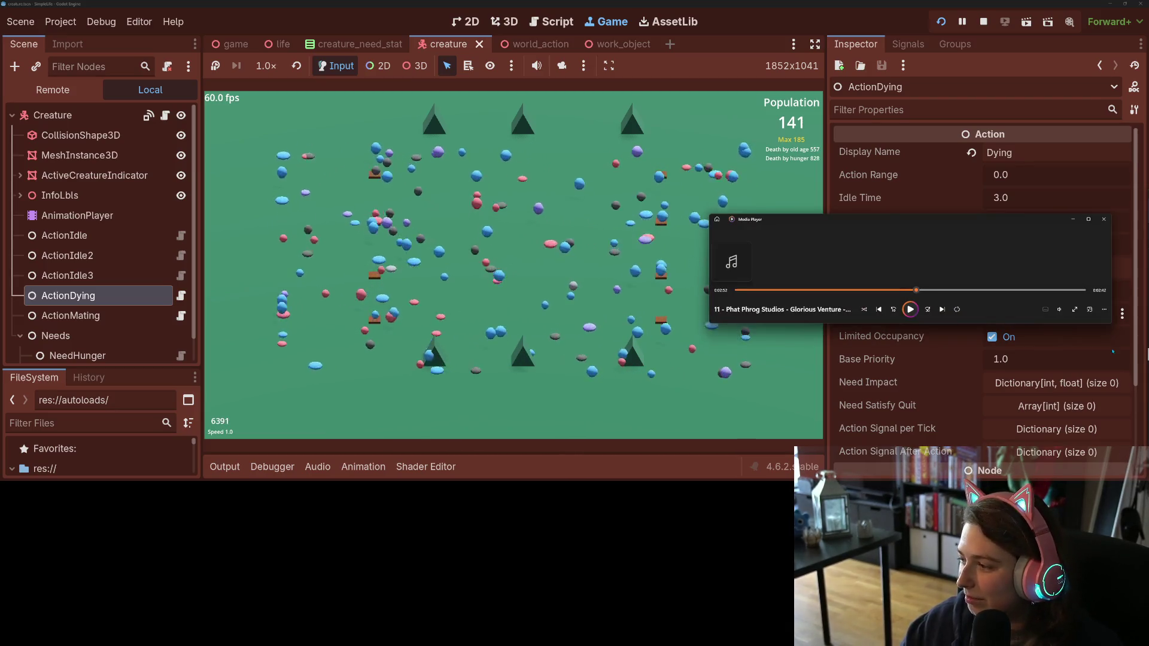
click(909, 309)
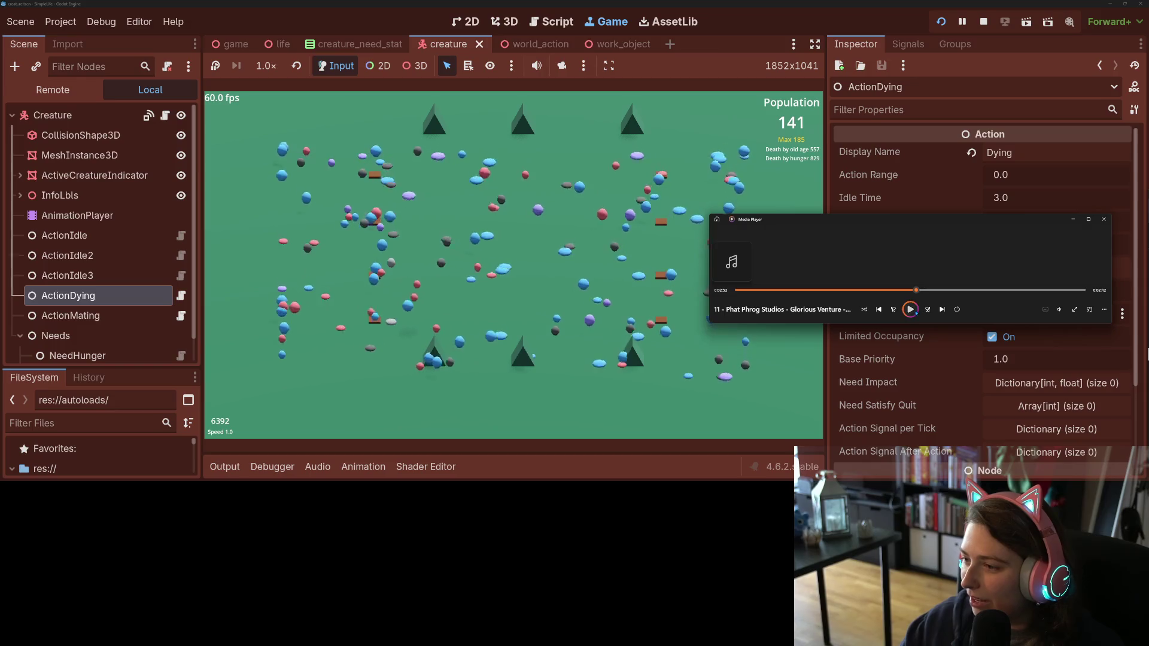
click(1060, 310)
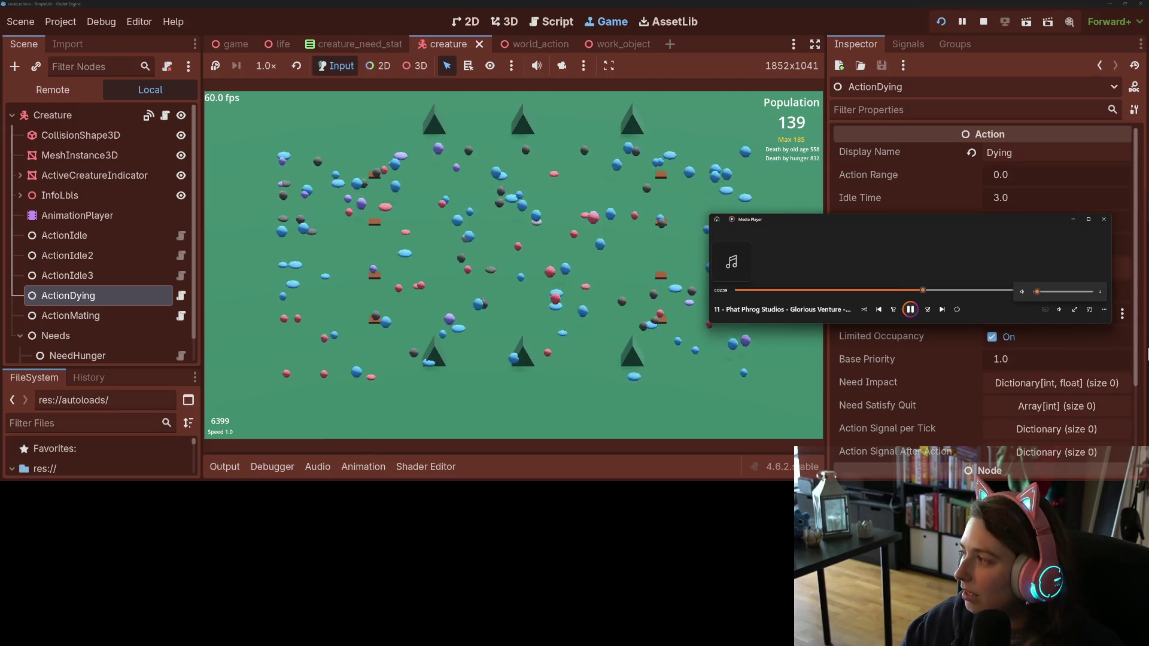
click(1070, 221)
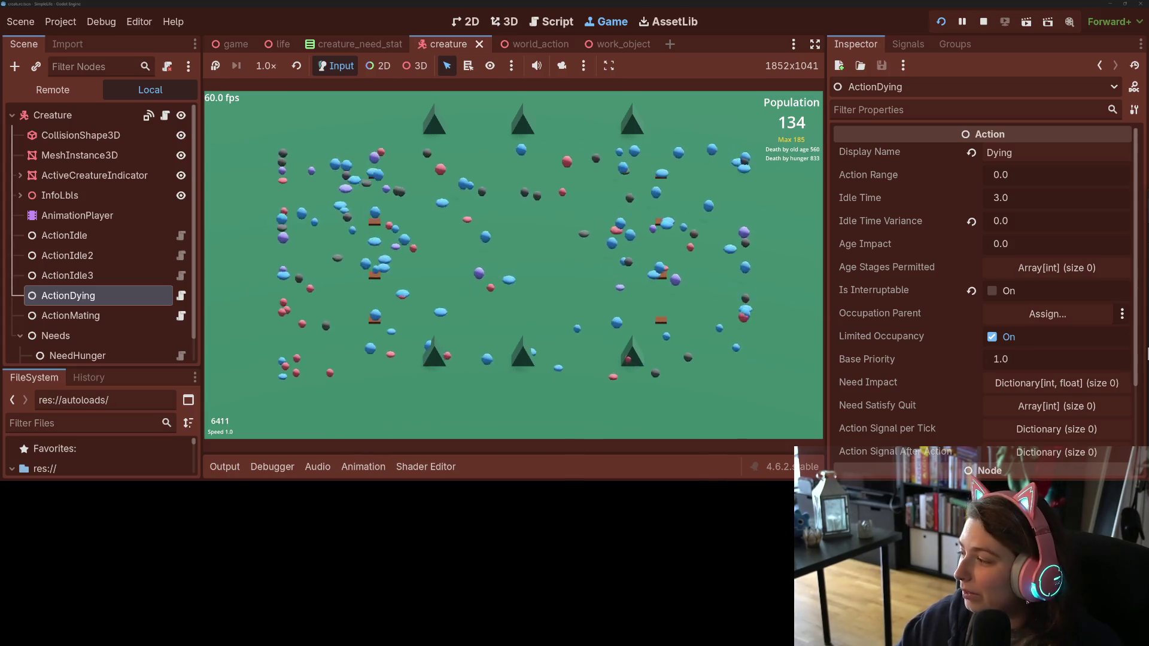
- Review the action_signal_bus.gd diff in GitHub Desktop, then return to Godot
key(alt+Tab)
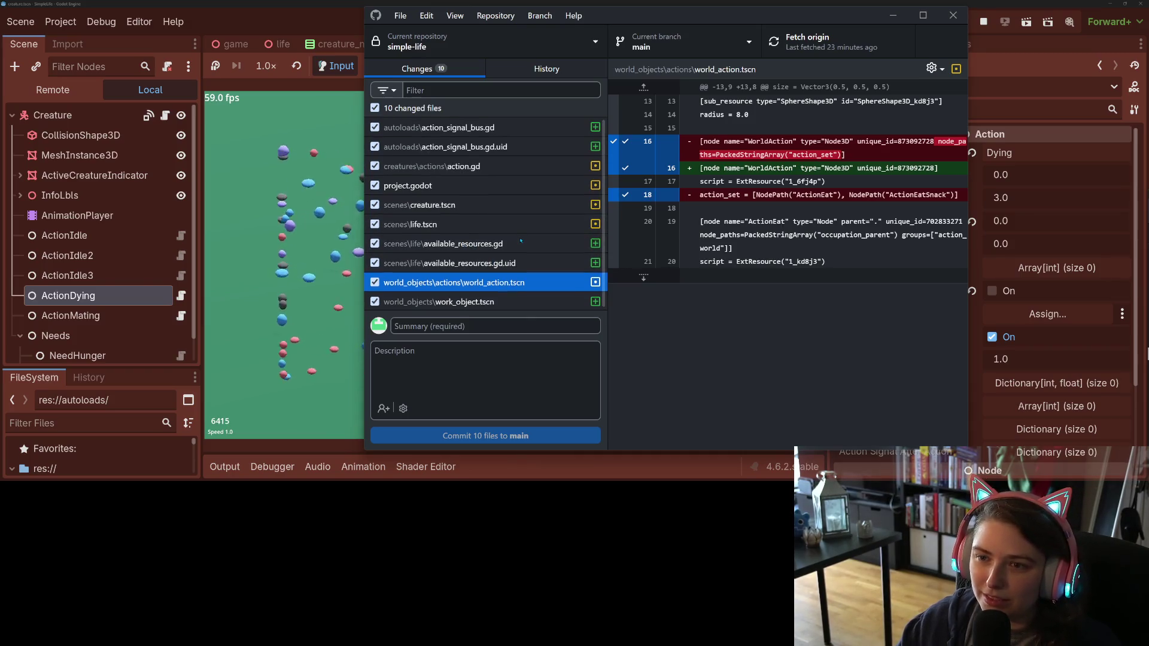
click(505, 127)
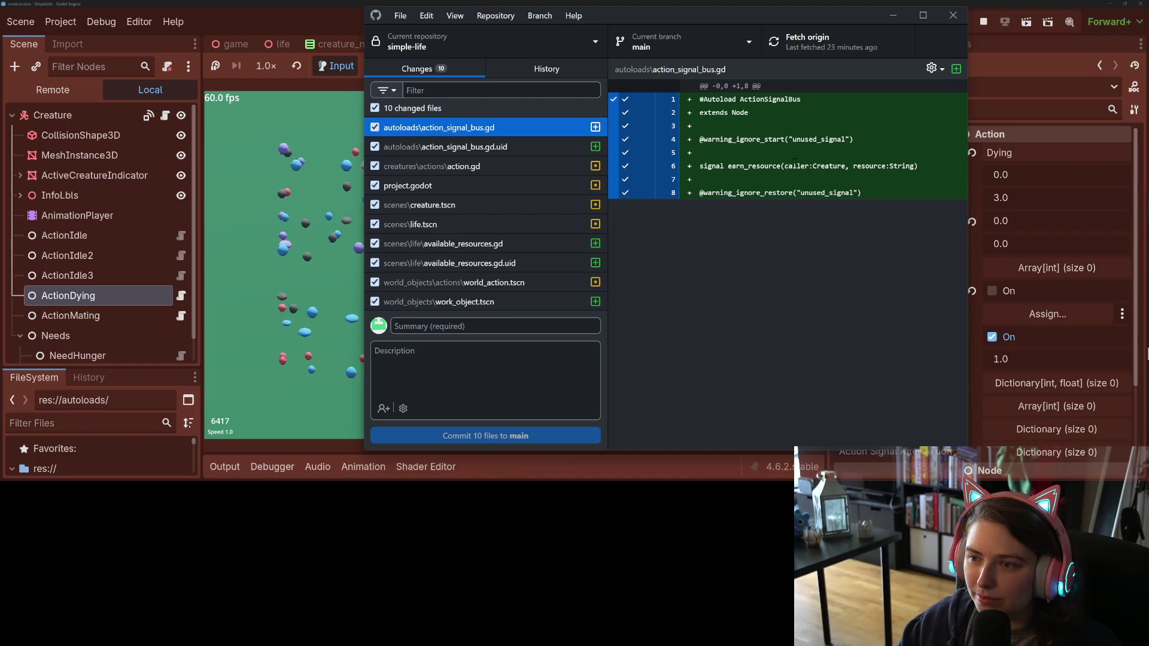
key(alt+Tab)
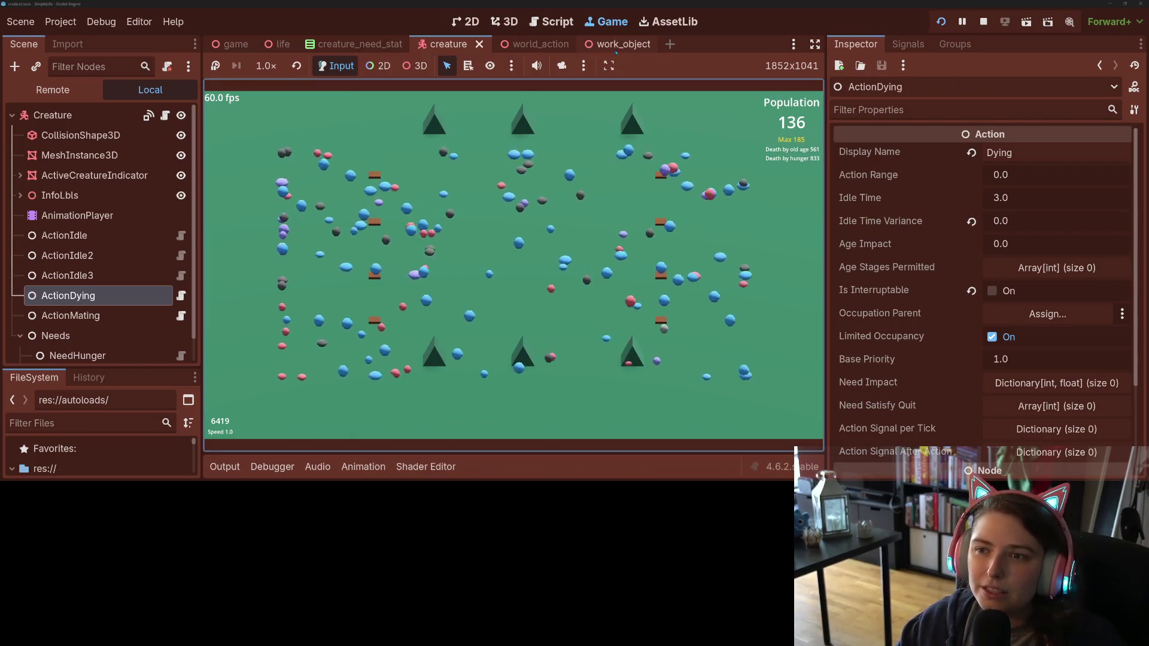
- Open ActionWork's action.gd script from the work_object scene, scrolled to the top
click(616, 48)
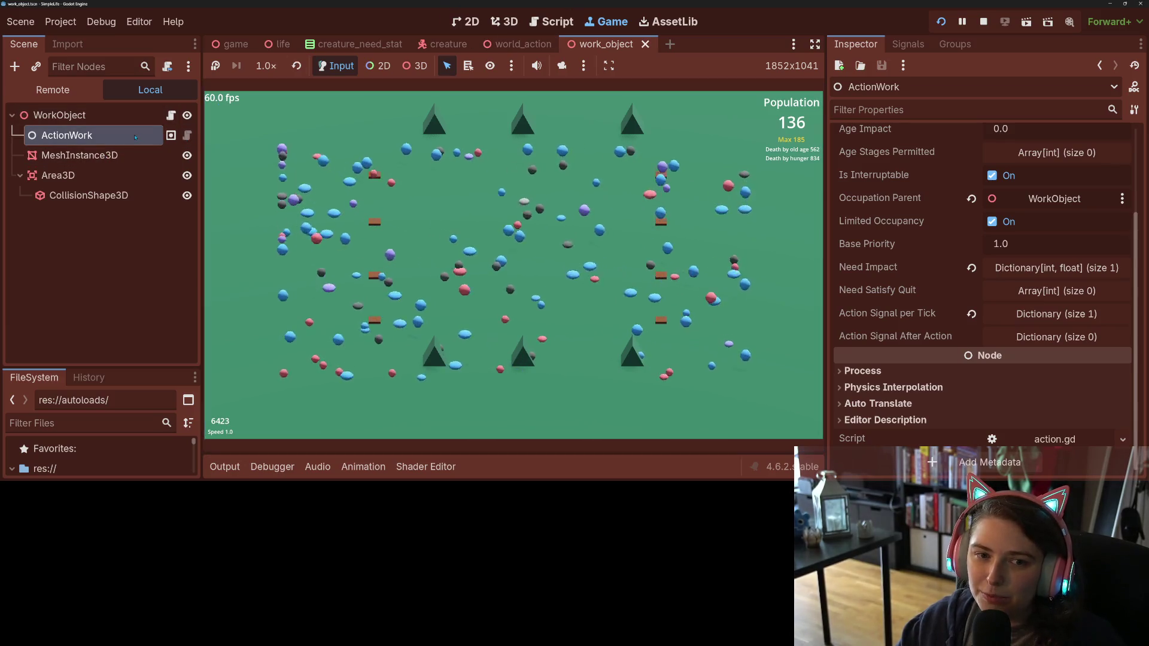
click(171, 135)
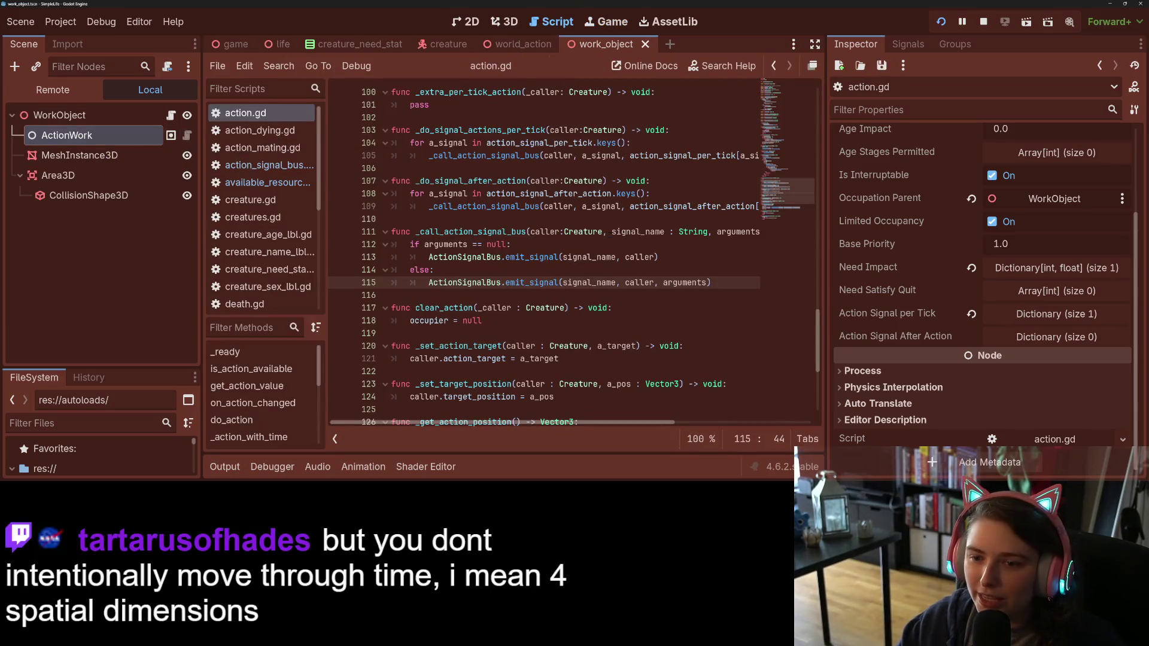
scroll(608, 322, up, 20)
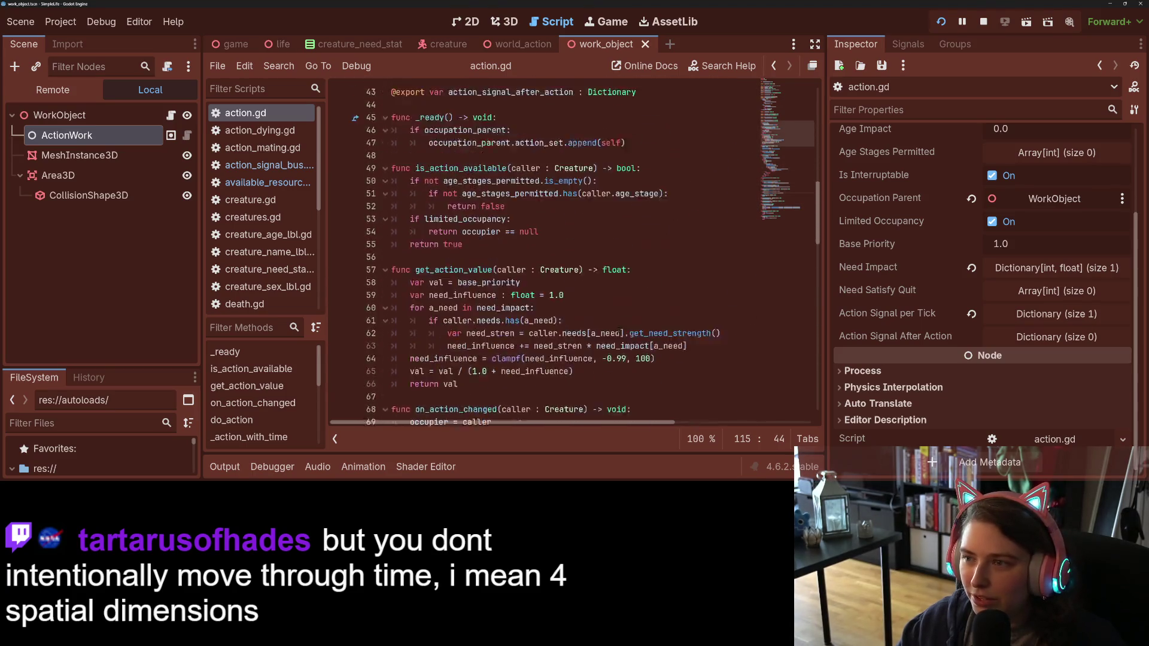
scroll(619, 328, up, 5)
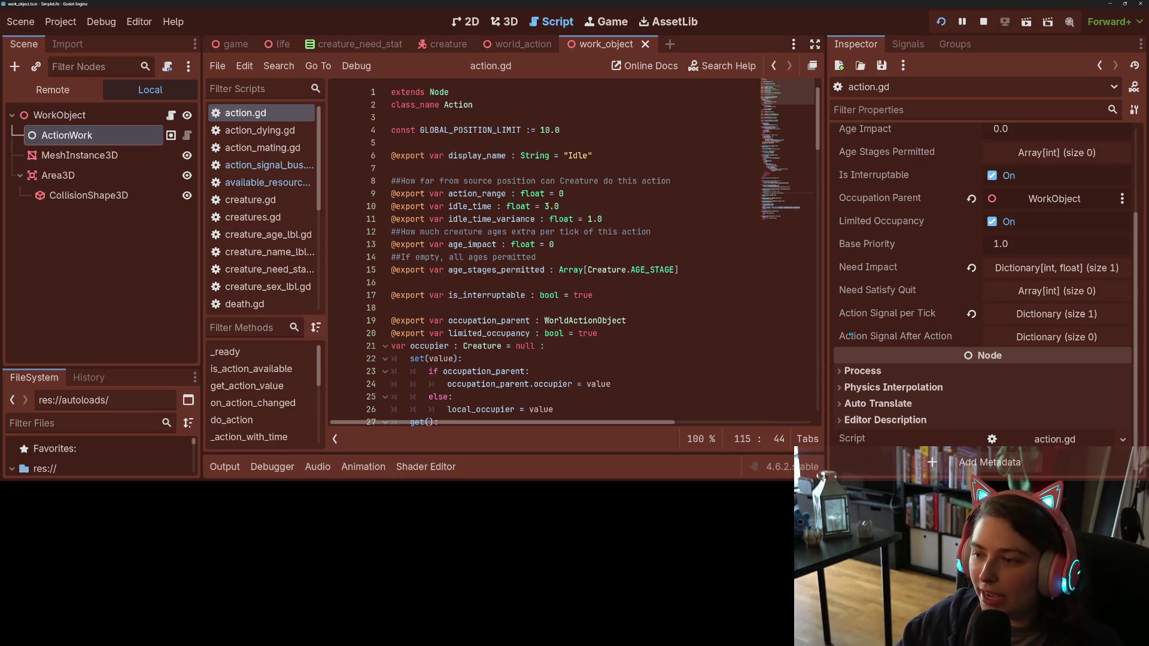
- Check ActionWork's per-tick earn_resource entry against the signal in action_signal_bus.gd
click(1009, 317)
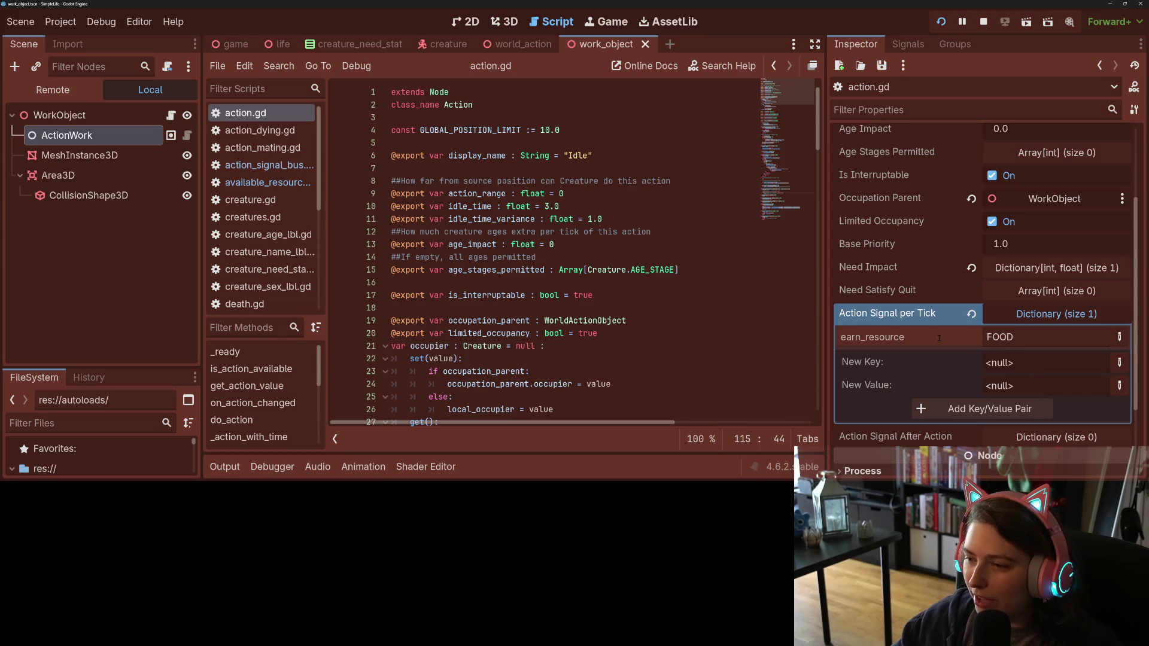
double_click(886, 338)
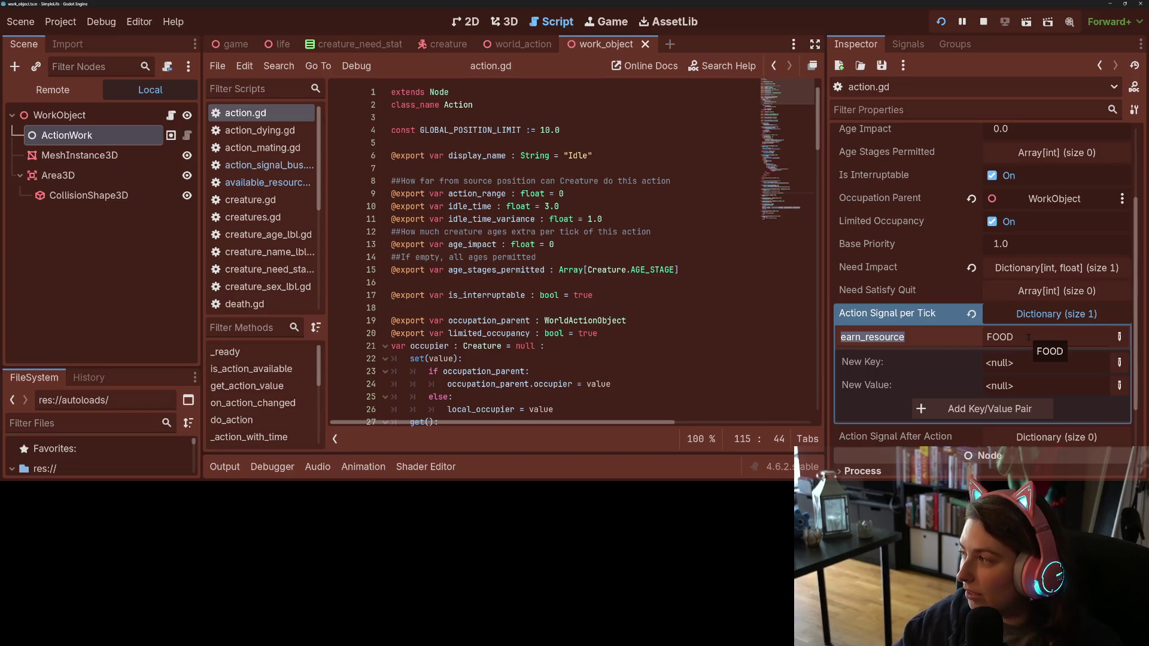
click(913, 340)
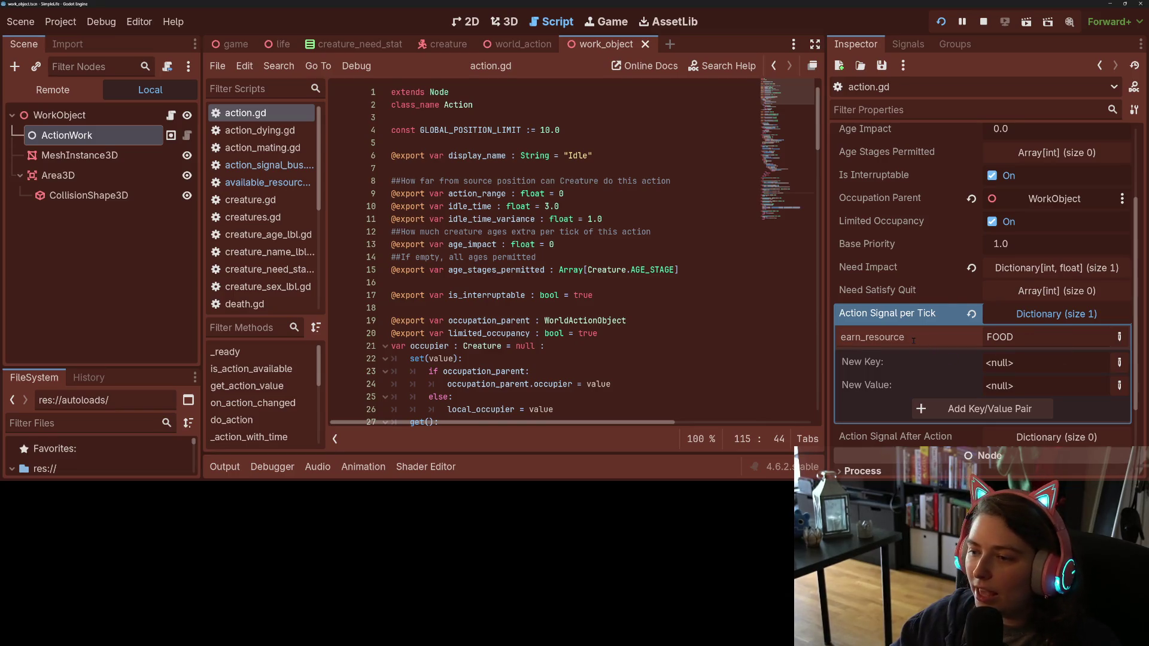
double_click(883, 338)
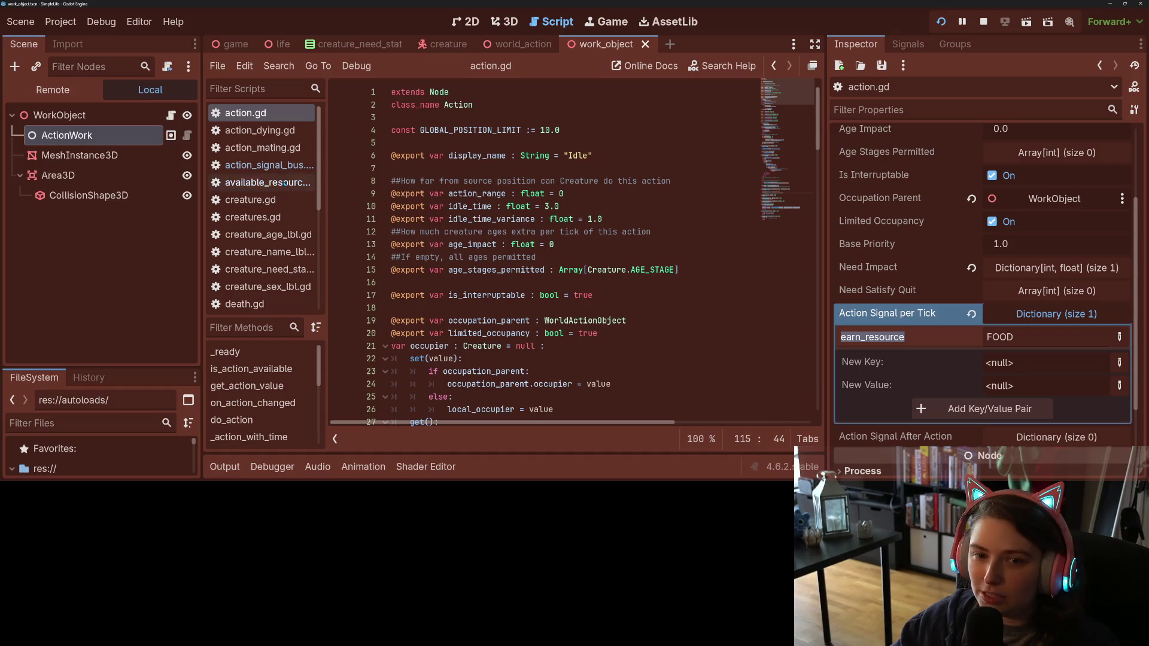
click(279, 166)
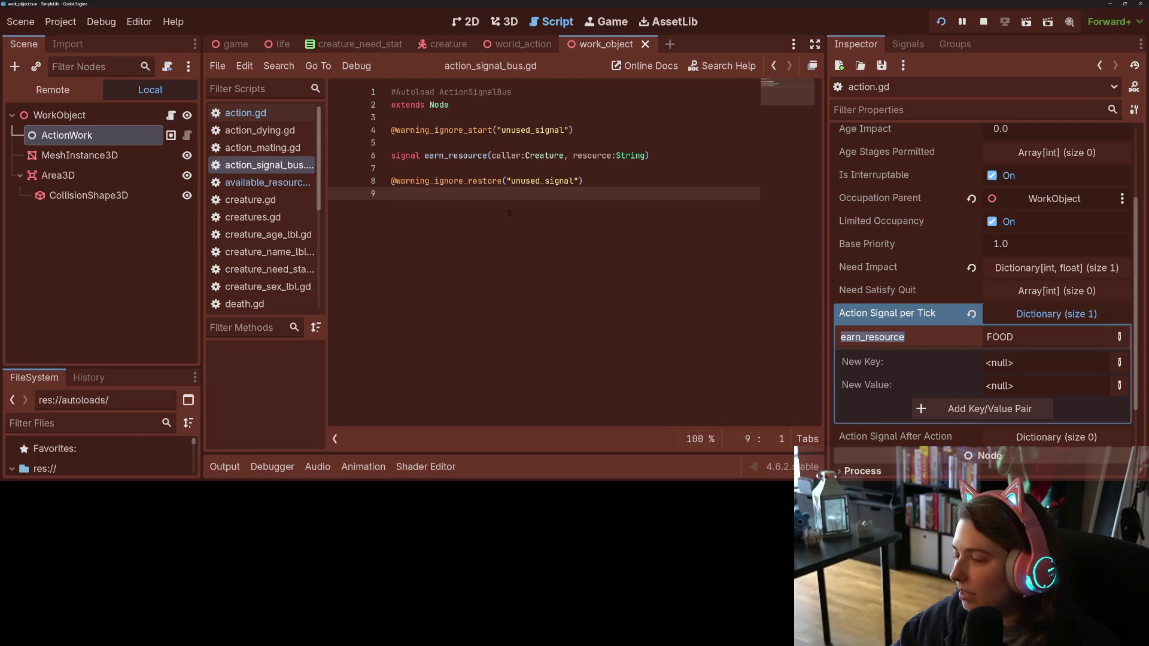
double_click(460, 156)
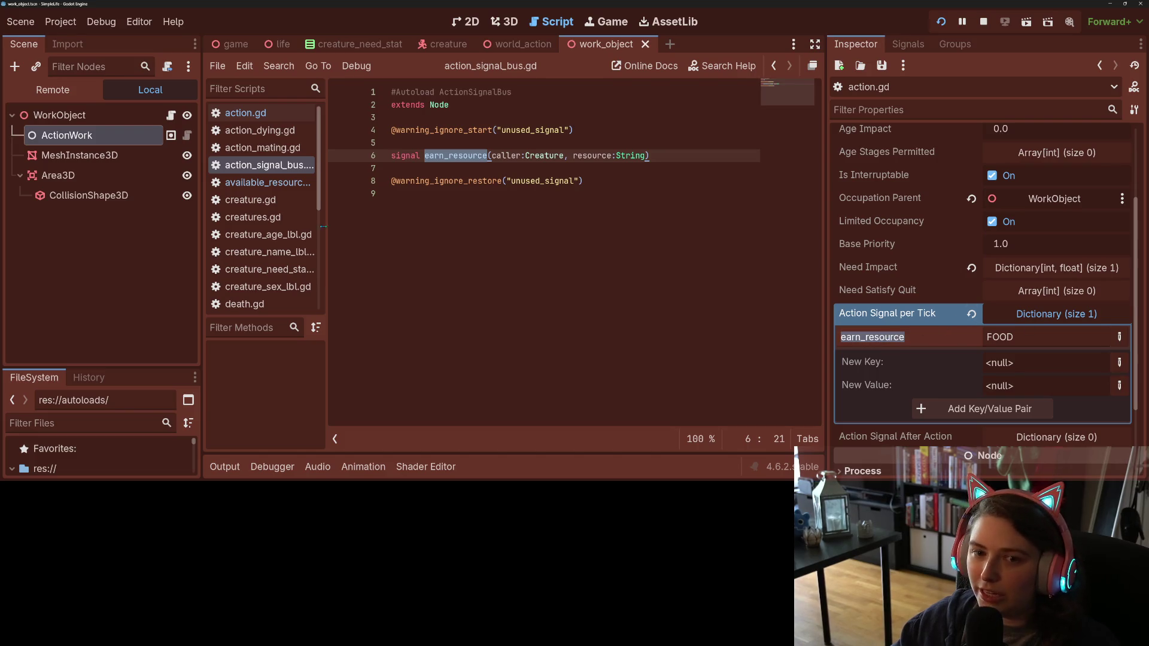
- Examine the ActionSignalBus emit_signal call on line 113 of action.gd's _call_action_signal_bus
click(246, 112)
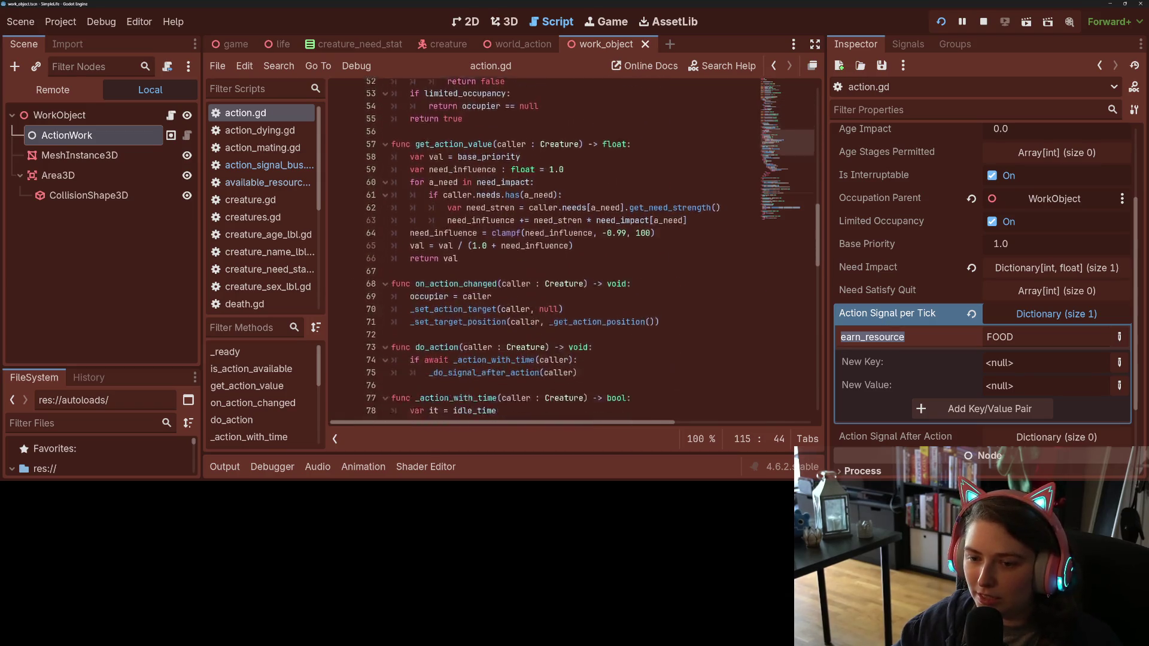
scroll(531, 322, down, 8)
scroll(515, 269, up, 4)
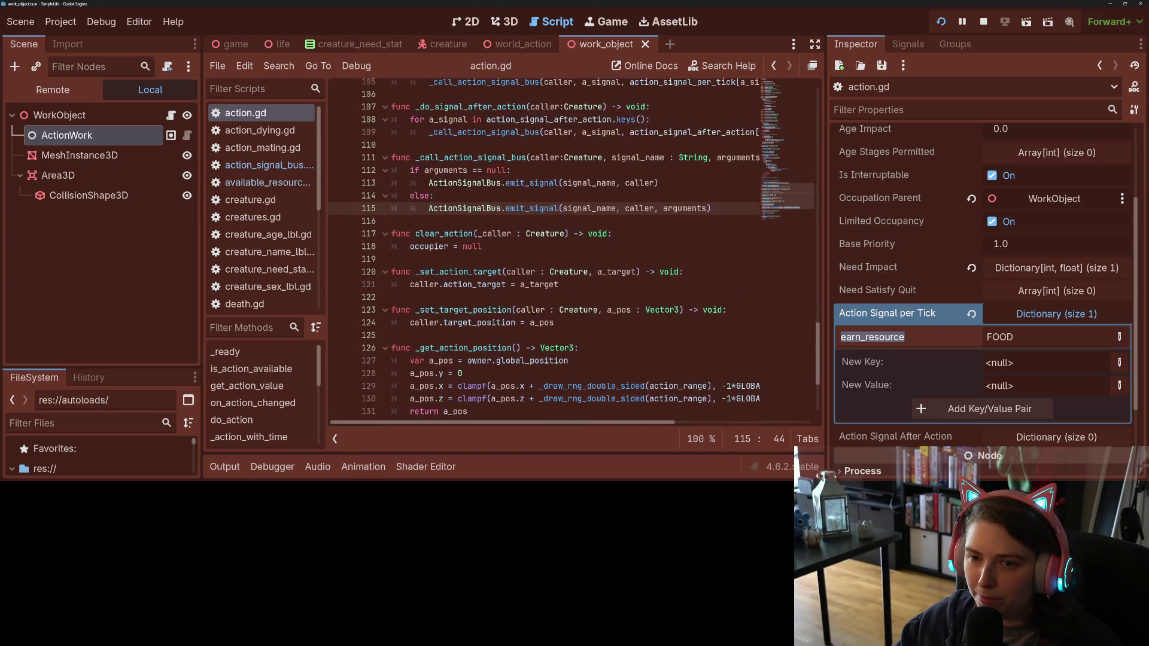
scroll(506, 227, up, 1)
double_click(497, 231)
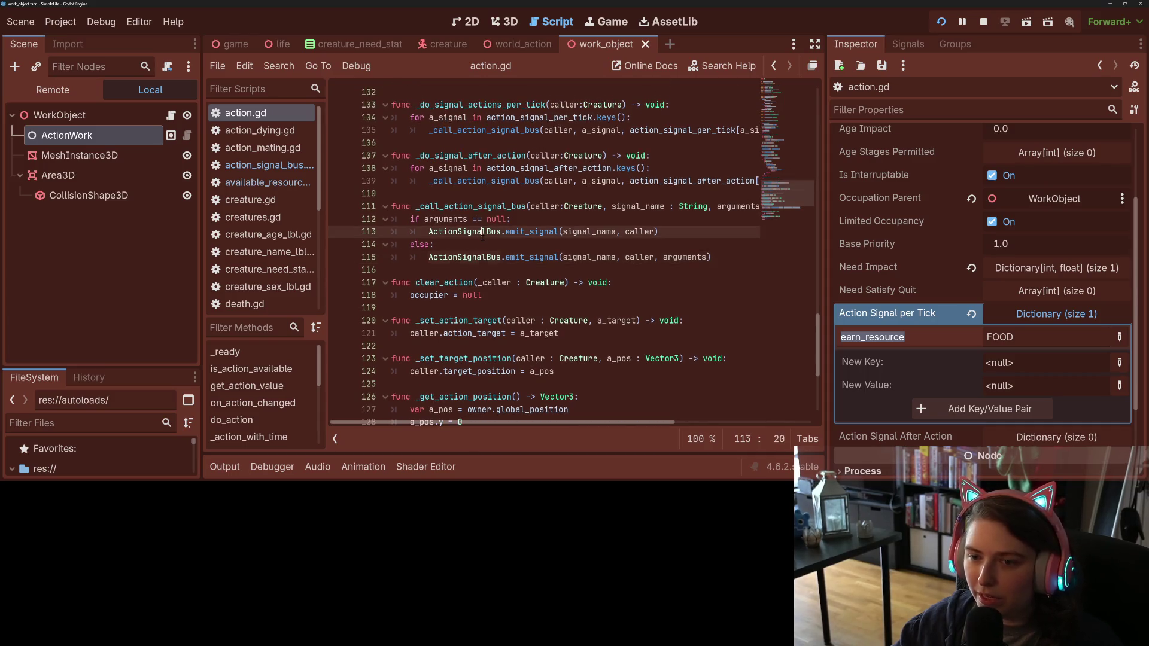
click(502, 232)
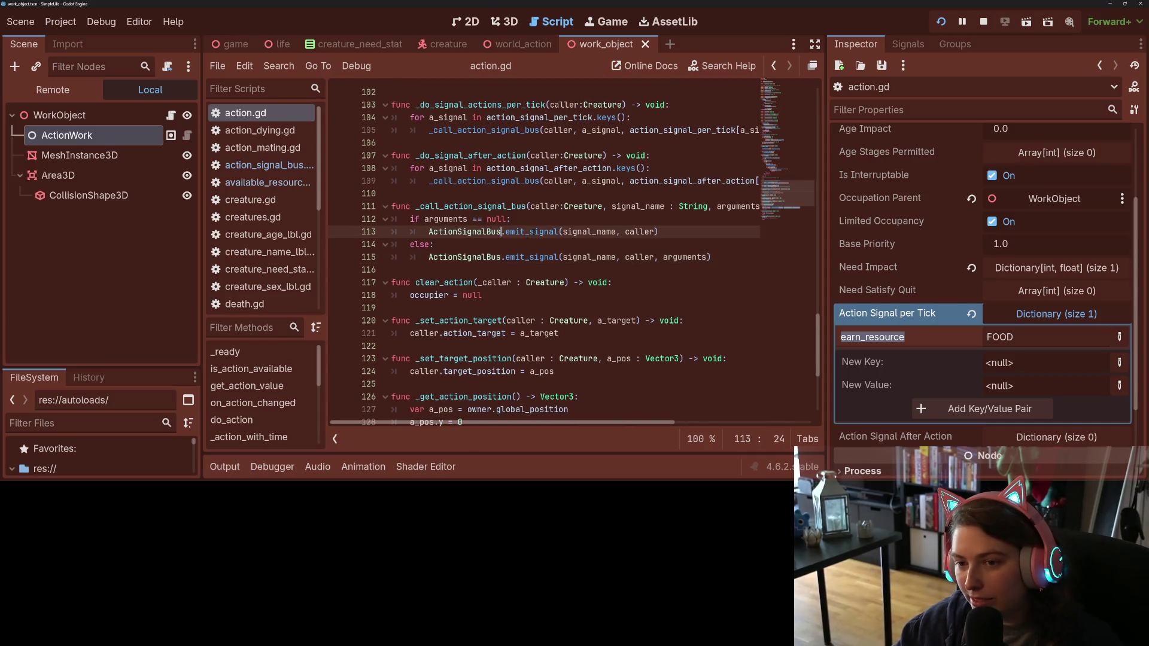
double_click(602, 231)
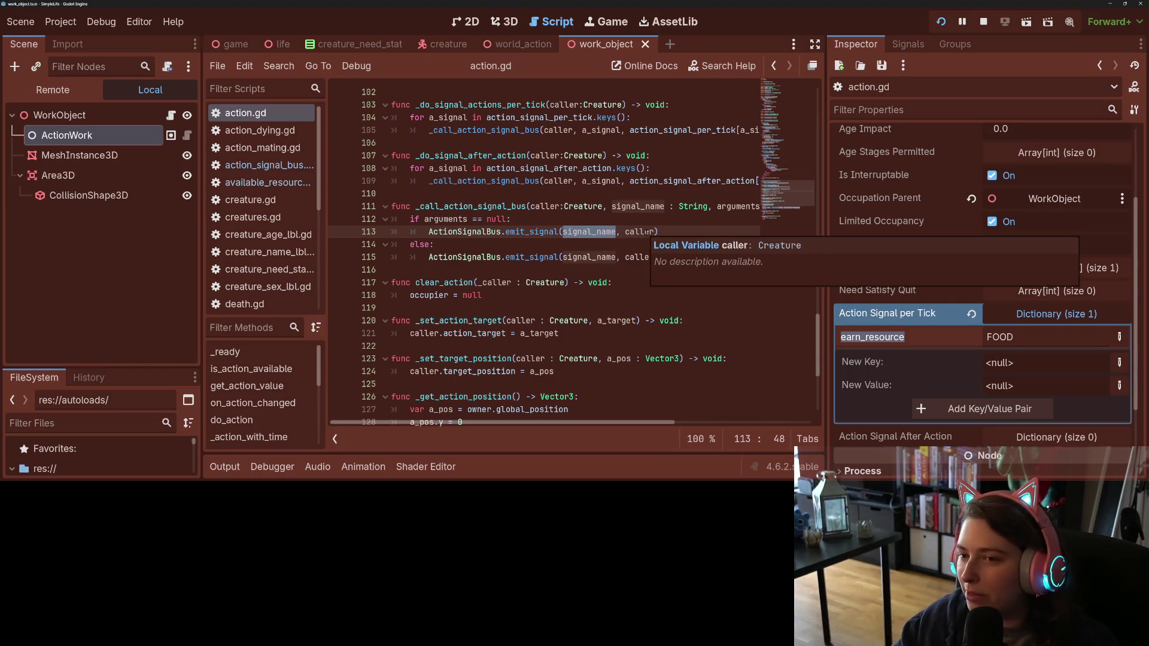
scroll(600, 235, up, 1)
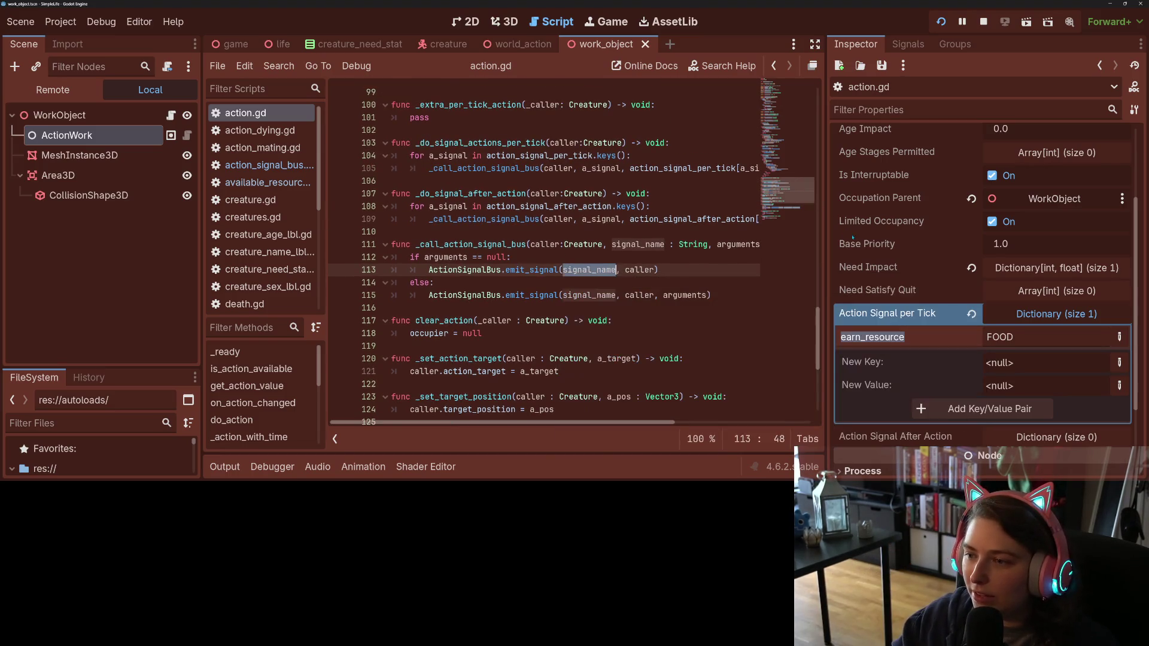
click(1041, 323)
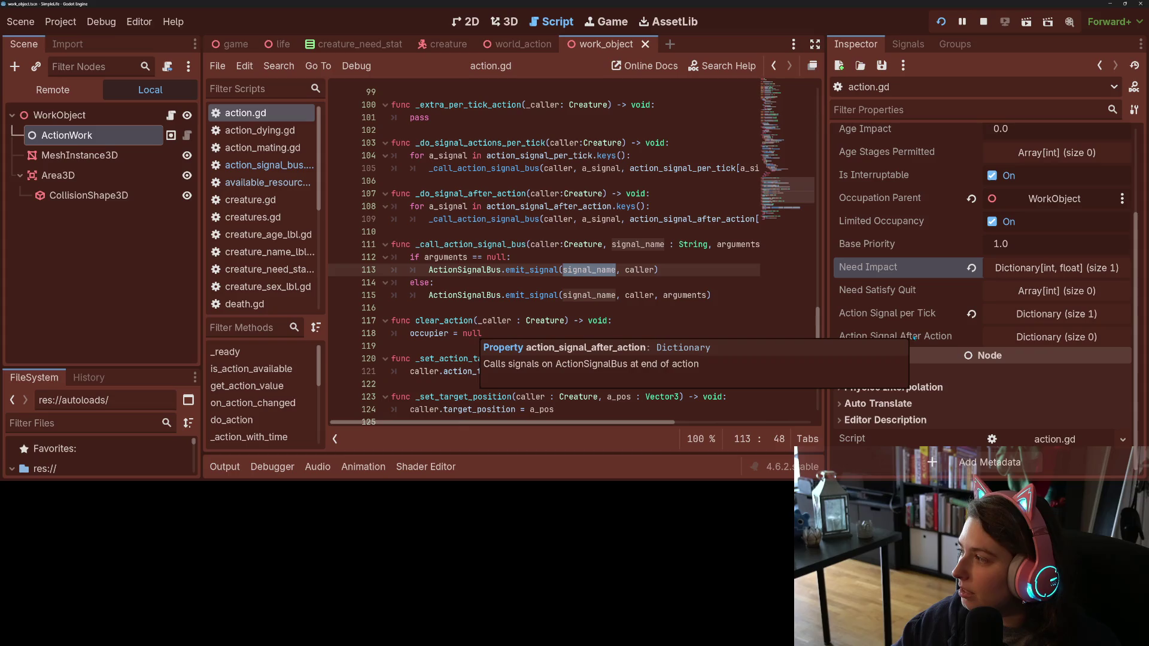
mouse_move(899, 274)
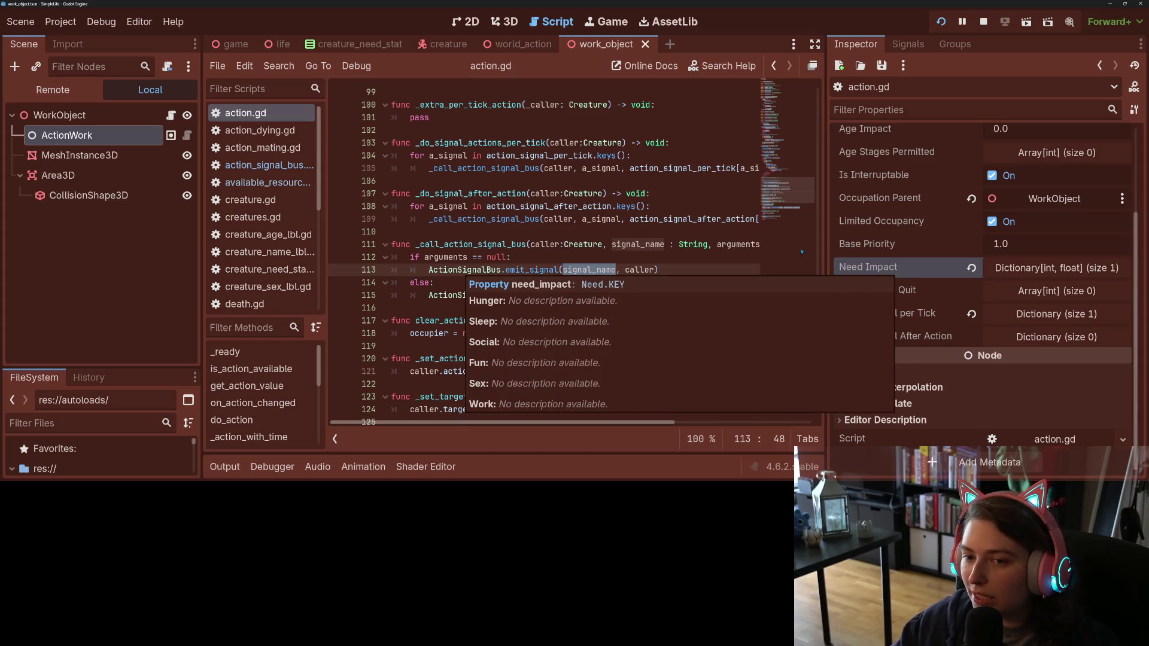
scroll(530, 297, up, 8)
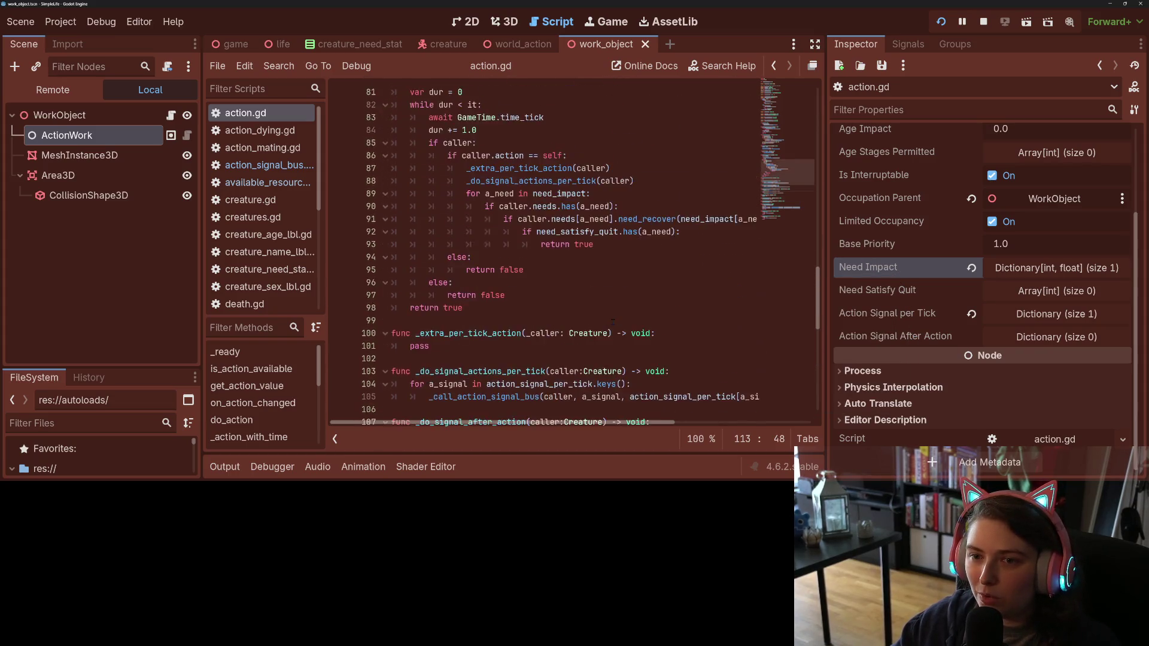
click(531, 295)
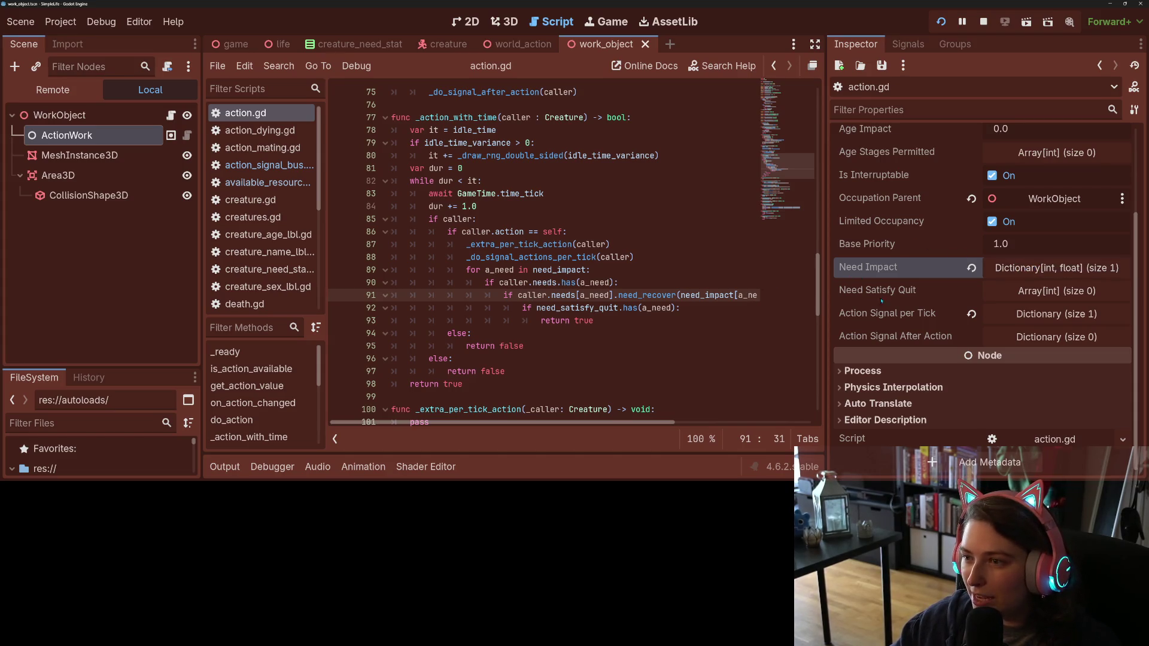
scroll(897, 282, up, 2)
scroll(672, 326, up, 12)
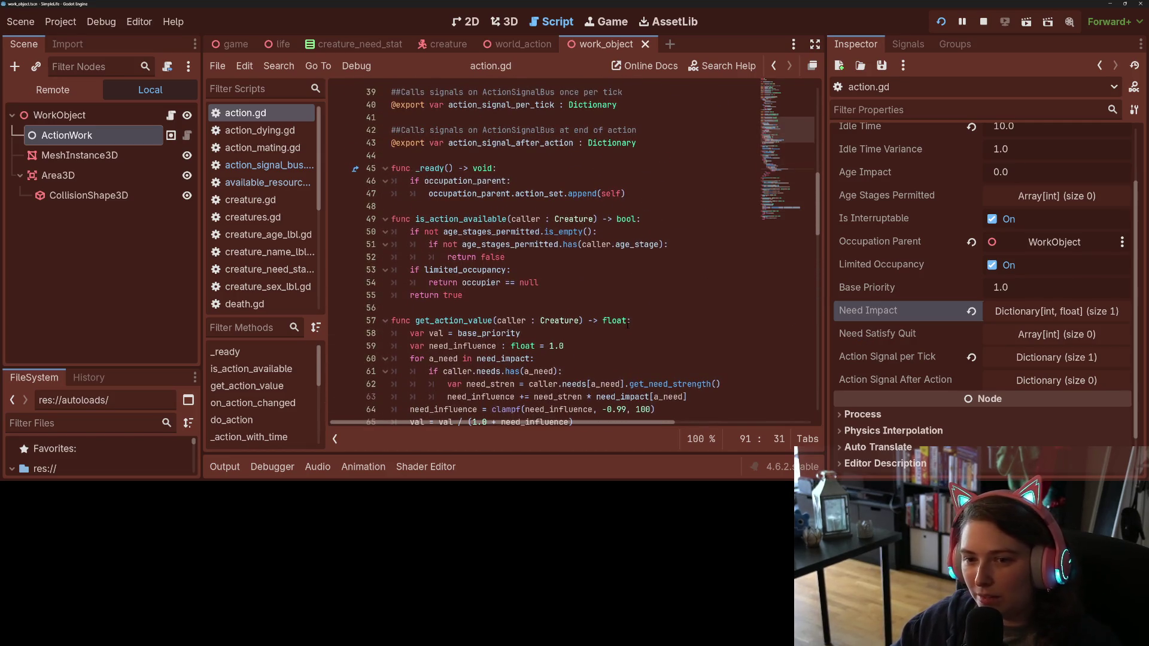
scroll(664, 326, down, 2)
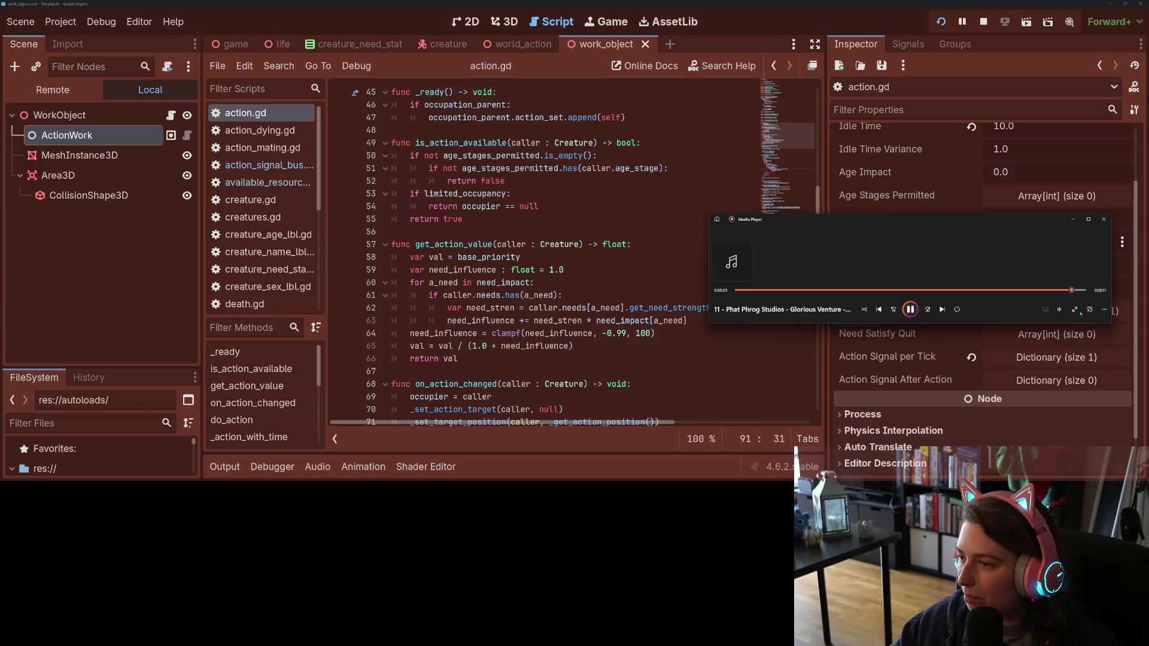
- Skip to the next music track, close the media player, and return to the Game view
click(1059, 309)
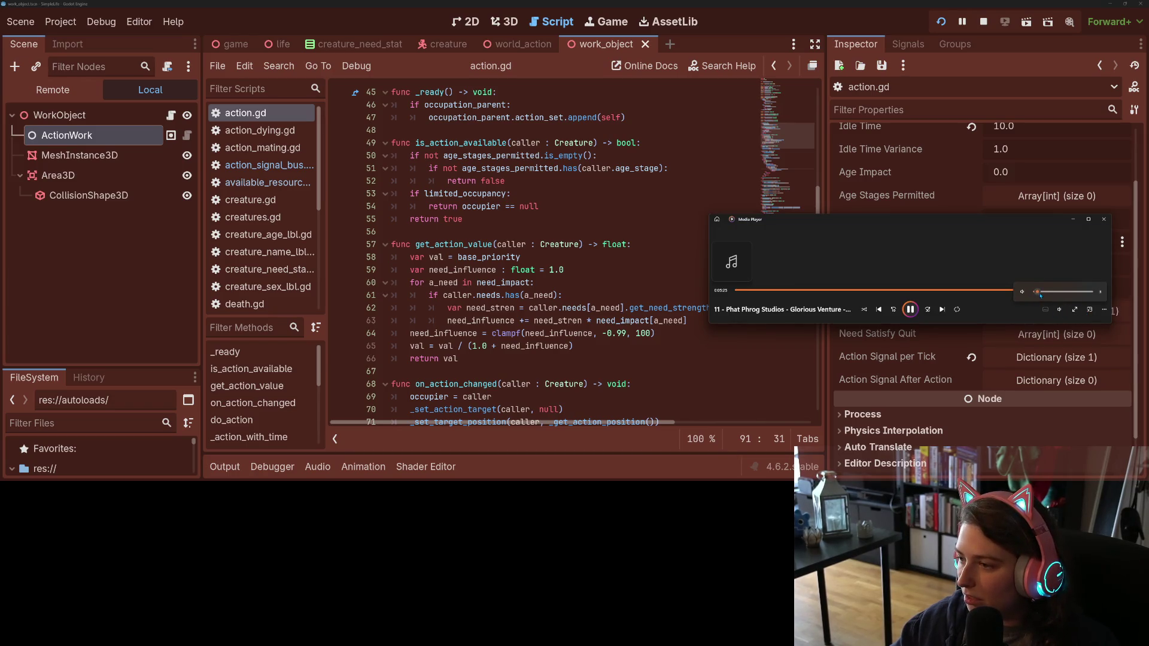
click(942, 309)
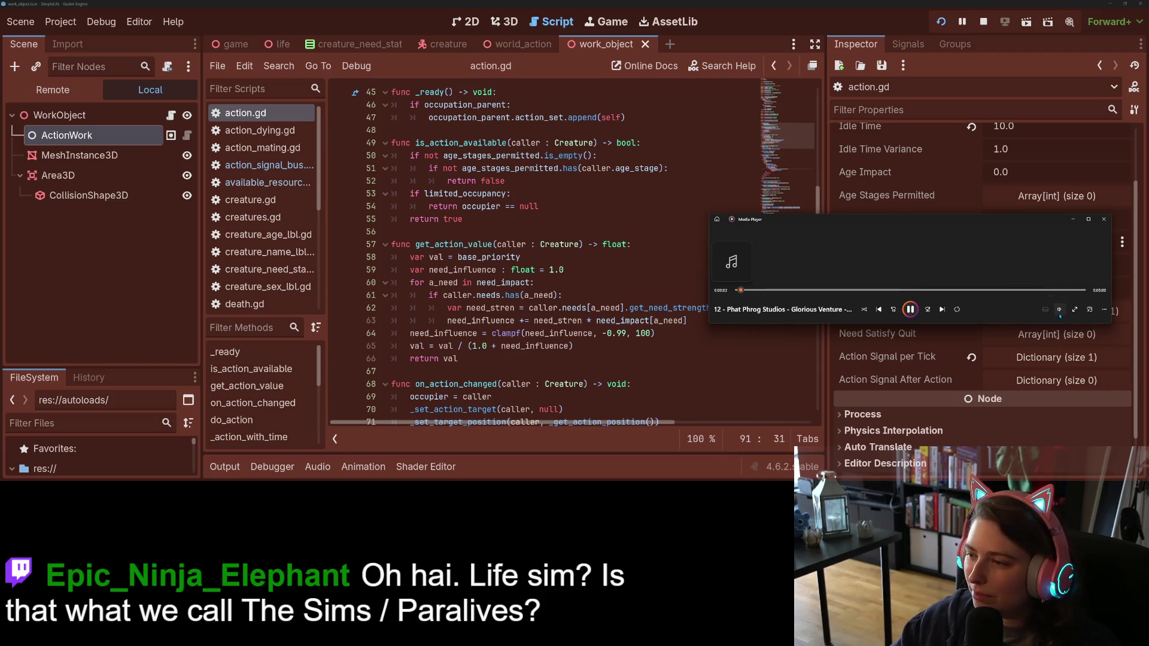
click(1059, 311)
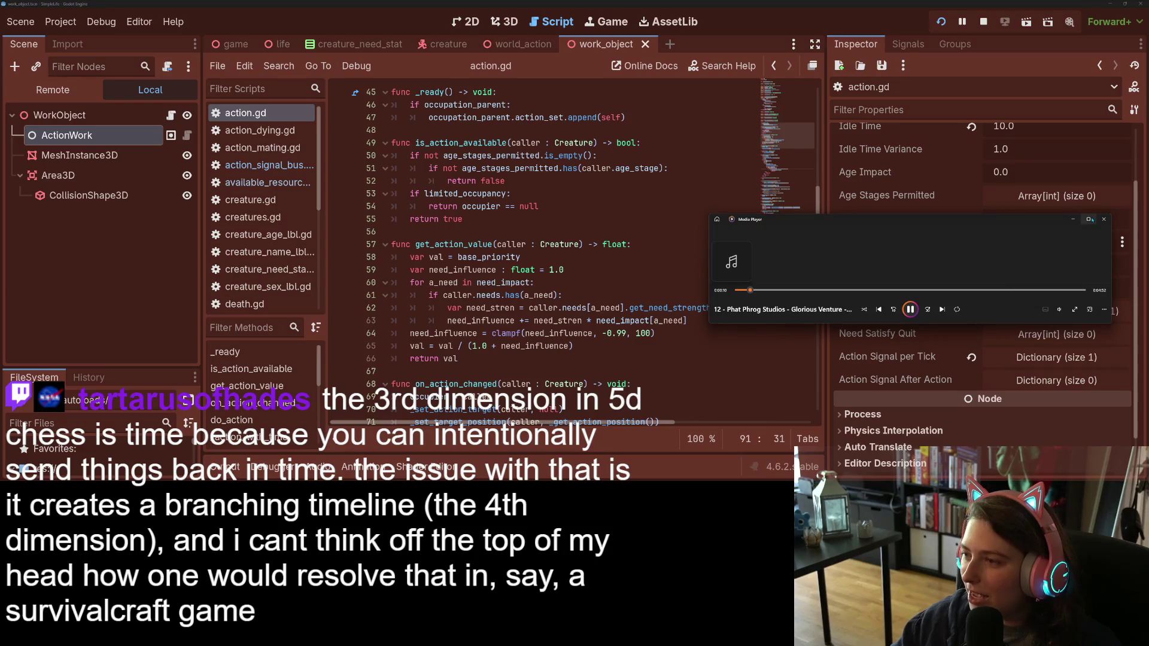
click(1073, 219)
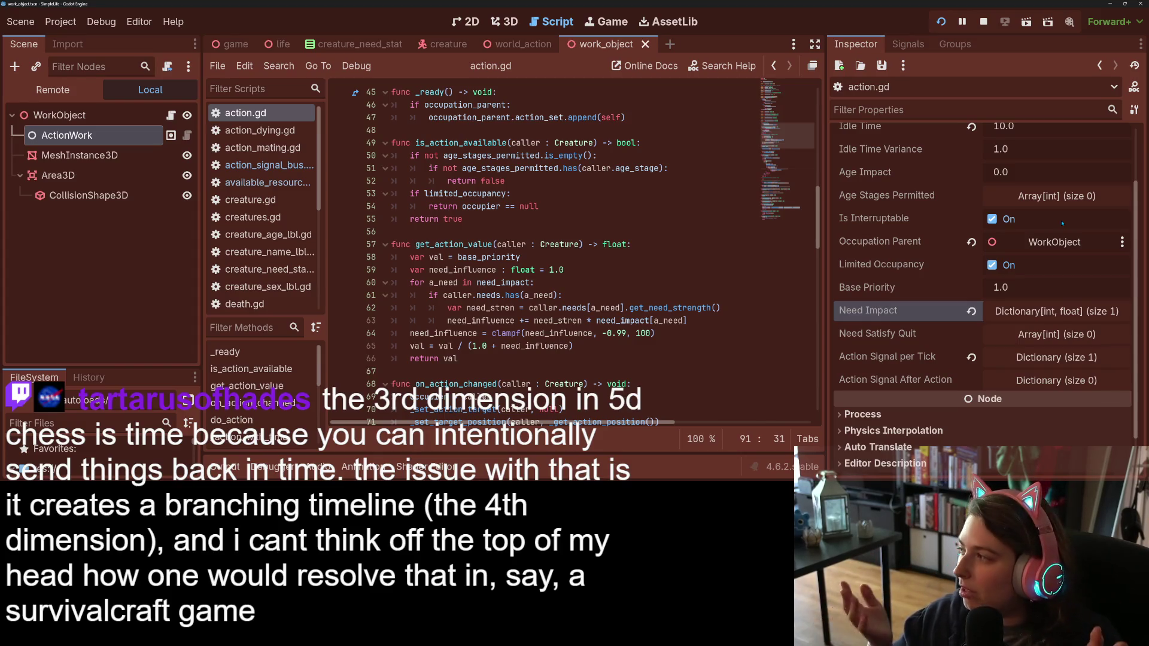
click(603, 24)
- Select a creature in the running simulation to display its age, sex and hunger panel
click(315, 271)
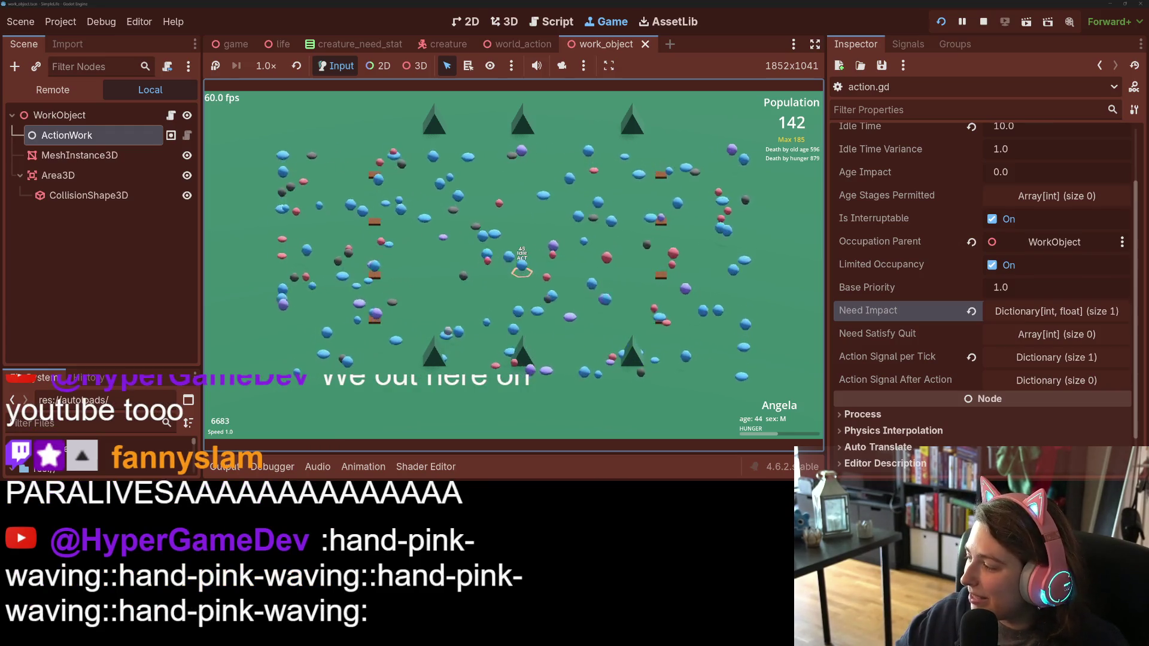
- Bring up the media player window, then open and close its volume slider
key(alt+Tab)
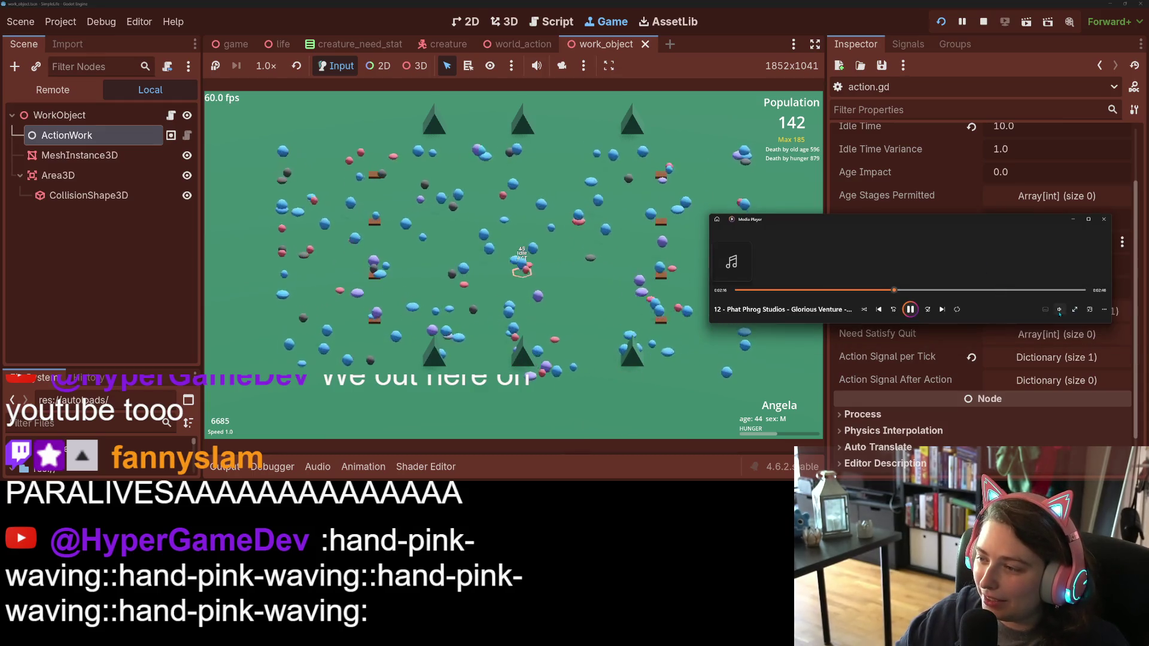
click(1058, 309)
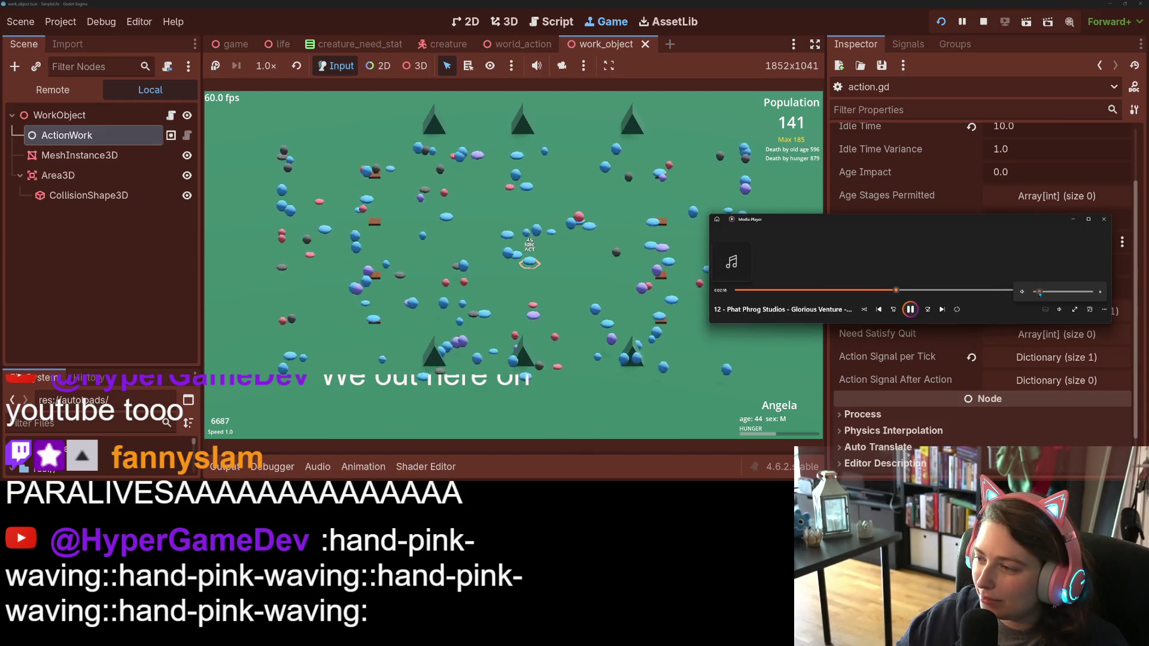
click(1035, 254)
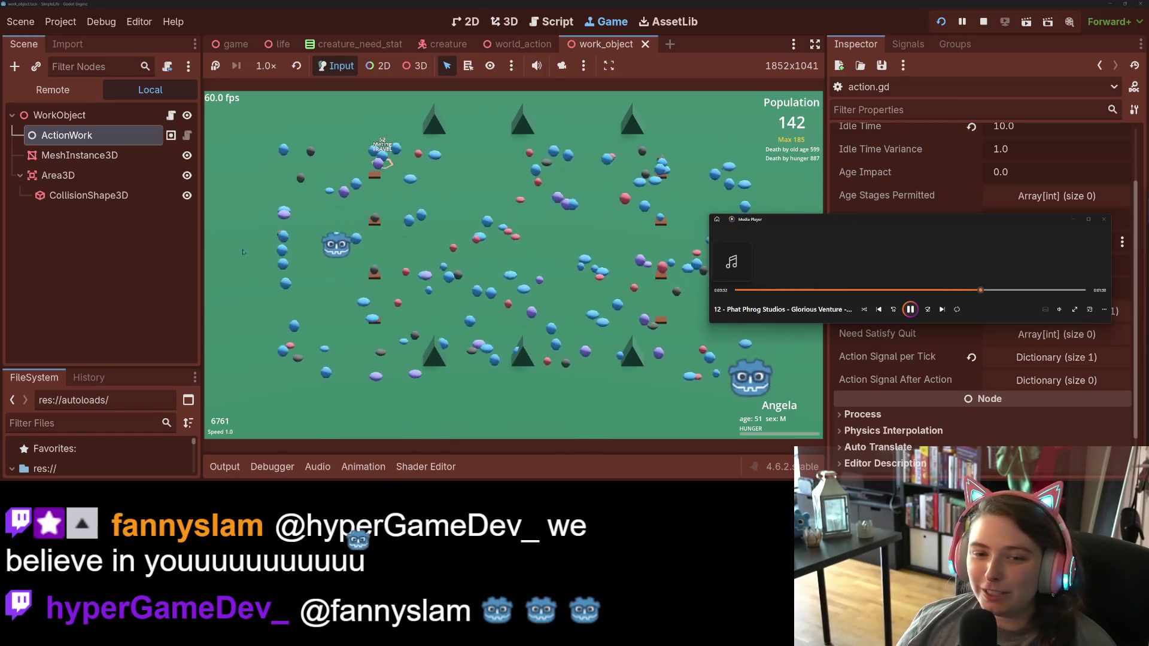
- Deselect the ActionWork node, let the game run, then switch to GitHub Desktop's pending changes
click(168, 274)
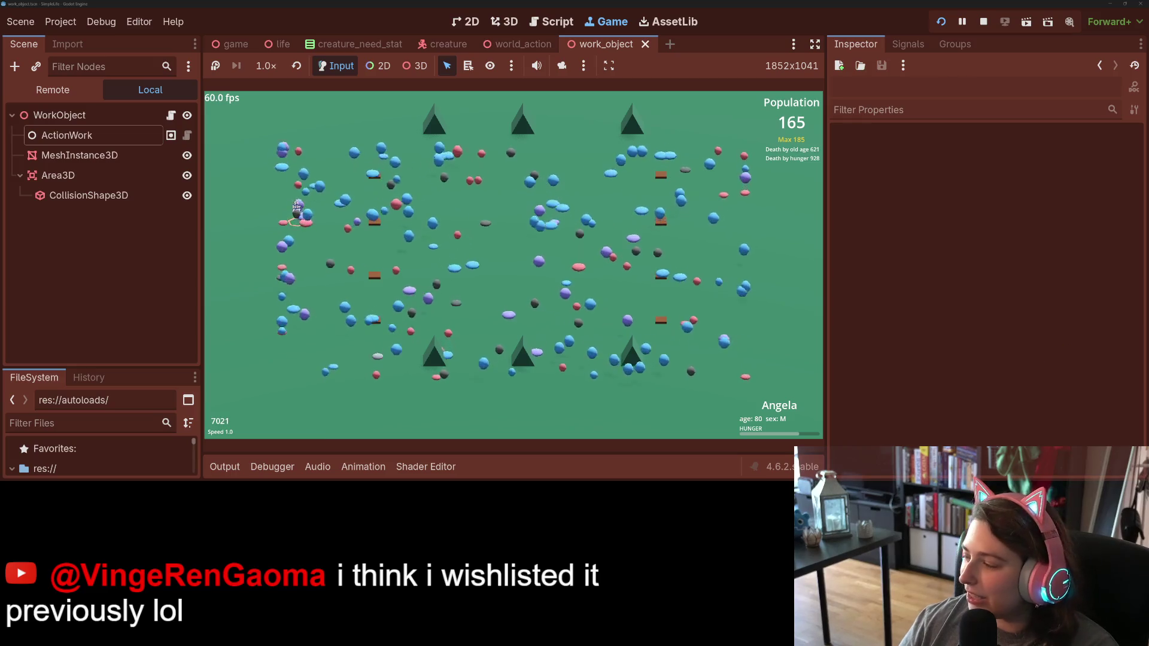
key(alt+Tab)
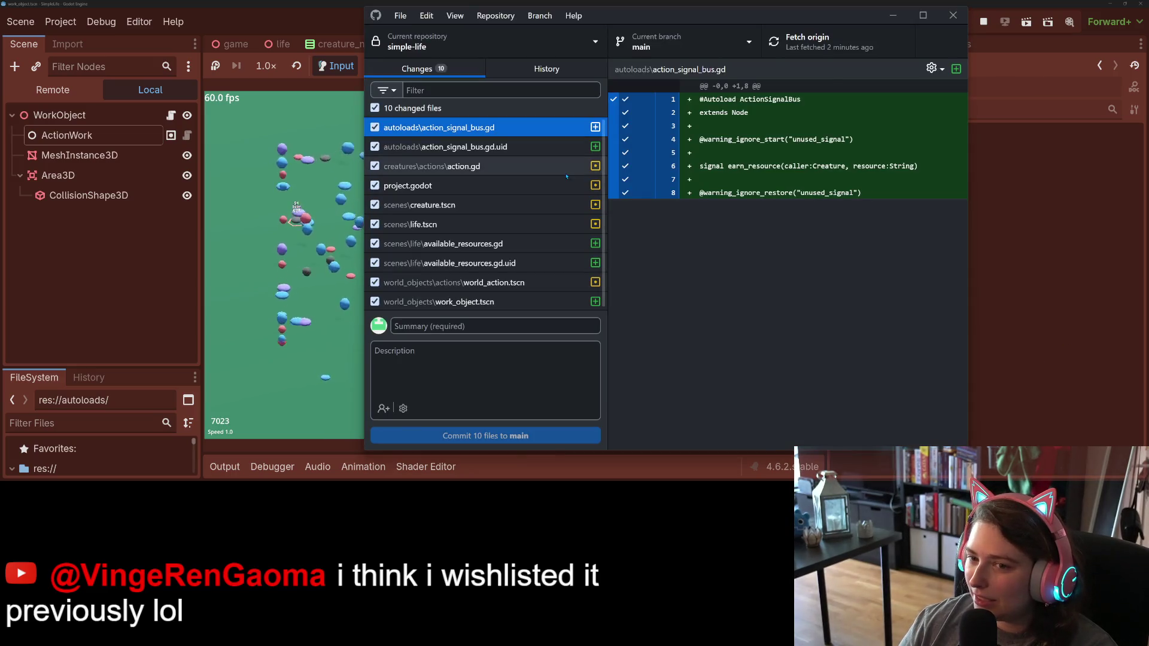
- Review the action.gd and project.godot diffs, then return to Godot and raise game speed to 16
click(552, 167)
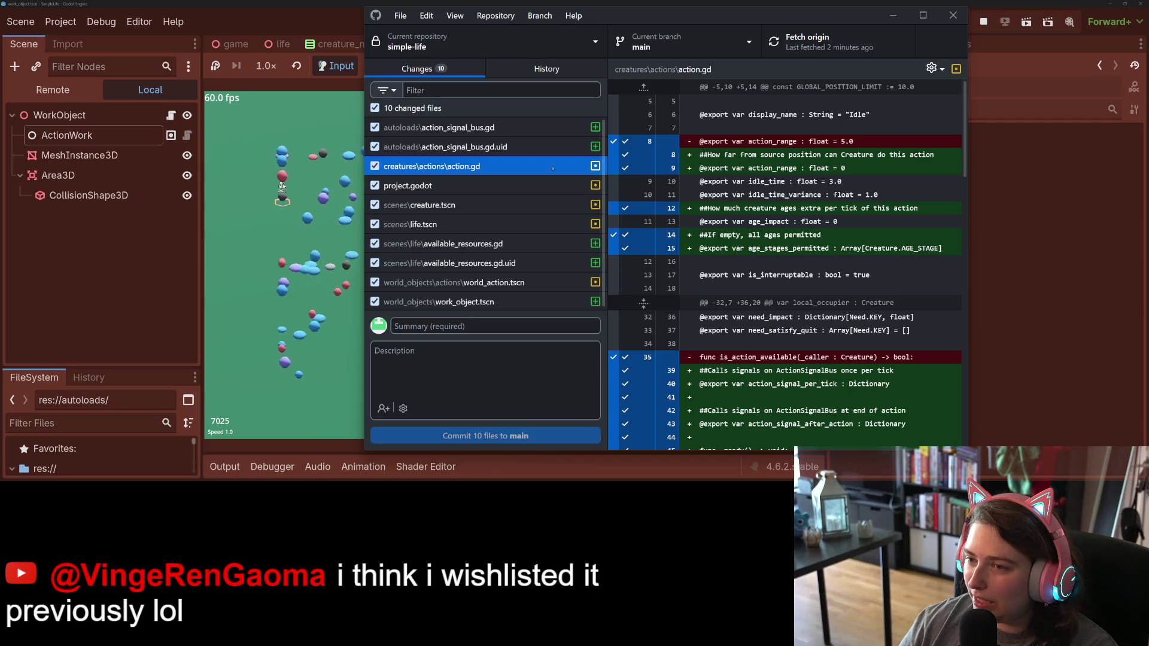
click(538, 185)
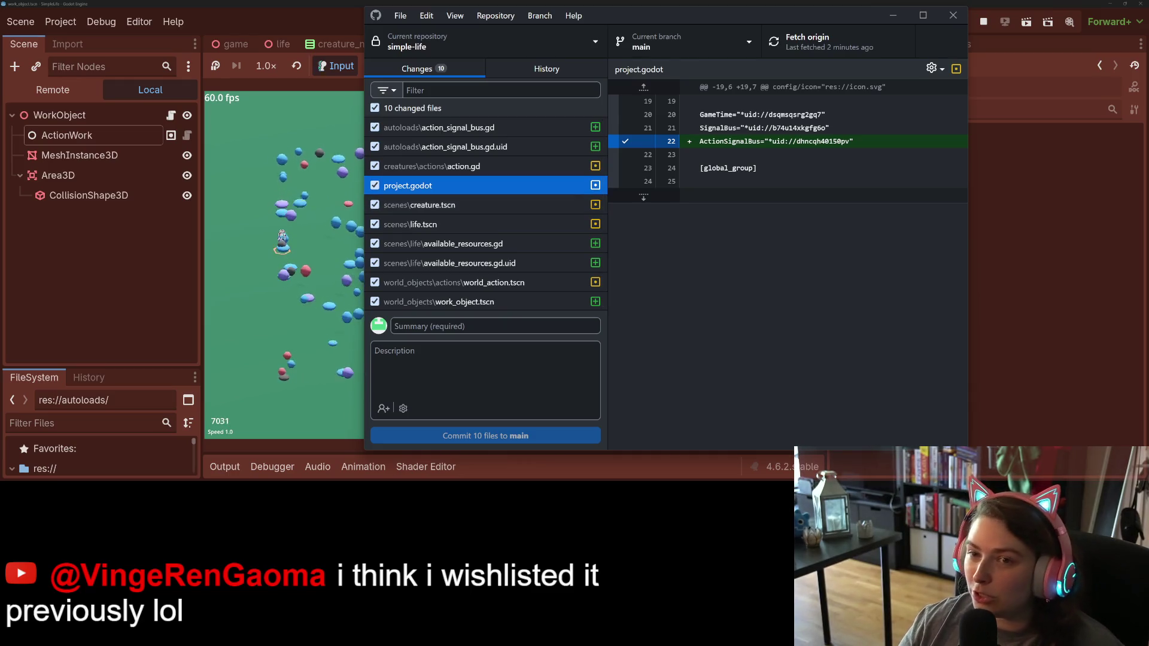
key(alt+Tab)
key(4)
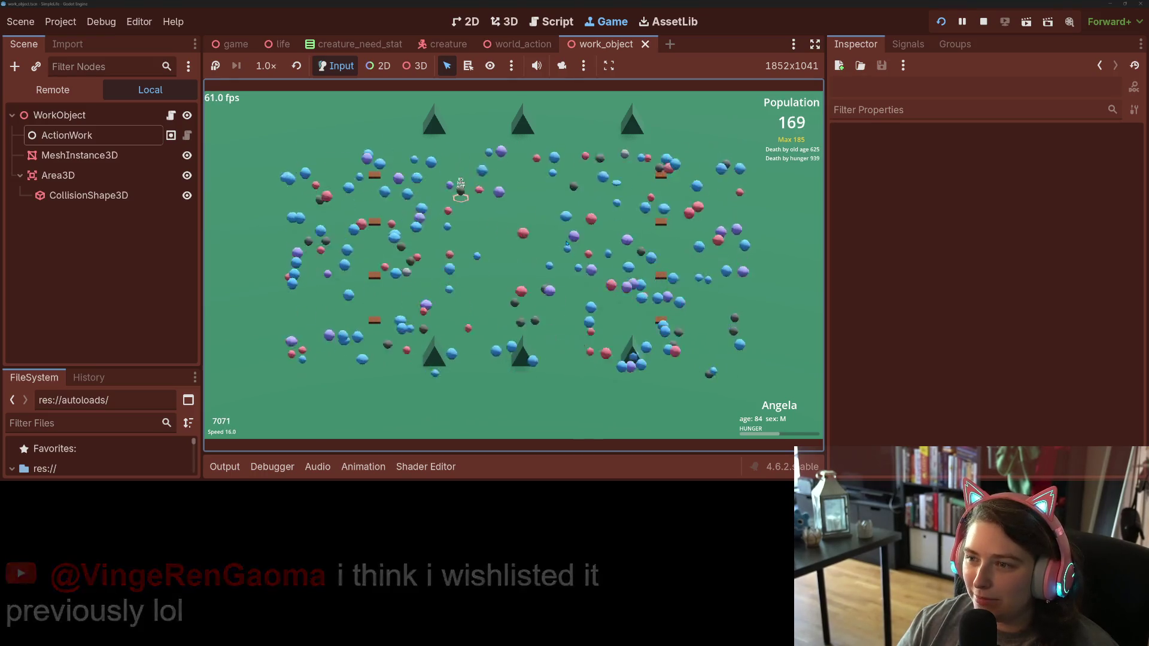
- Lower the simulation speed from 16.0 to 8.0, then back to 1.0
key(3)
key(1)
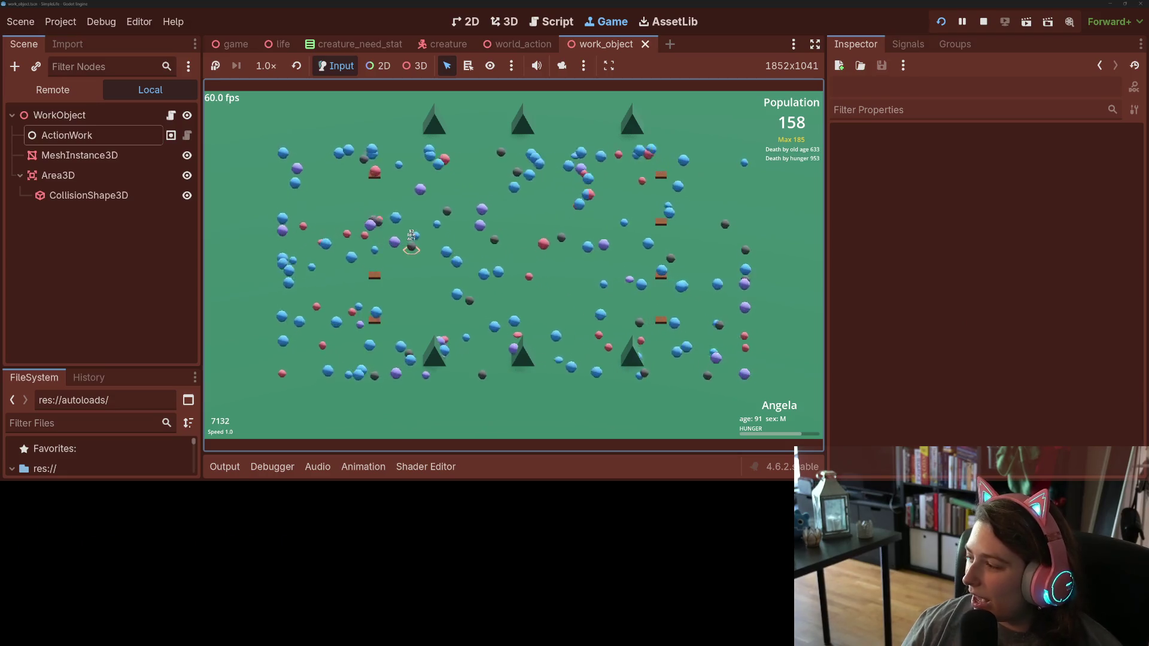
- Search Google for 'equinox spel' in a new browser tab and scroll through the results
key(alt+Tab)
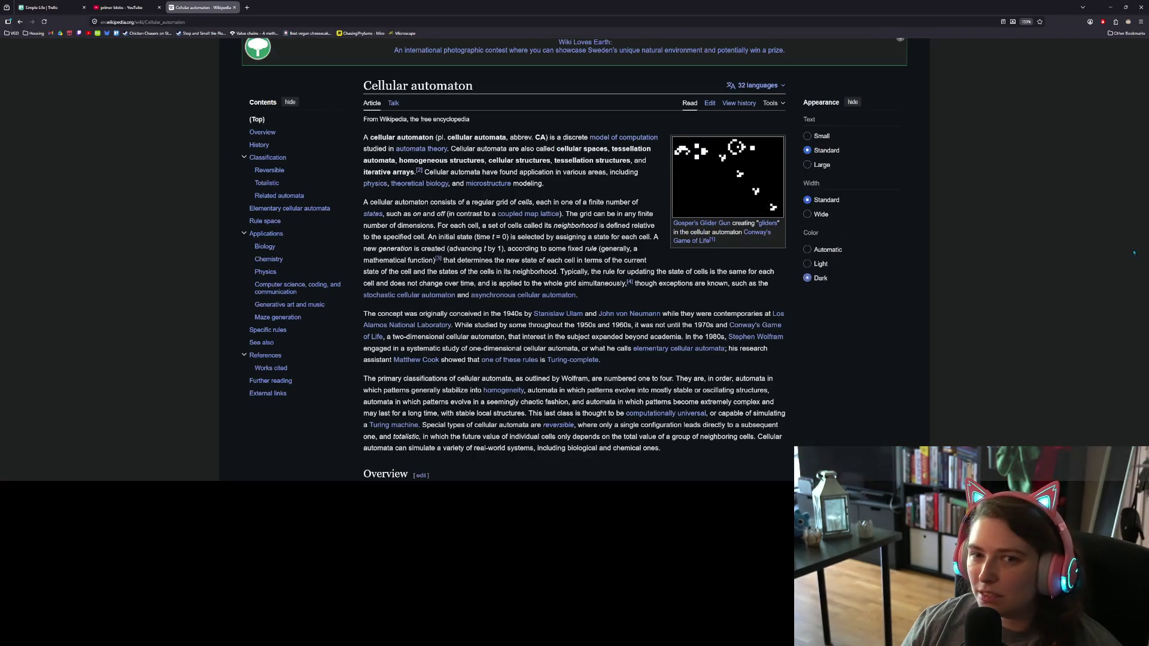
click(243, 8)
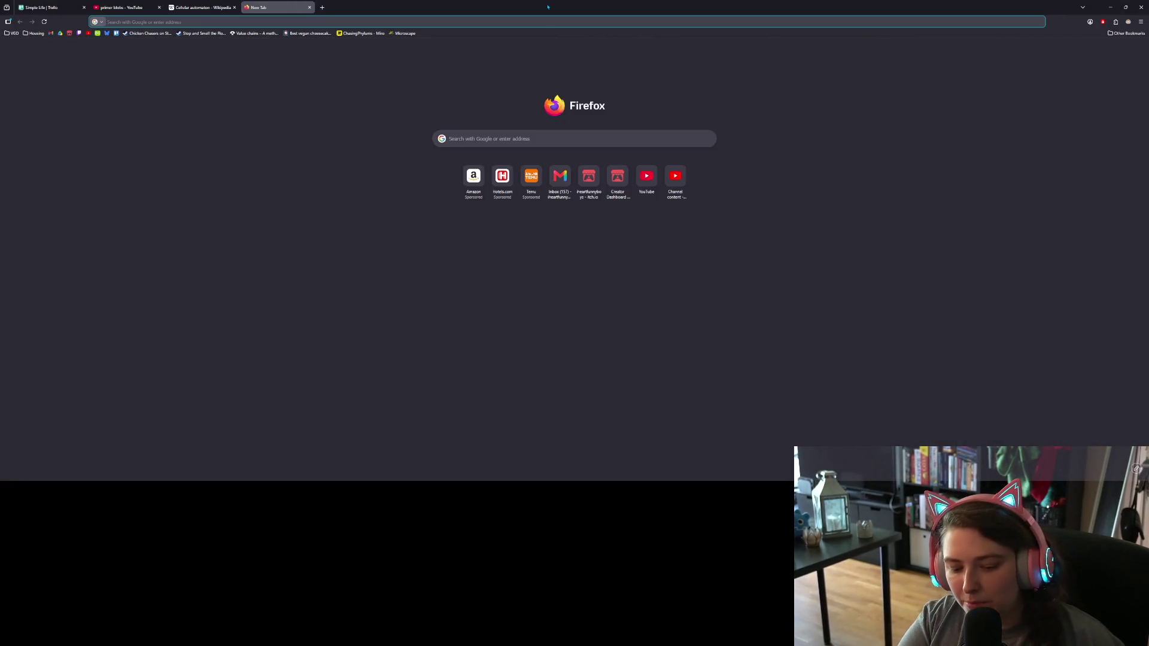
text(equinox)
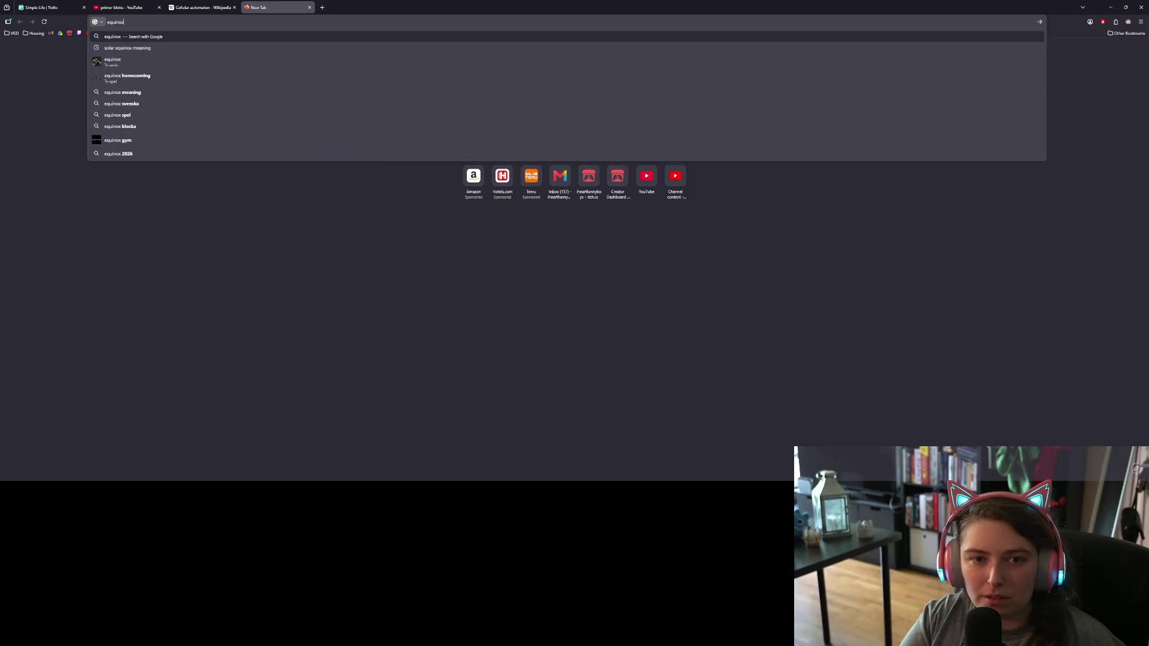
key(Down)
key(Down)
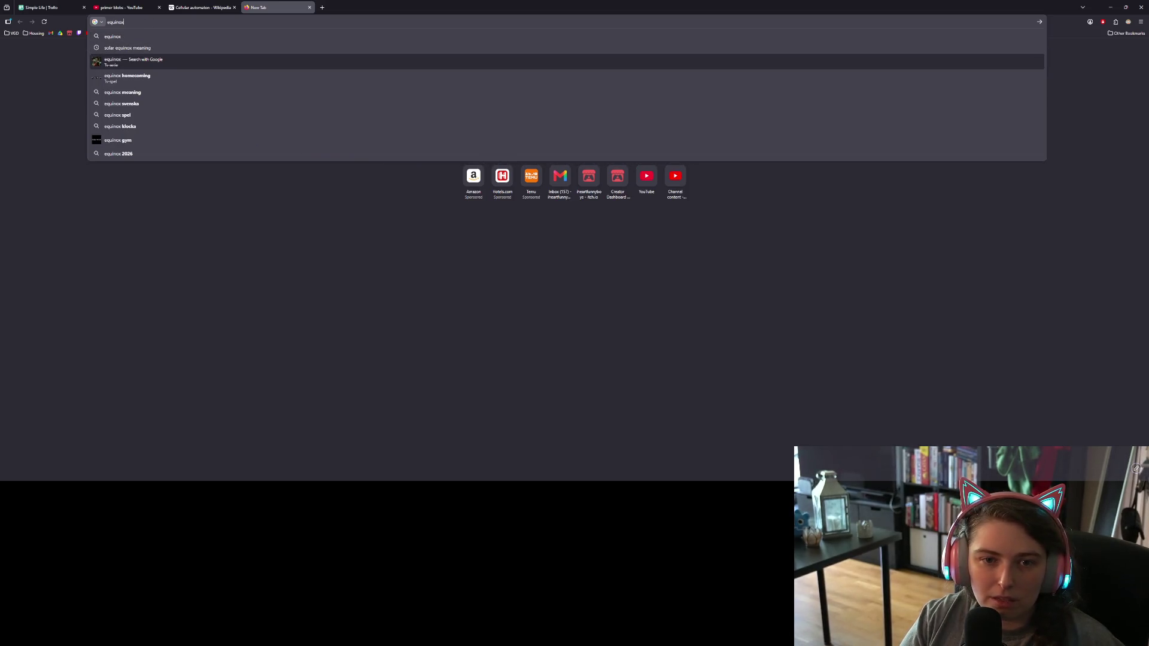
key(Down)
key(Down)
key(Down)
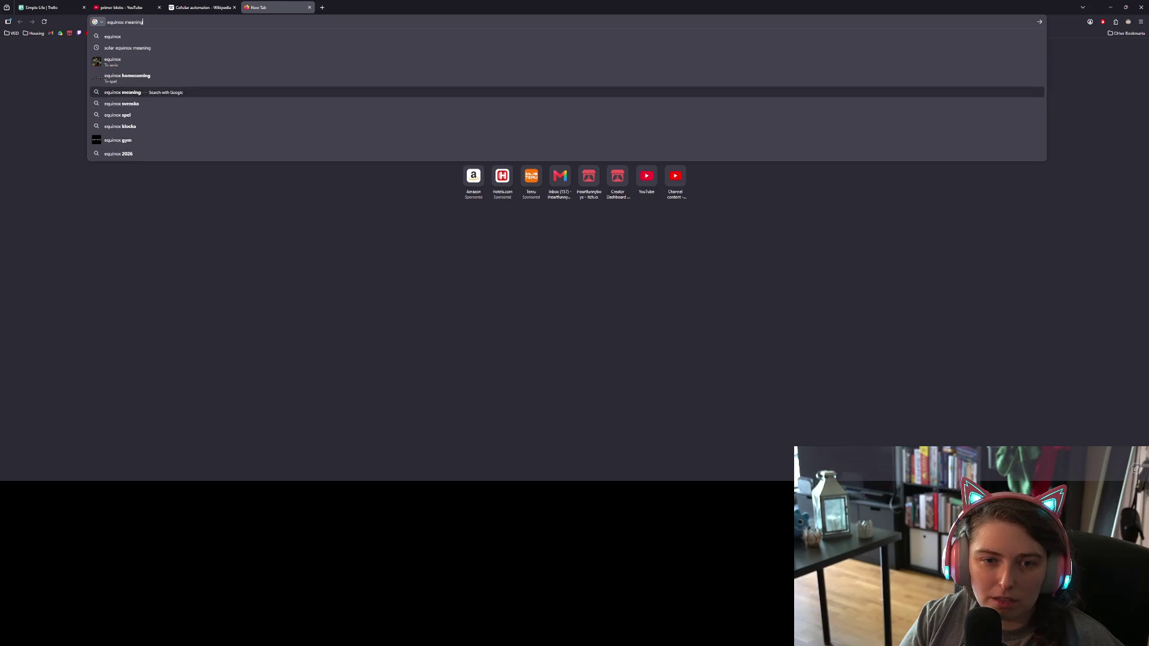
key(Return)
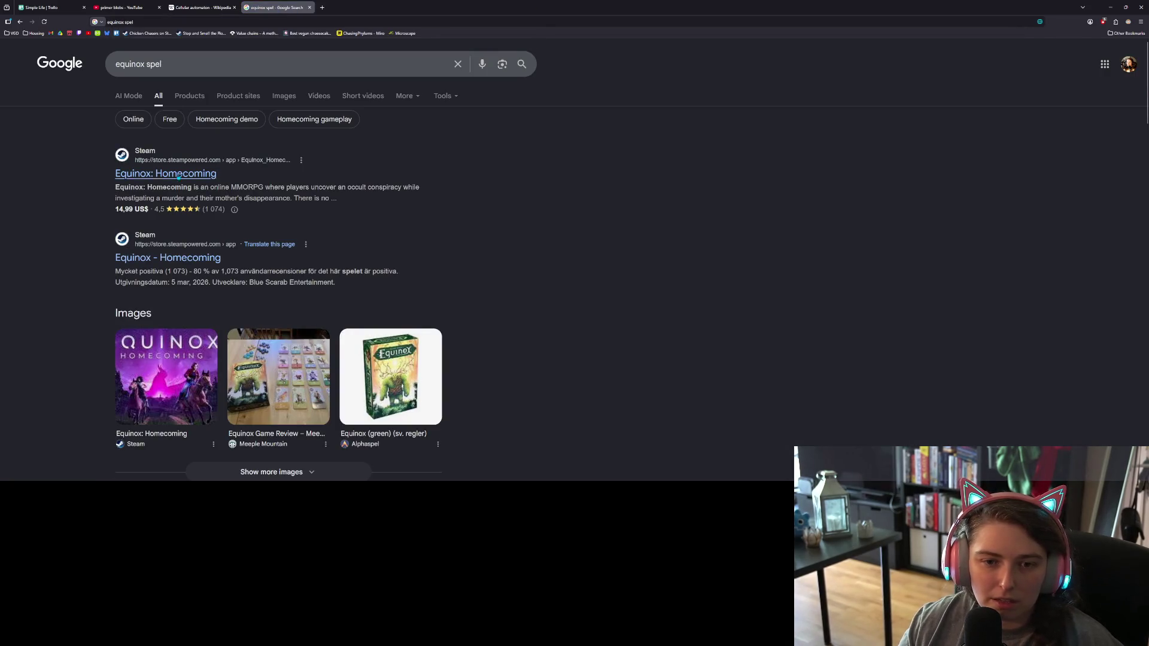
scroll(158, 174, down, 6)
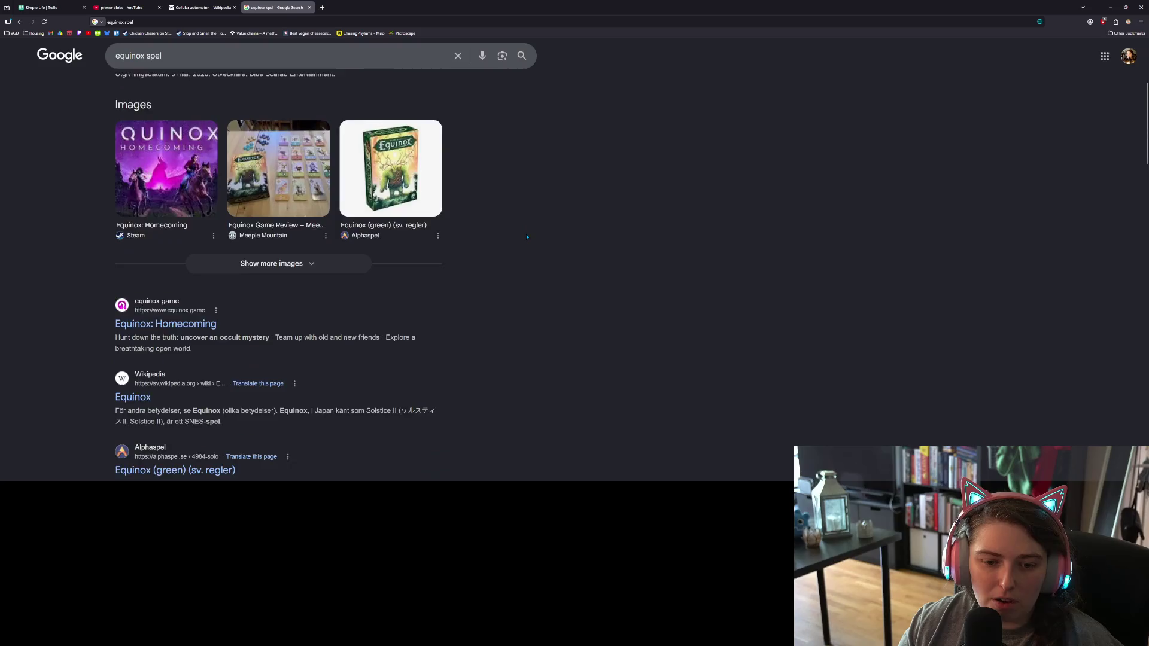
scroll(526, 238, up, 6)
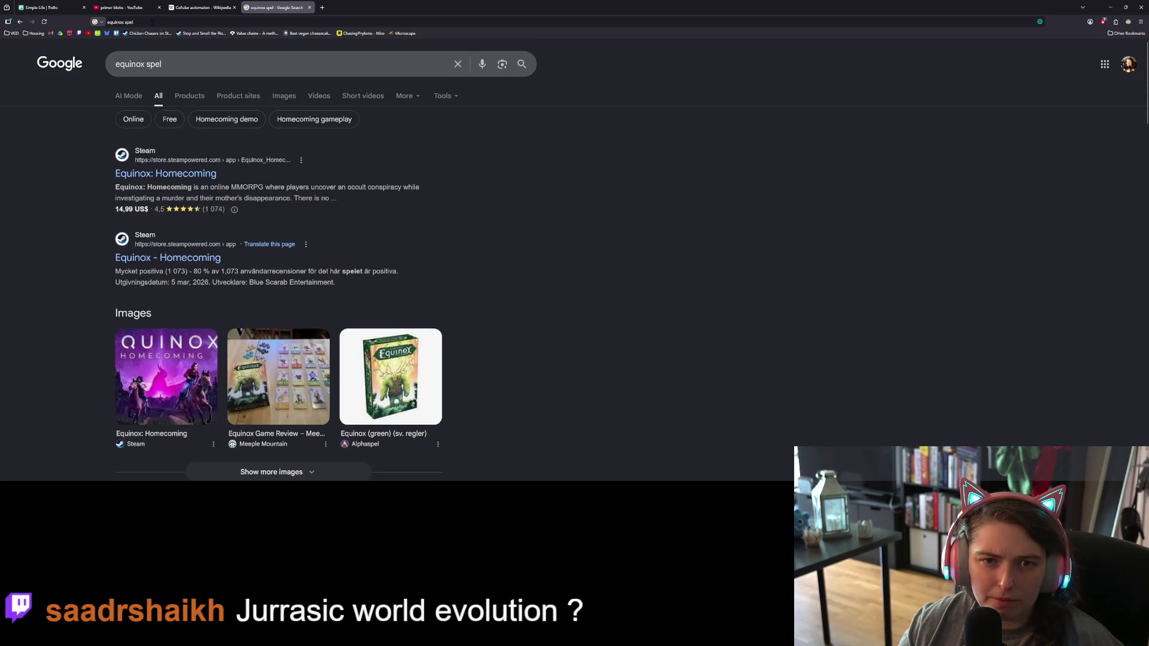
- Navigate the tab to YouTube's home page from the address bar
click(153, 21)
key(BackSpace)
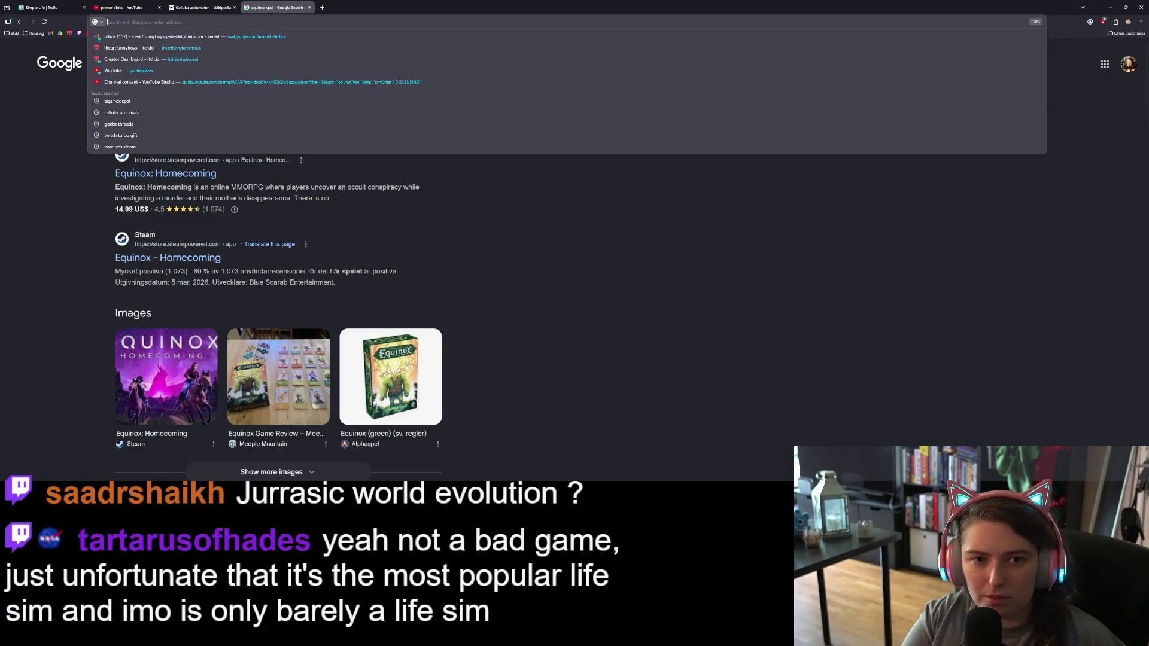
text(youtube.com)
key(Return)
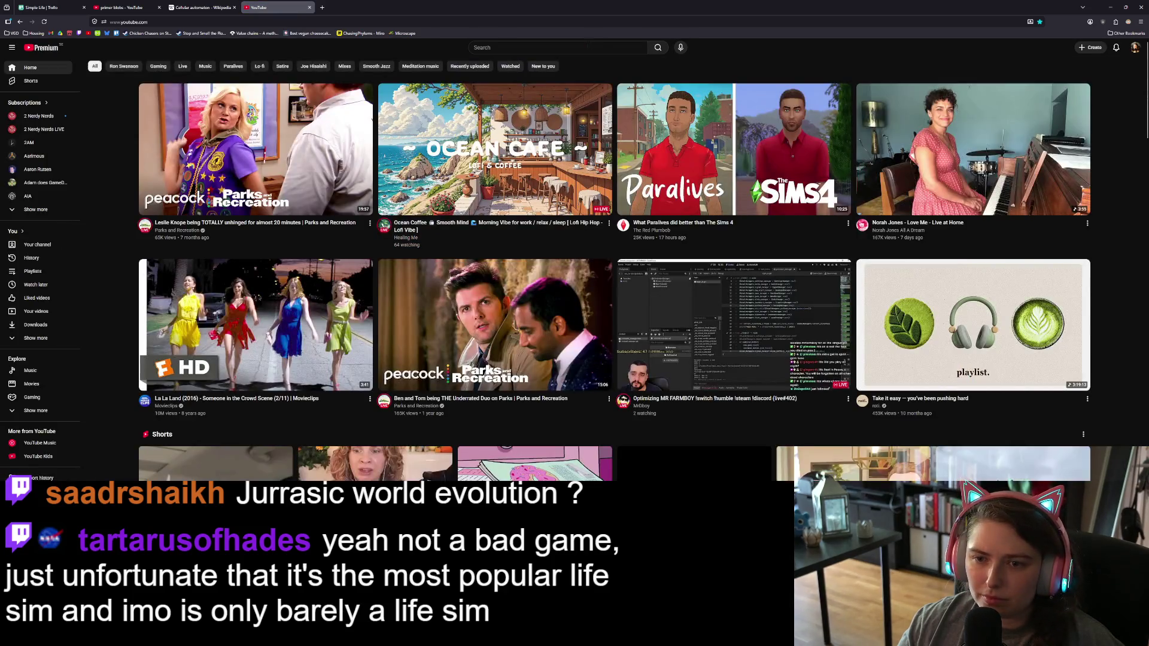
- Search YouTube for 'equilonix', play the Equilinox Launch Trailer, and mute its sound
click(553, 48)
text(e)
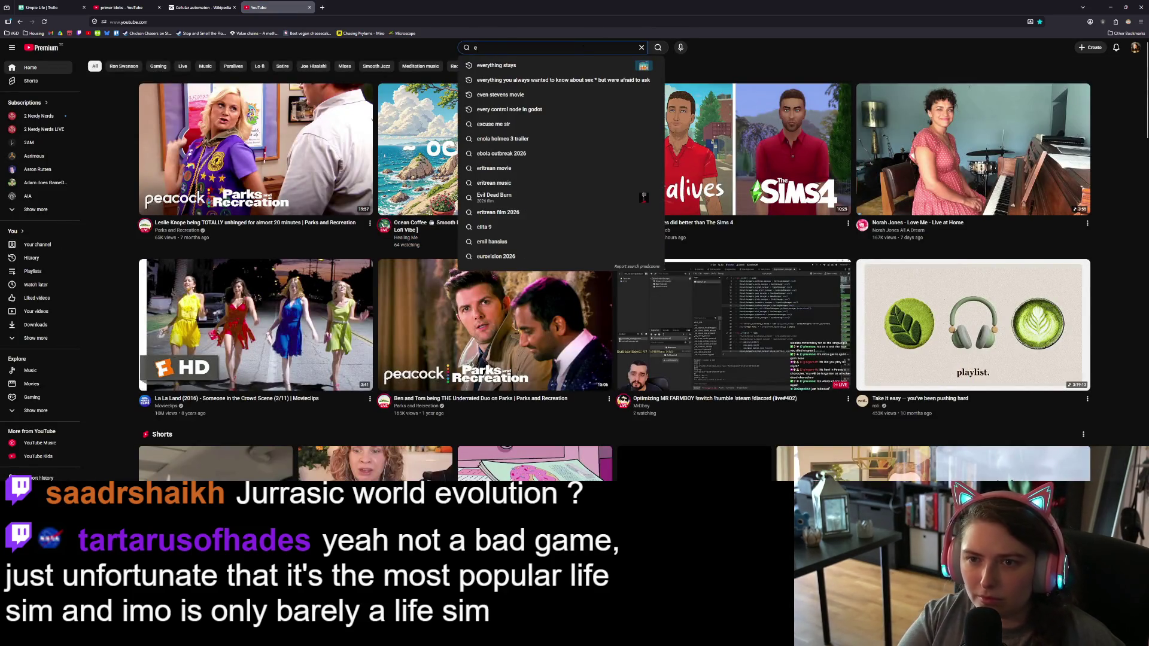
text(quil)
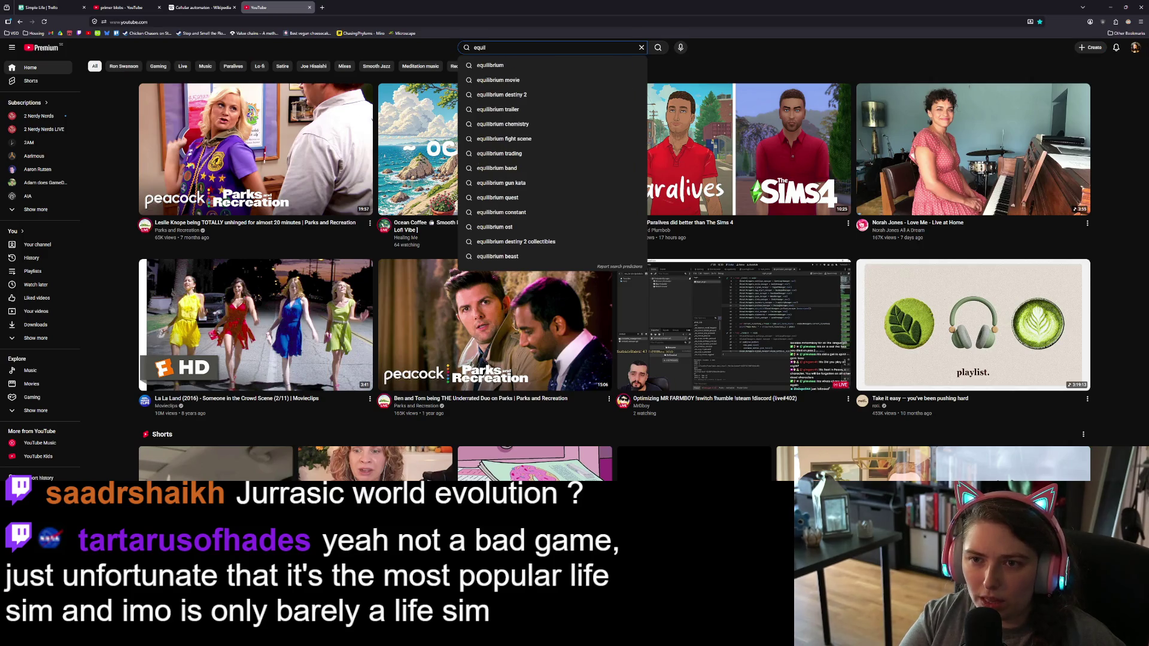
text(onix)
key(Return)
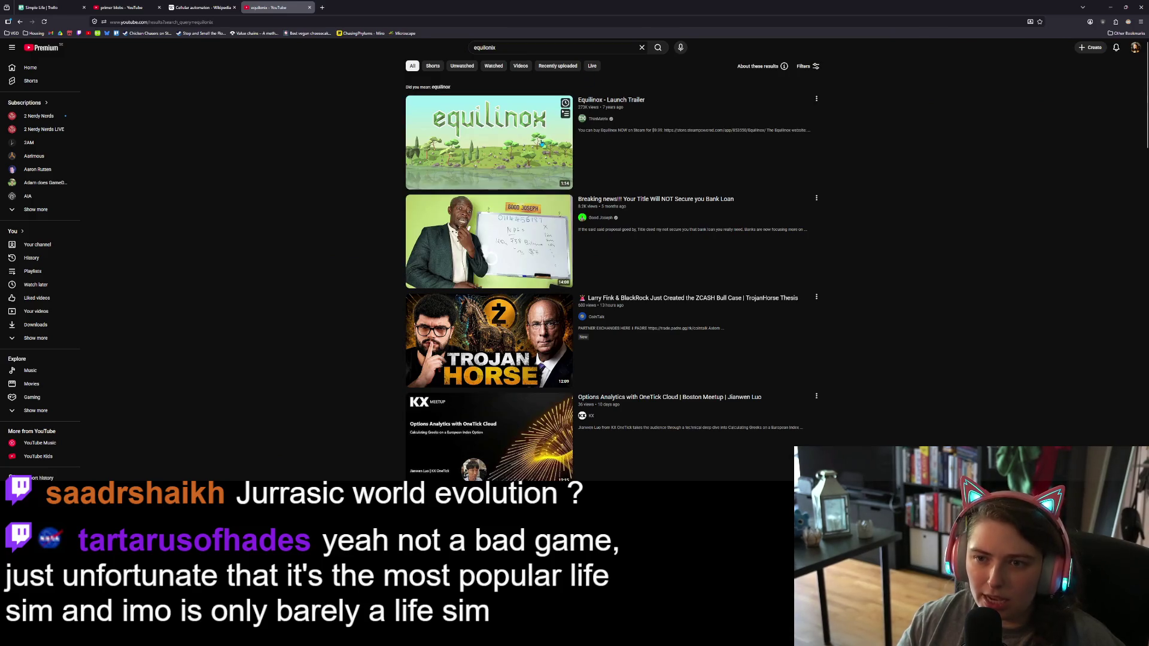
click(541, 142)
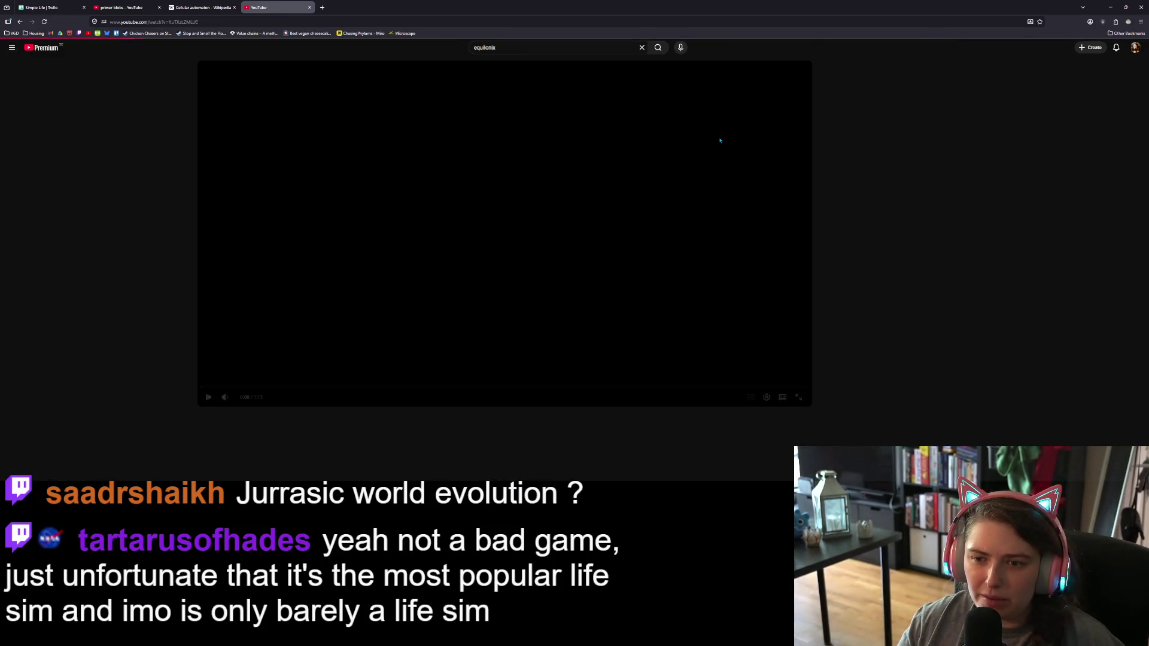
click(226, 398)
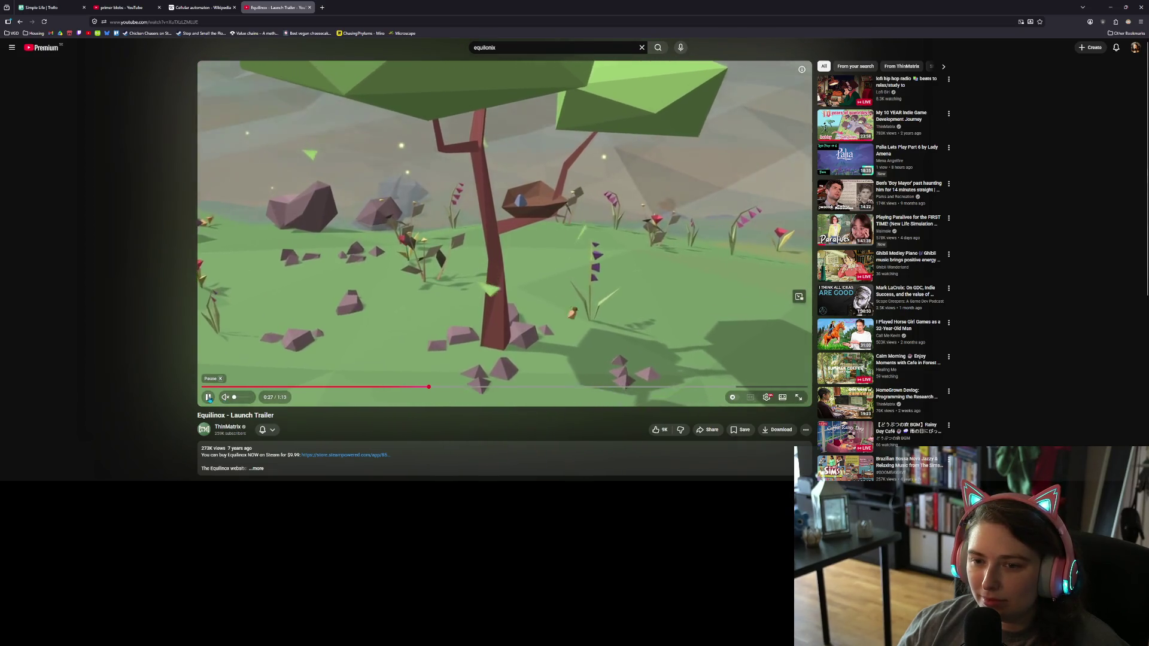
- Pause the trailer and minimize the browser to reveal the Godot simulation
click(208, 397)
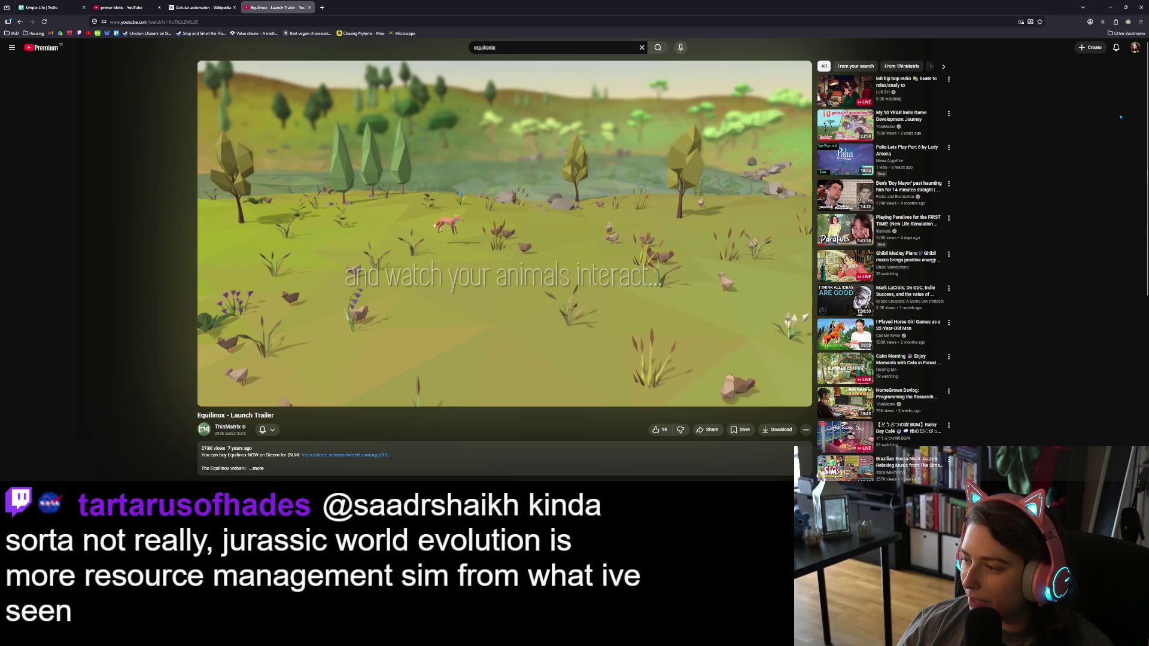
click(1105, 8)
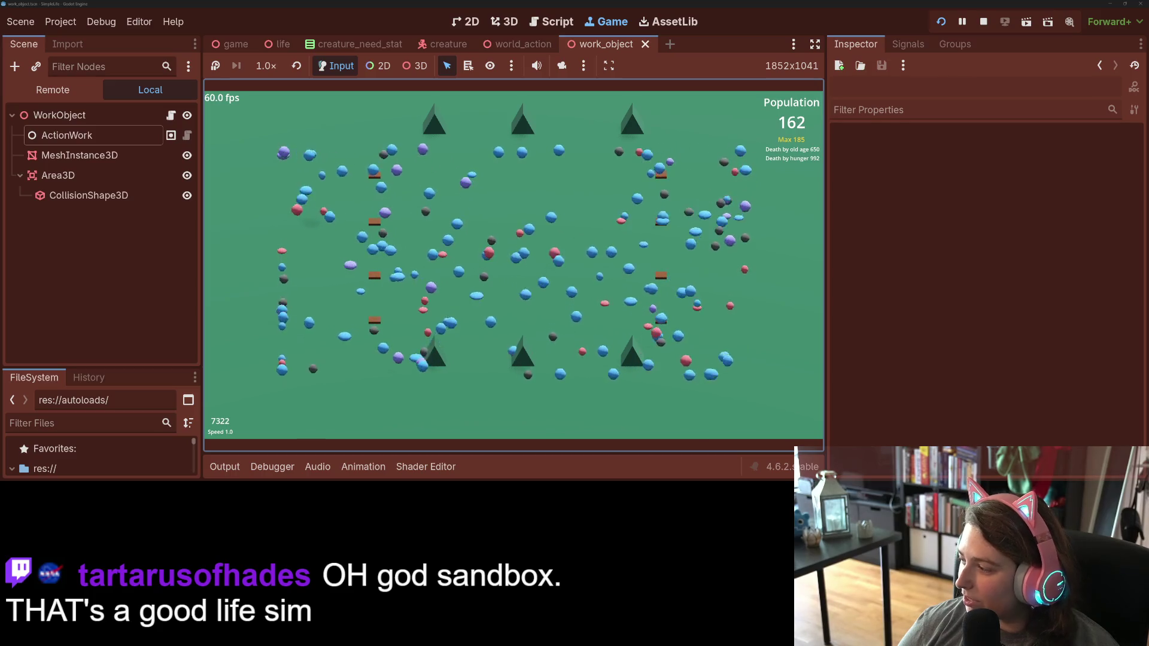
- Search Google for 'sandboxels' in a new browser tab
key(alt+Tab)
key(ctrl+t)
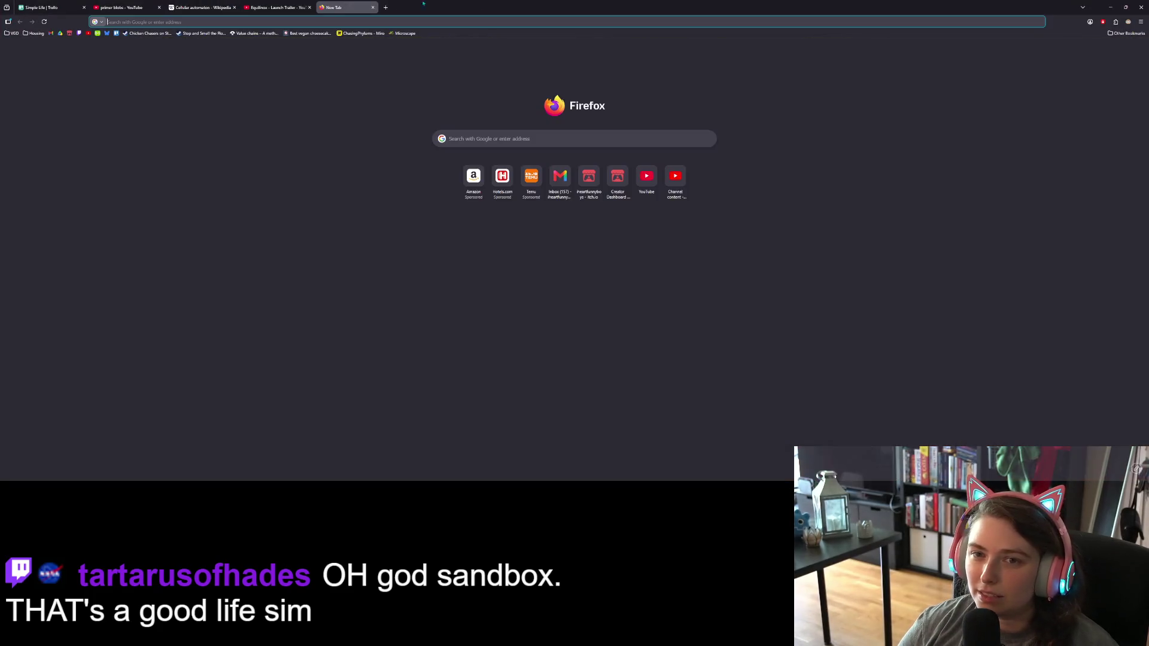
text(sandbox)
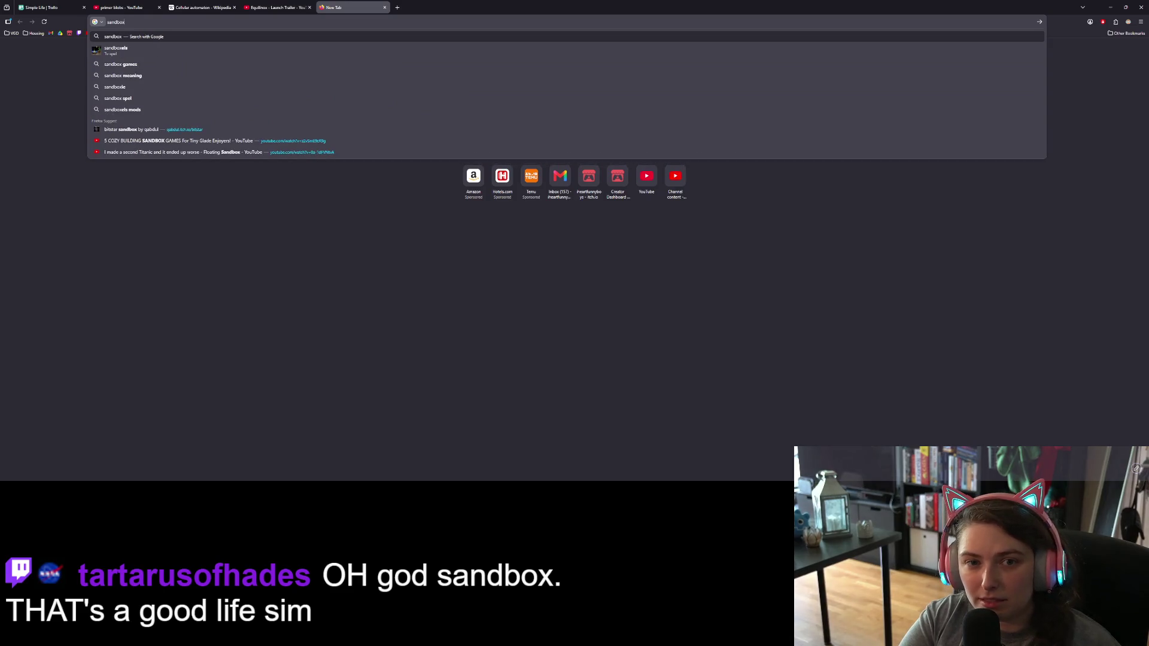
key(Down)
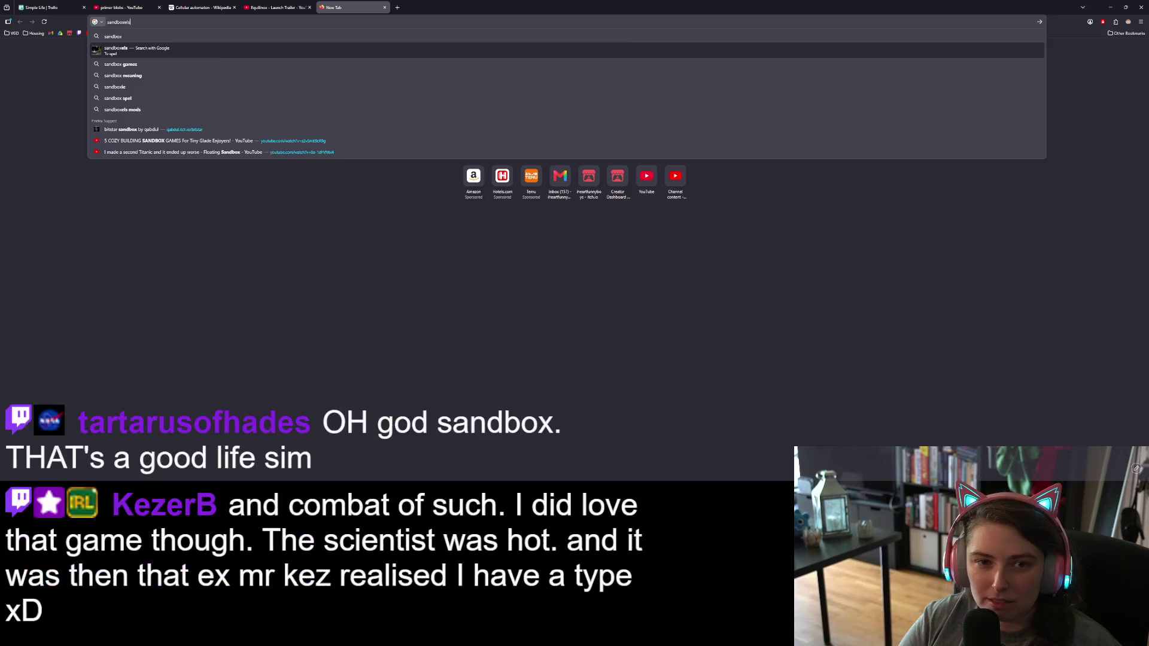
key(Return)
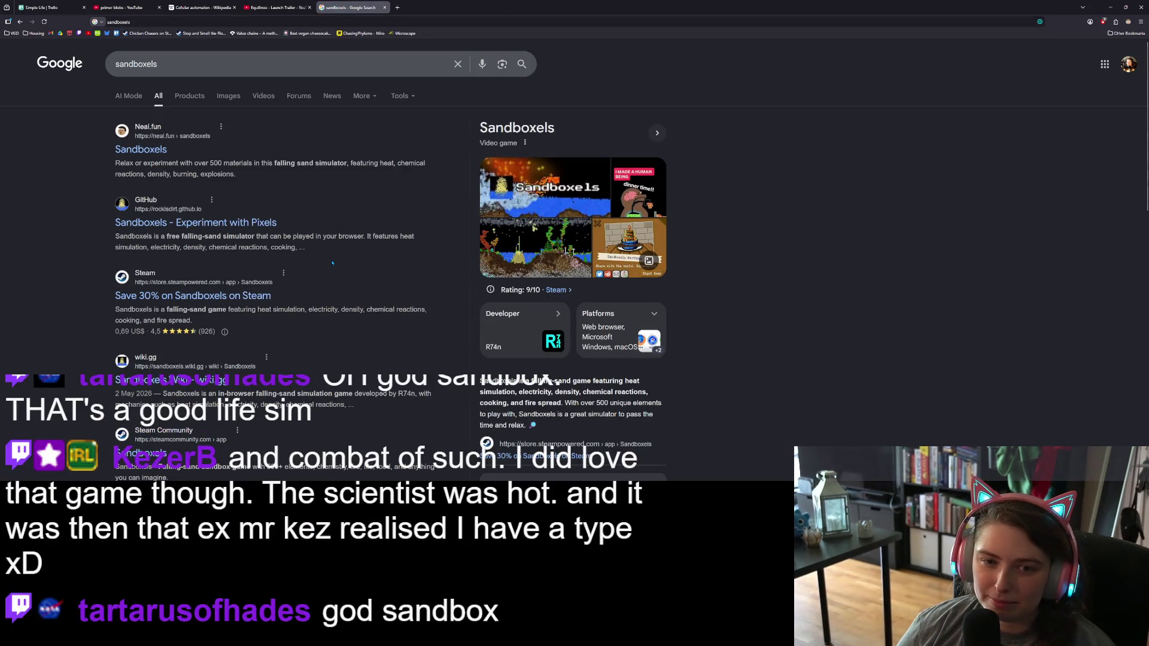
- Change the query to 'sandbox video game' and scroll the new results
click(161, 60)
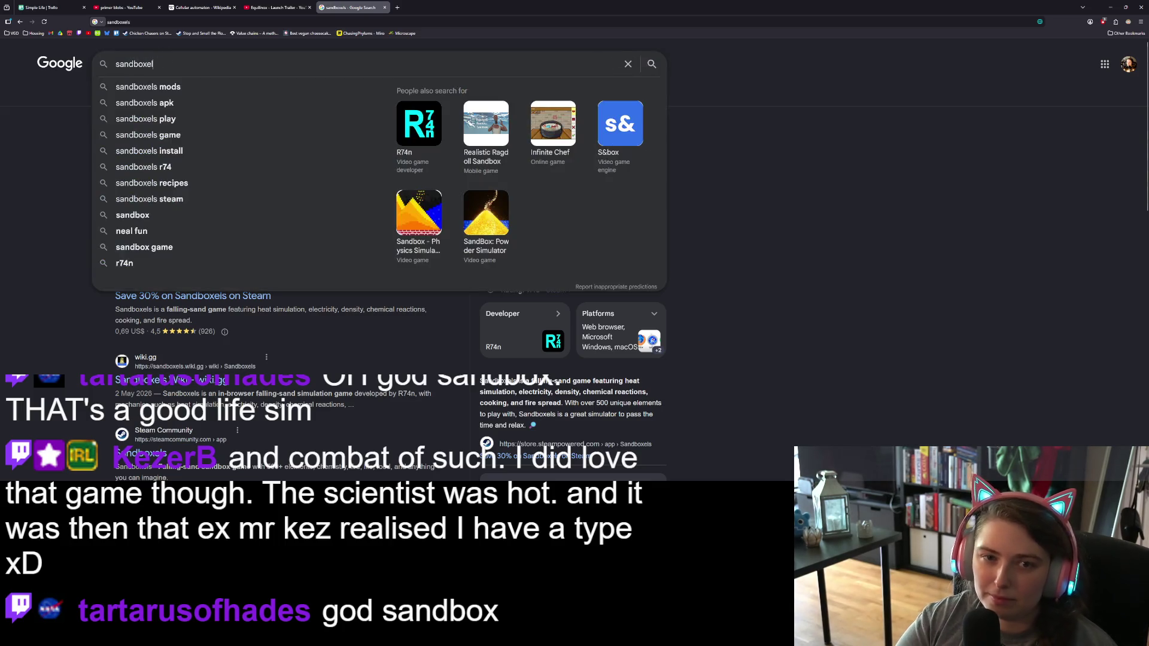
key(BackSpace)
key(BackSpace)
key(BackSpace)
text(video)
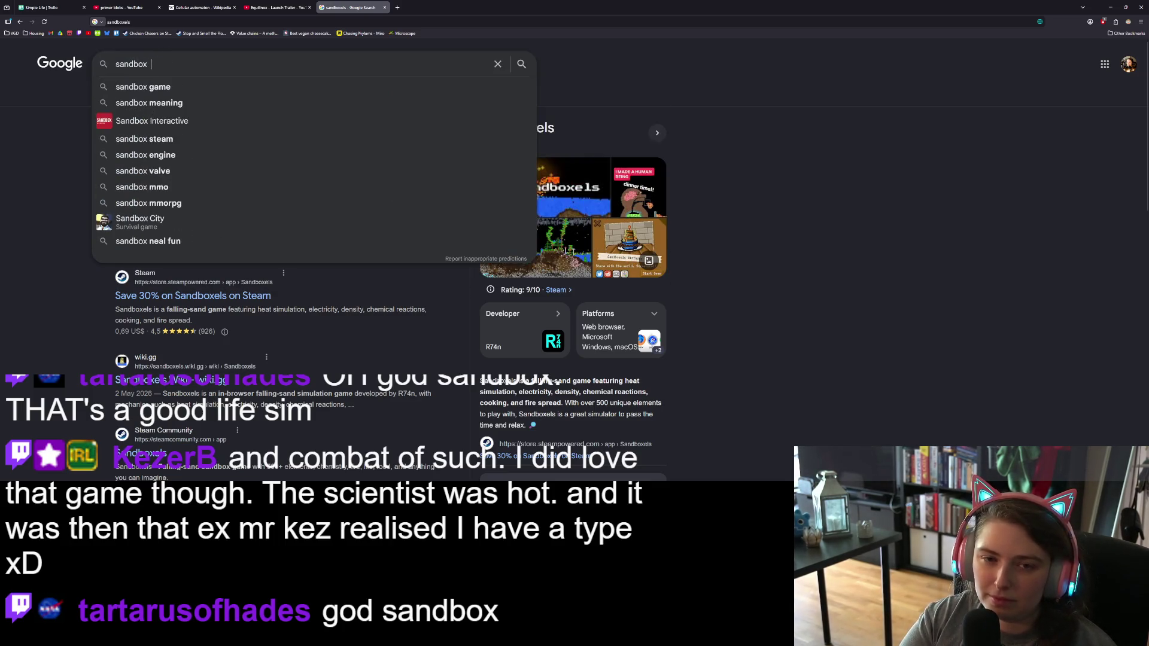
text( game)
key(Return)
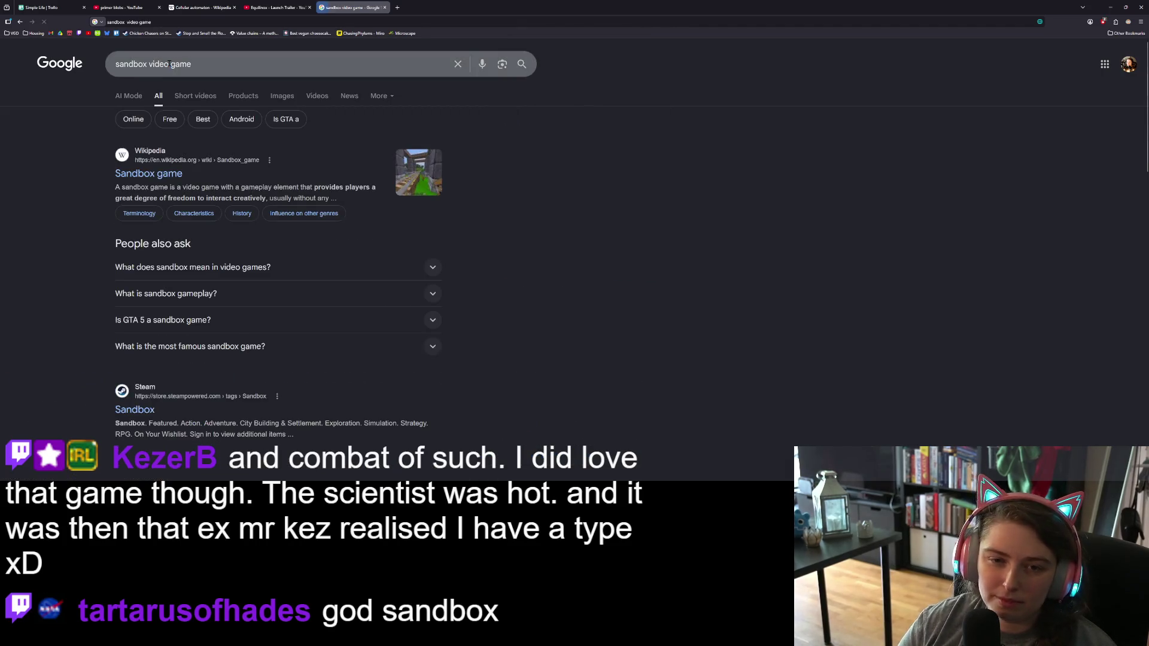
scroll(359, 251, down, 3)
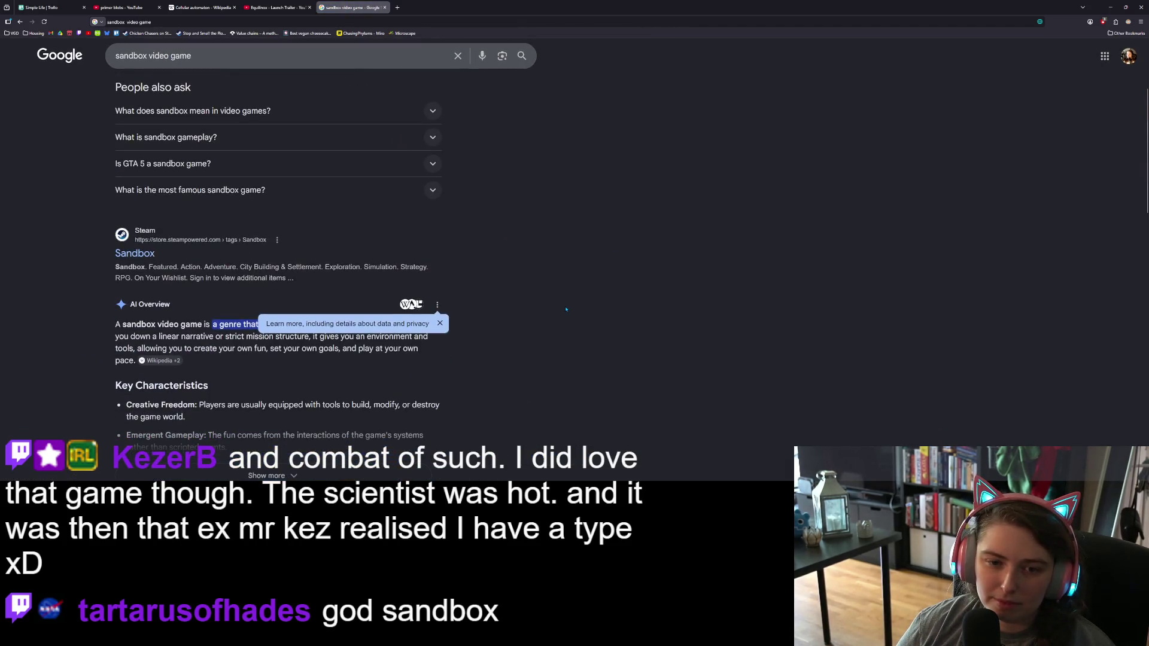
- Open Steam's Sandbox tag page from Google and browse its Wallpaper Engine feature and recommendations
click(149, 256)
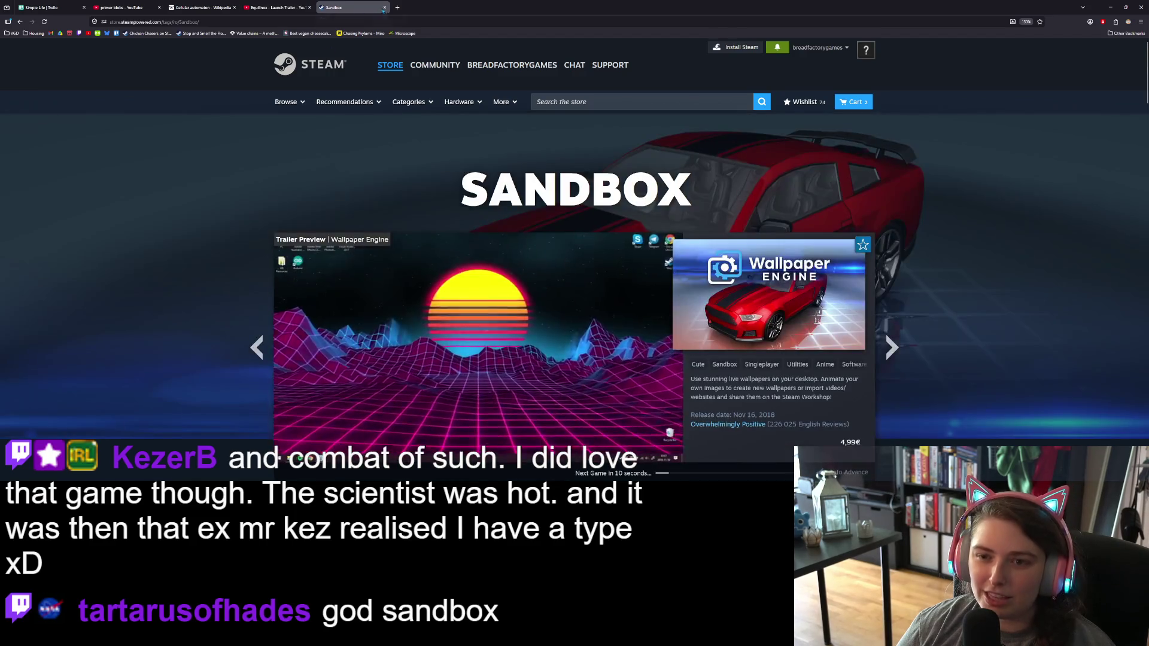
scroll(432, 201, down, 3)
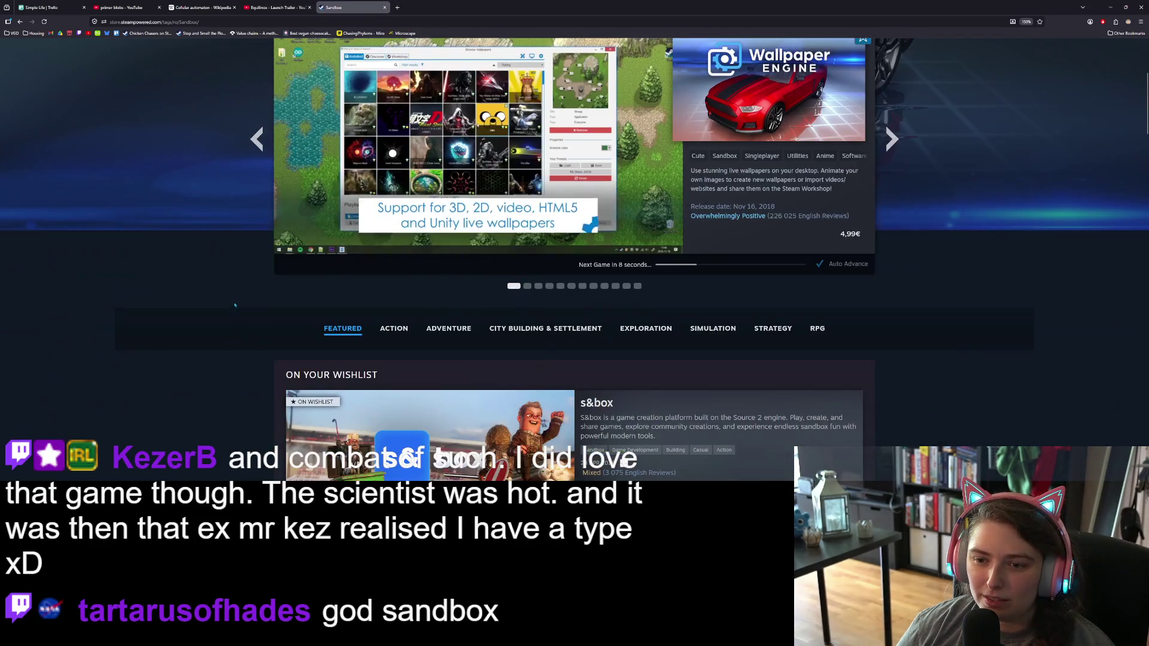
scroll(432, 201, up, 2)
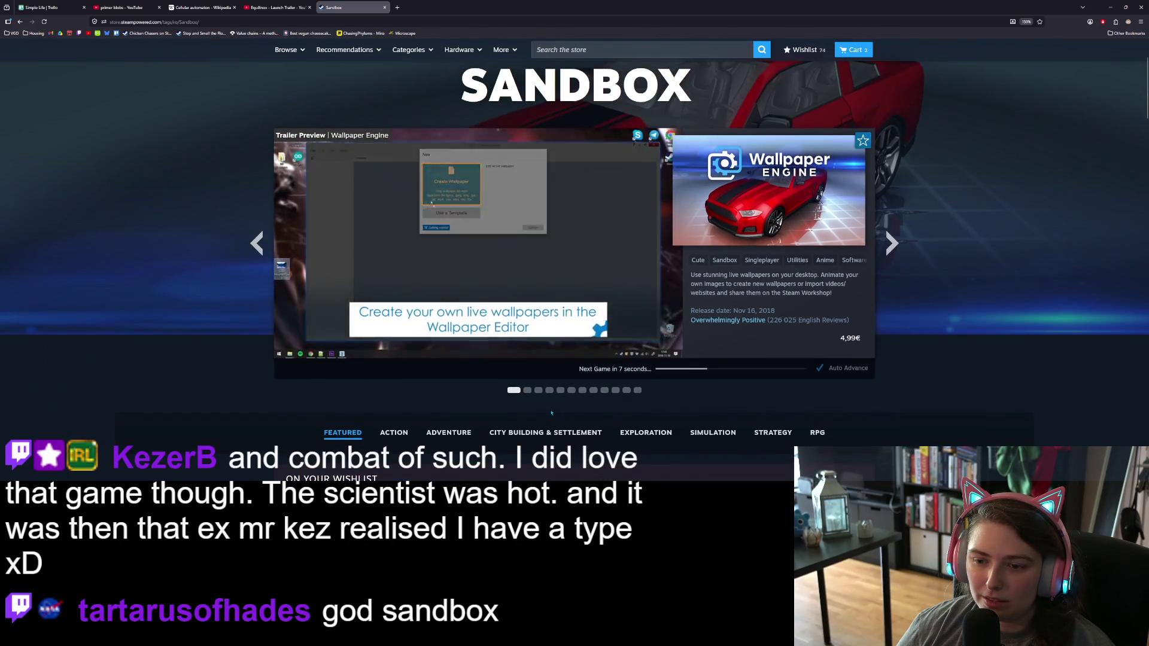
scroll(196, 341, down, 5)
scroll(196, 341, down, 3)
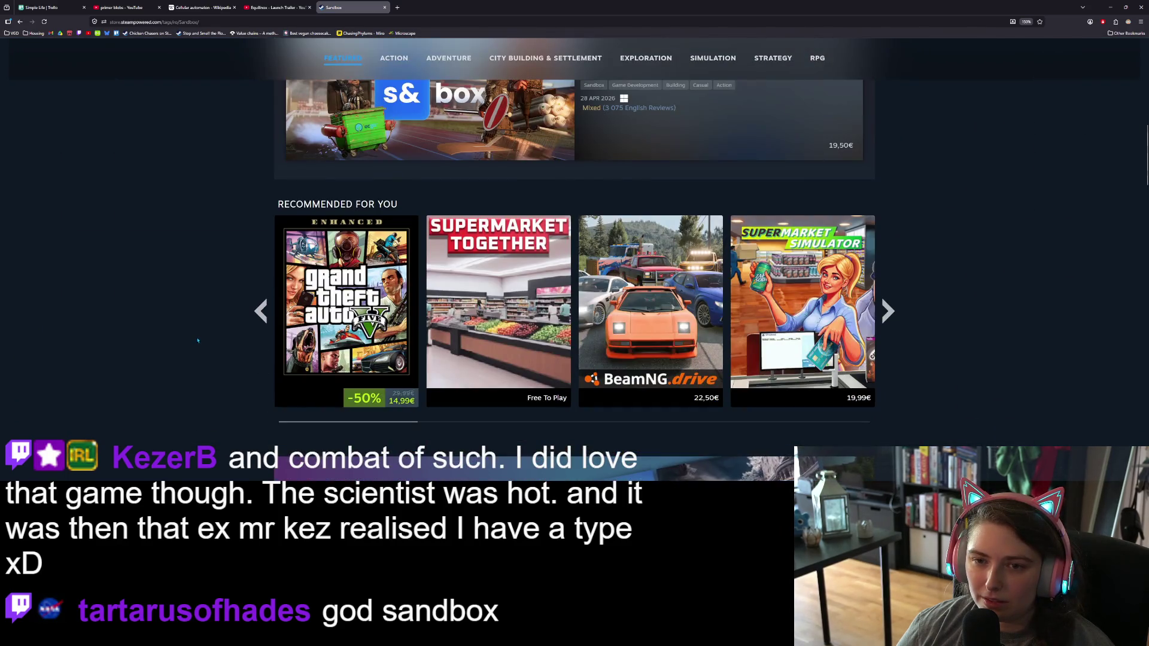
scroll(610, 219, up, 2)
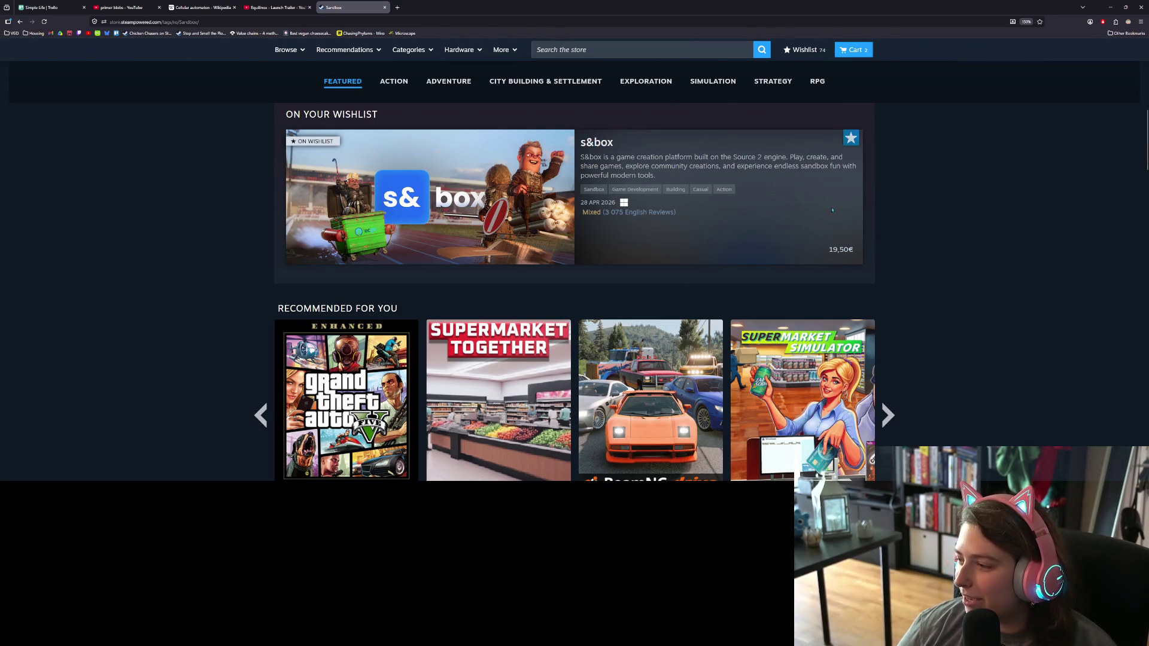
scroll(778, 251, down, 2)
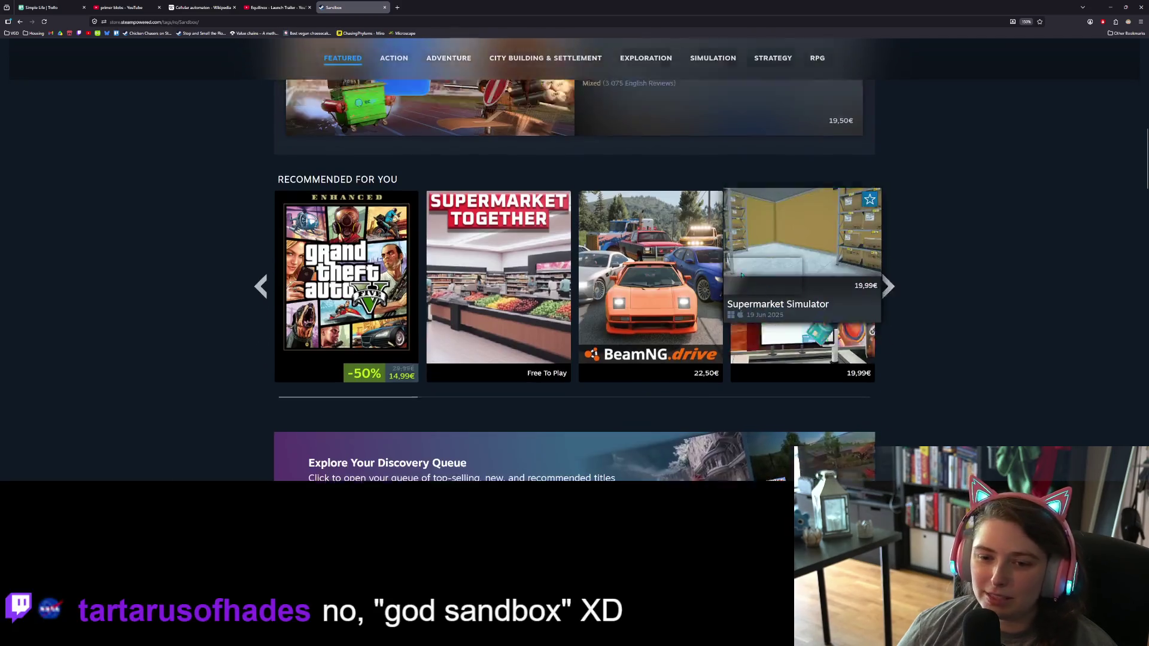
scroll(742, 274, up, 10)
- Search the Steam store for 'god sandbox'
click(634, 49)
text(g)
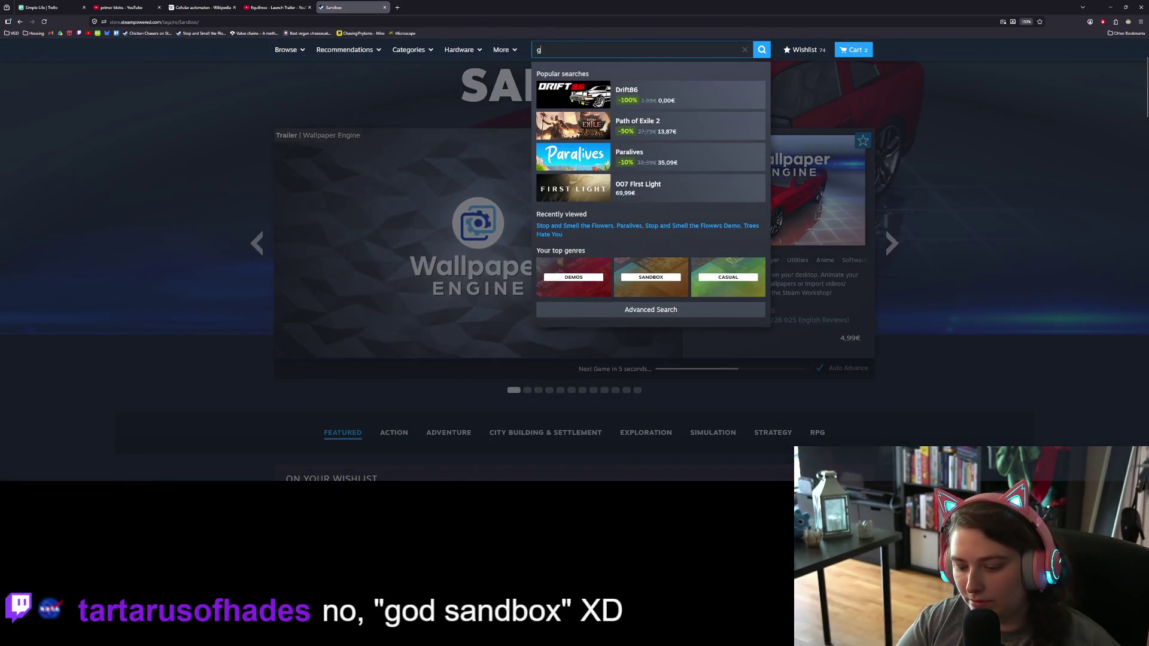
text(od sandbox)
key(Return)
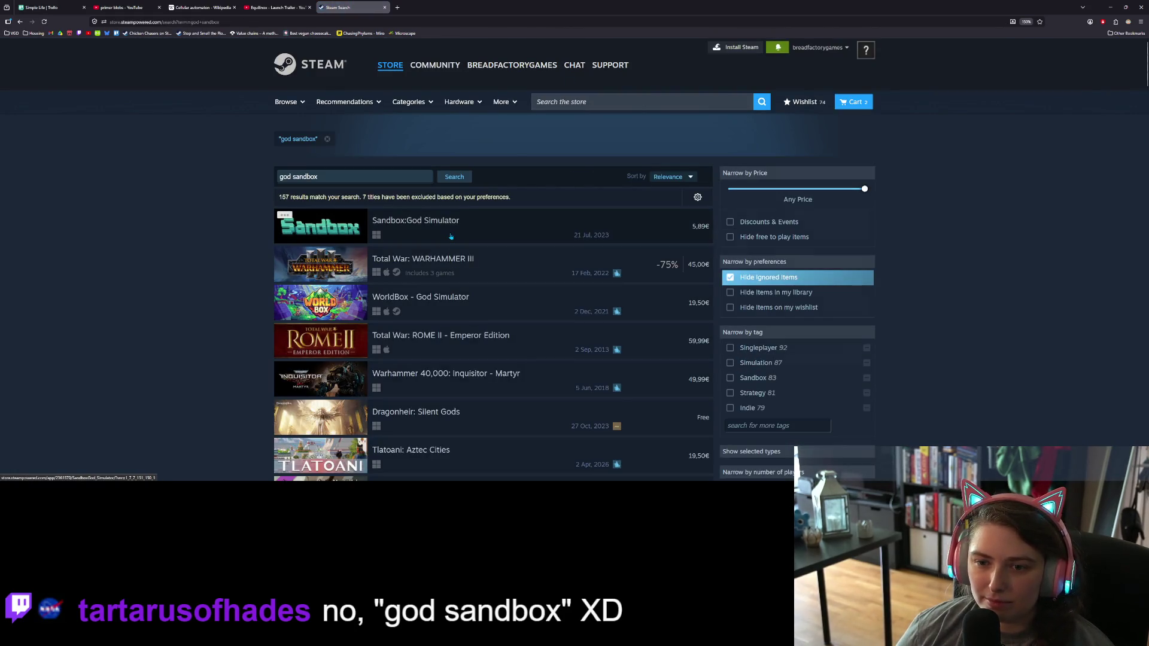
- Browse the results led by Sandbox: God Simulator and WorldBox, then select the query text
mouse_move(451, 236)
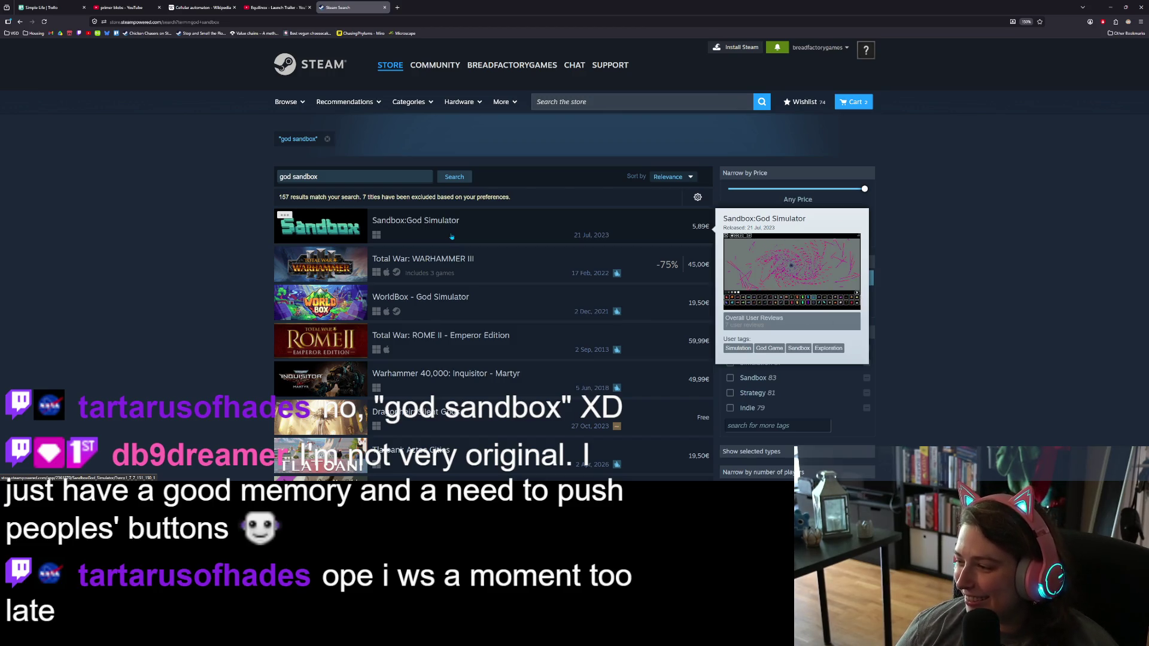
scroll(144, 348, down, 2)
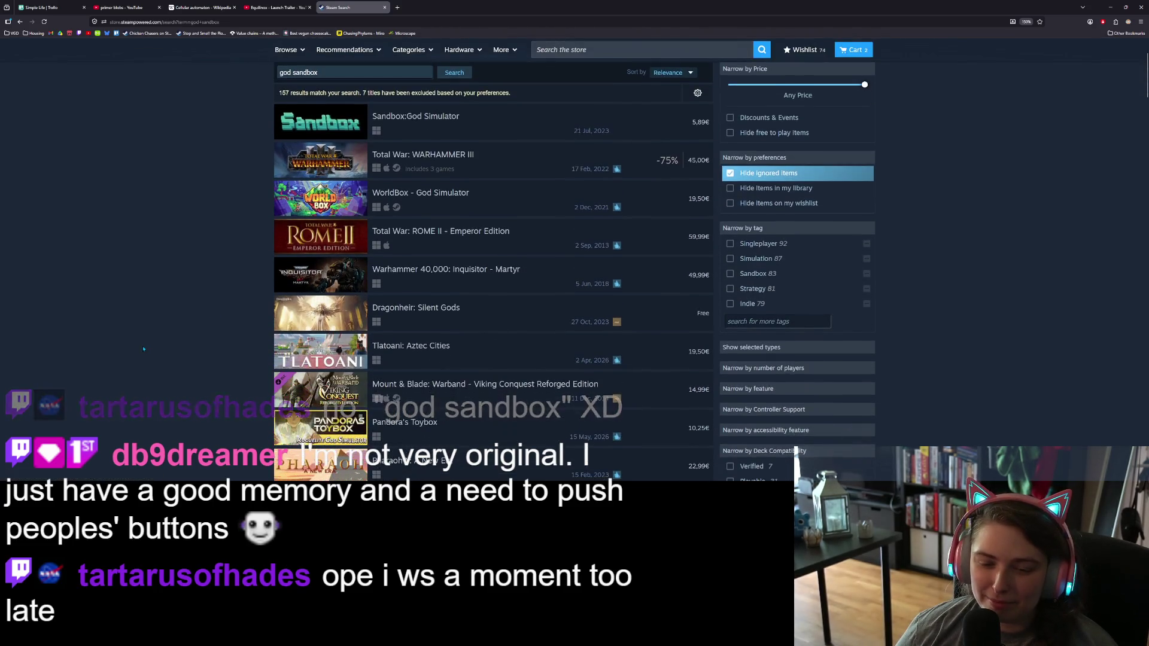
scroll(143, 349, down, 3)
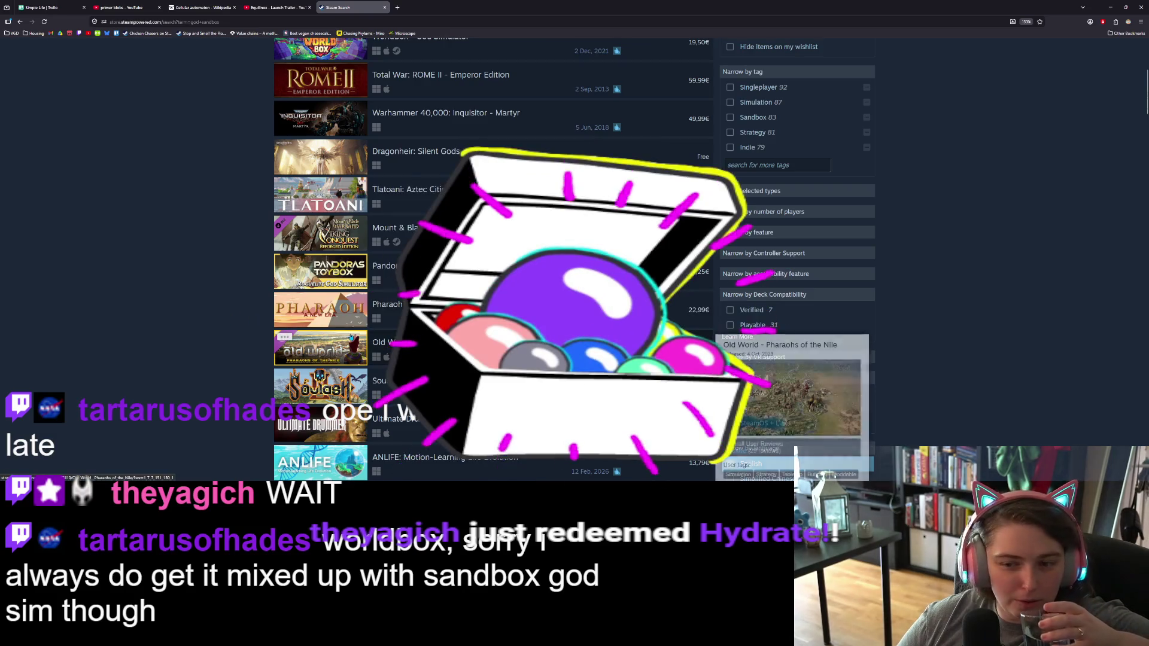
scroll(374, 324, up, 5)
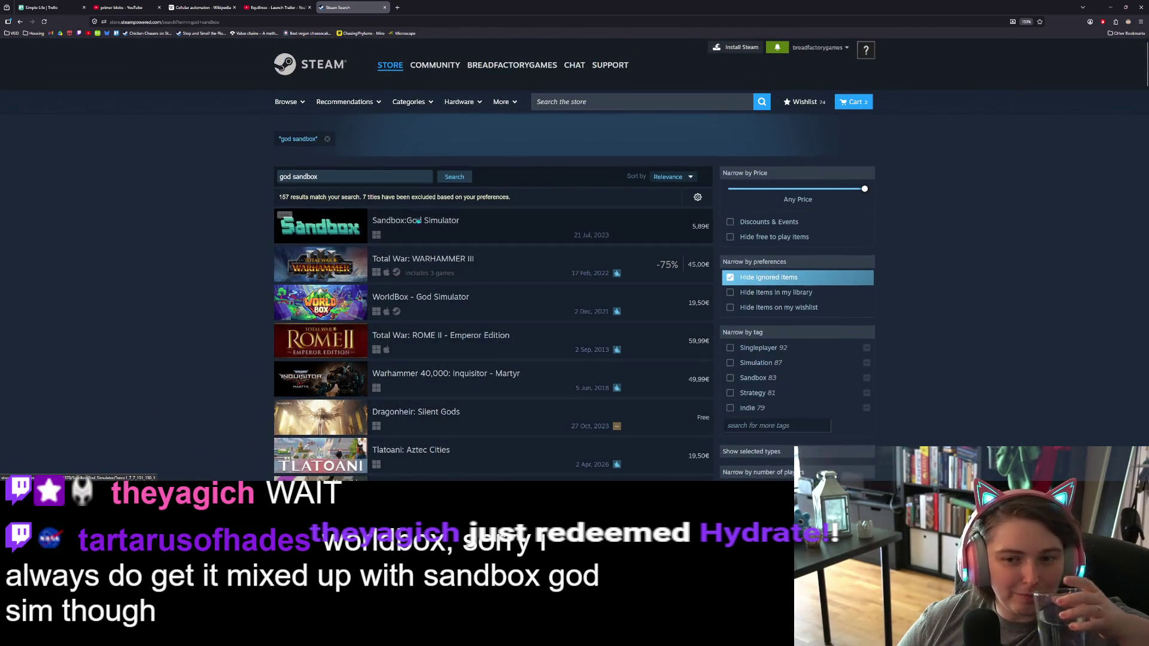
double_click(286, 176)
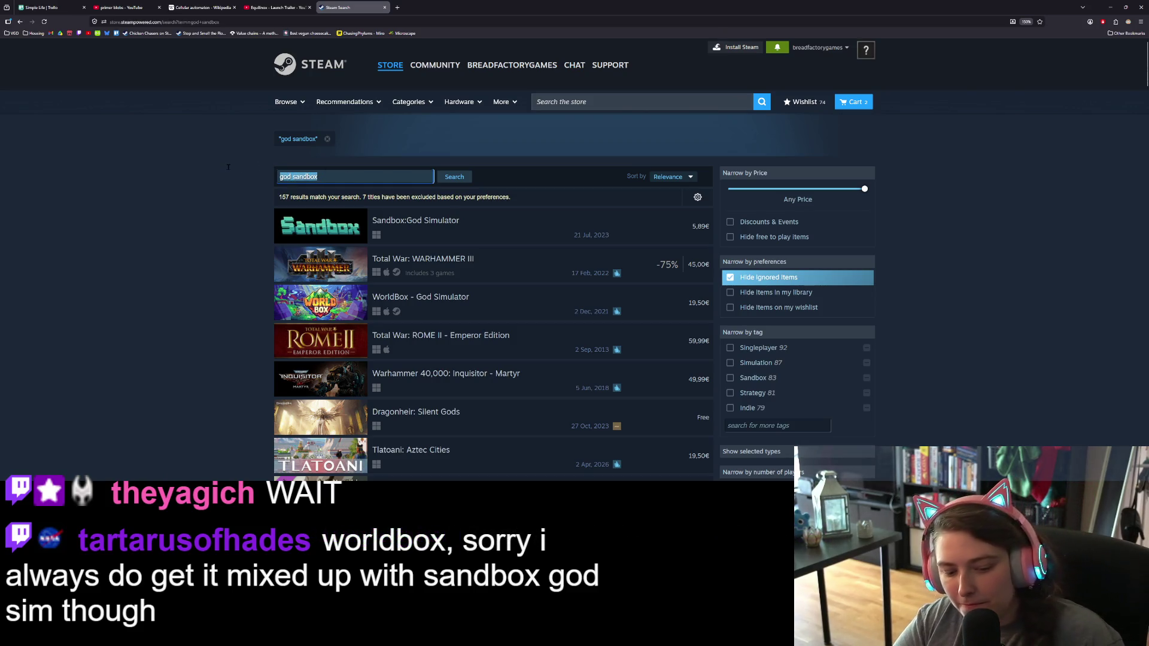
text(worldbox)
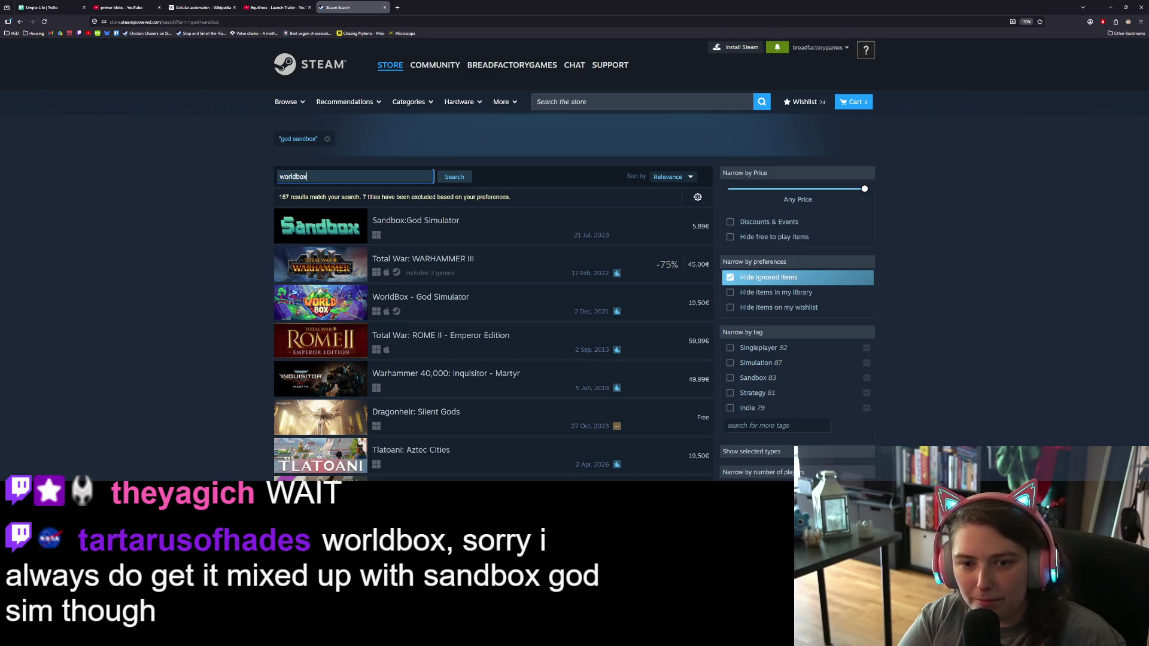
key(Return)
mouse_move(412, 225)
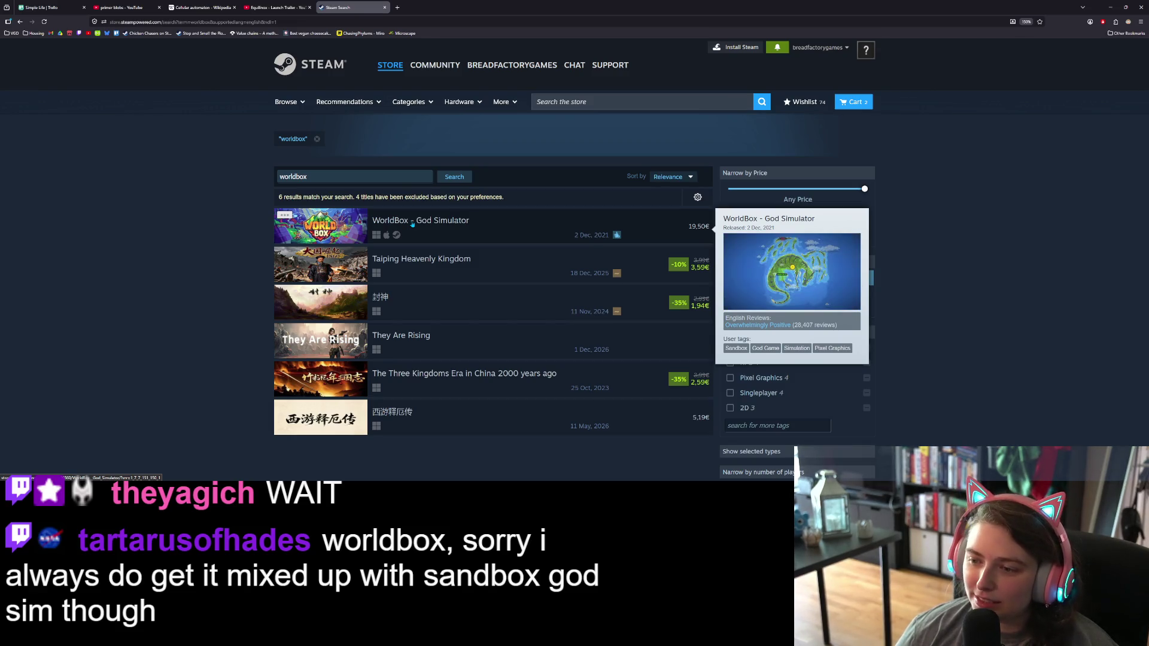
- Open the WorldBox - God Simulator store page and view its crab, meteor strike and desert oasis screenshots
click(426, 226)
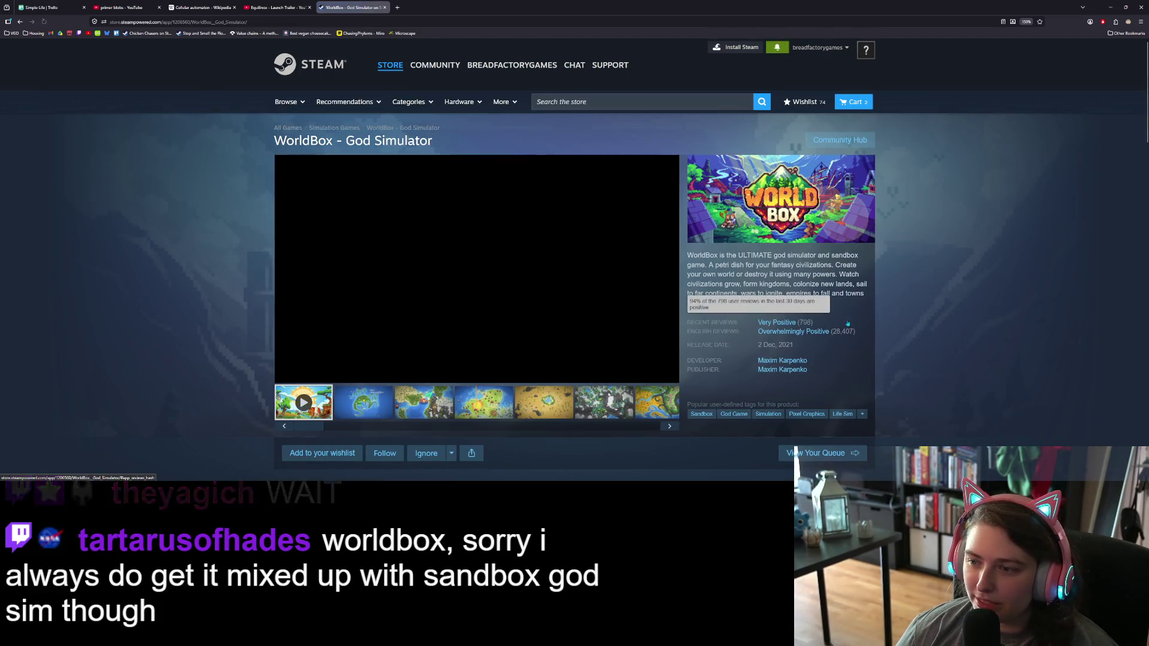
click(363, 402)
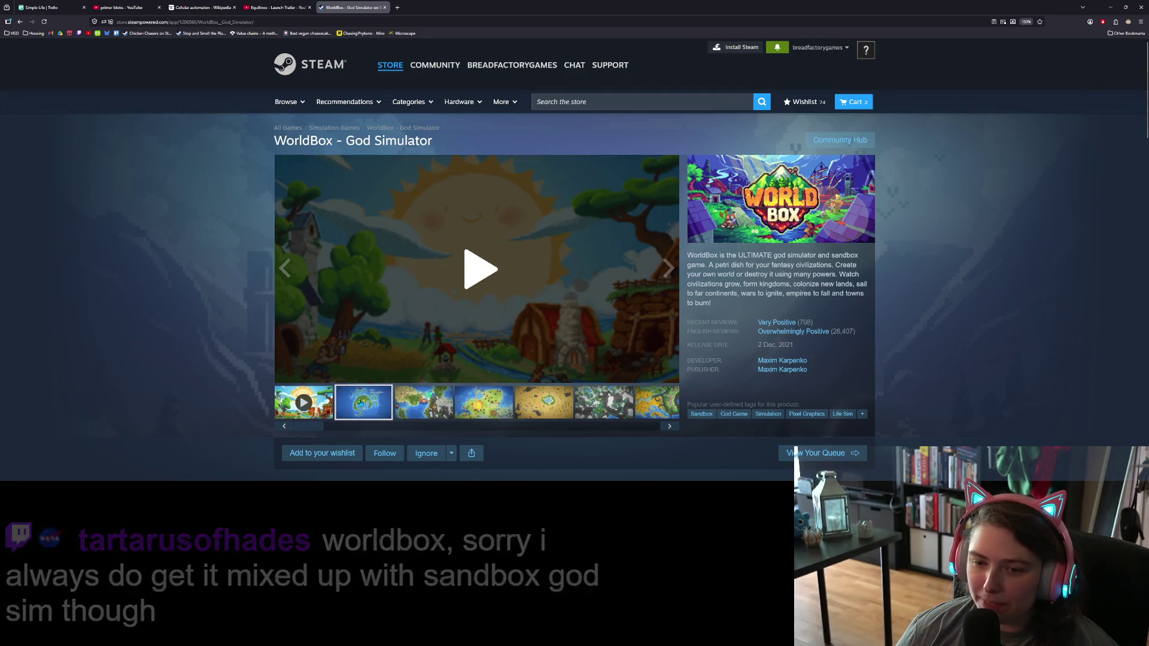
click(423, 402)
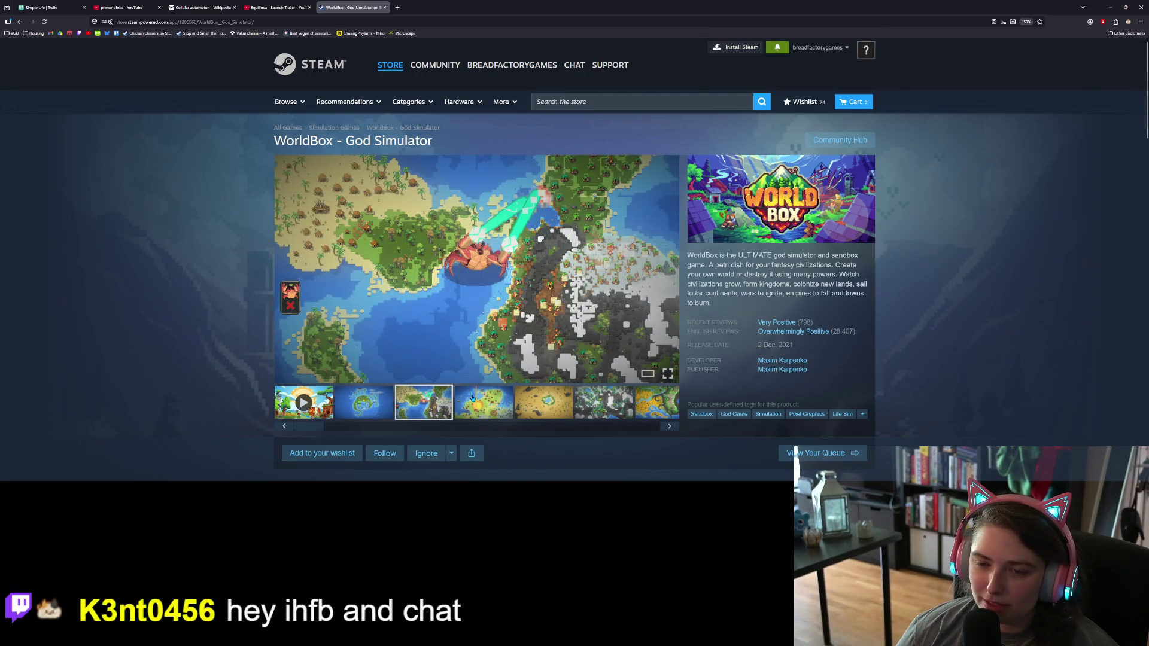
click(510, 405)
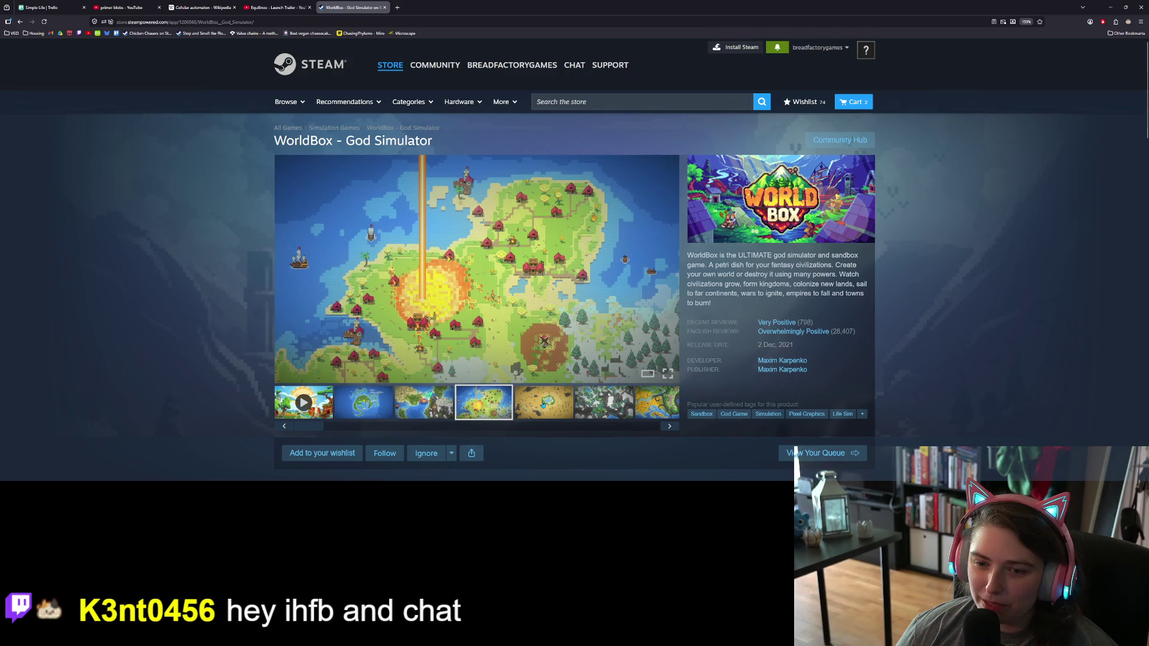
click(542, 405)
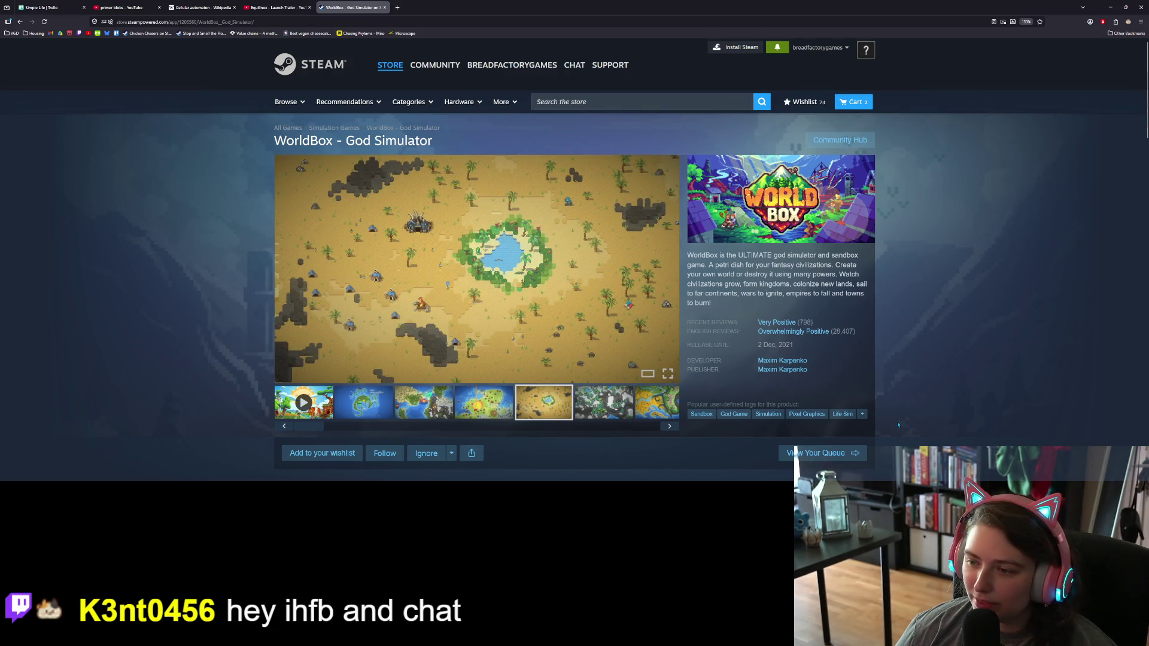
mouse_move(837, 337)
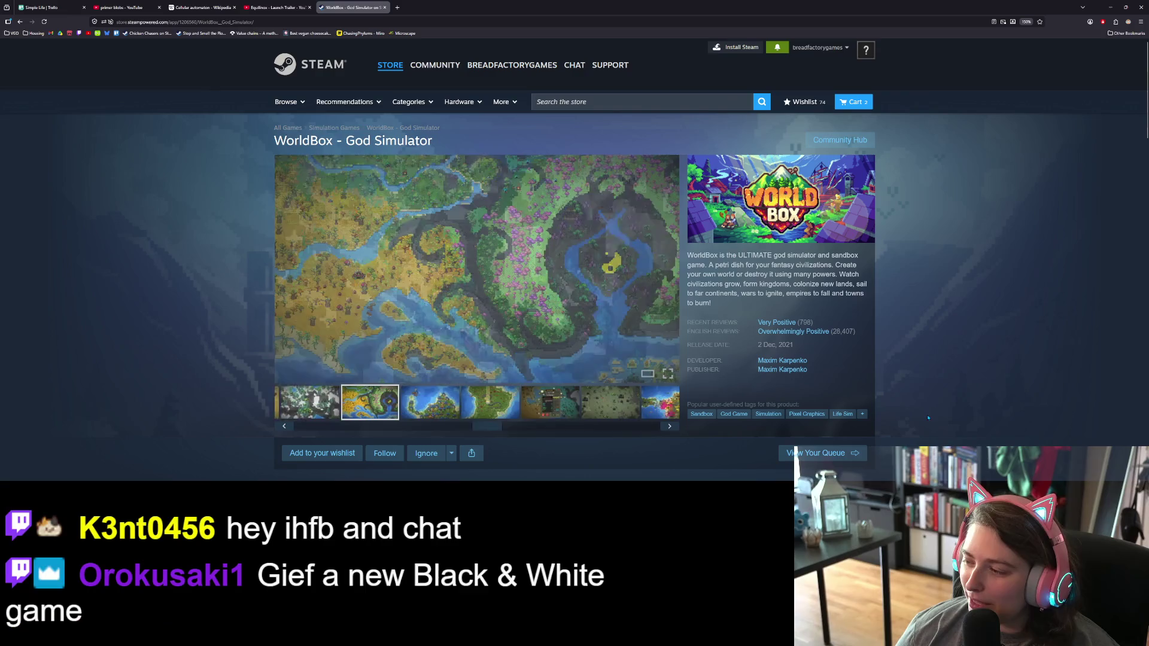
scroll(927, 415, down, 2)
scroll(927, 399, up, 1)
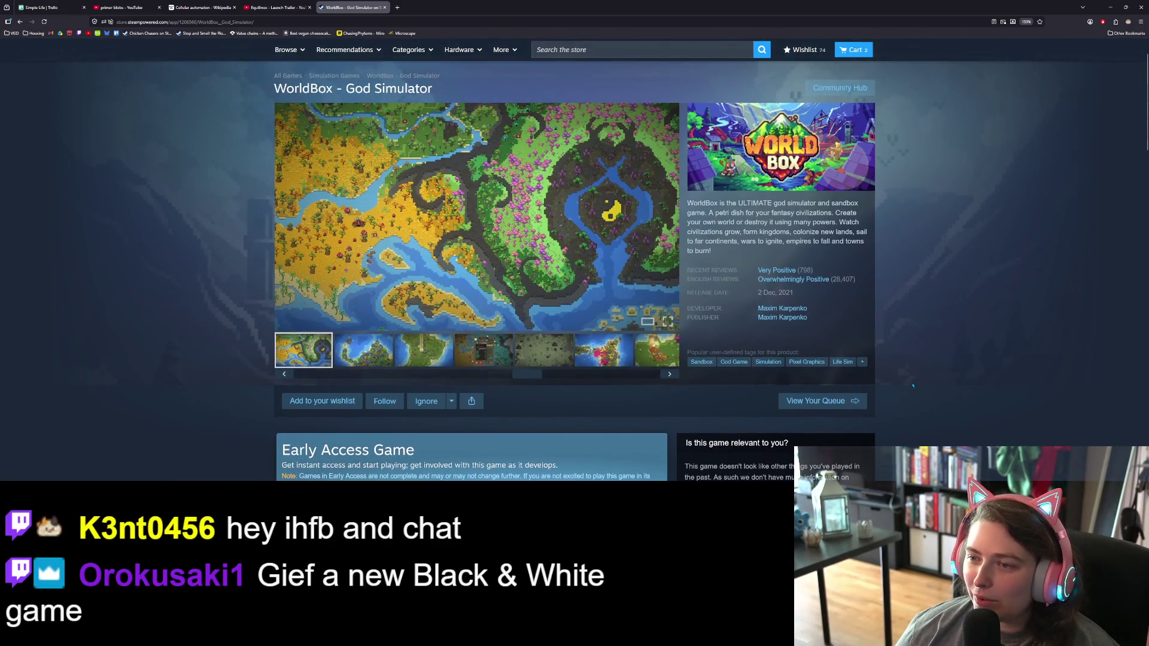
scroll(208, 340, down, 4)
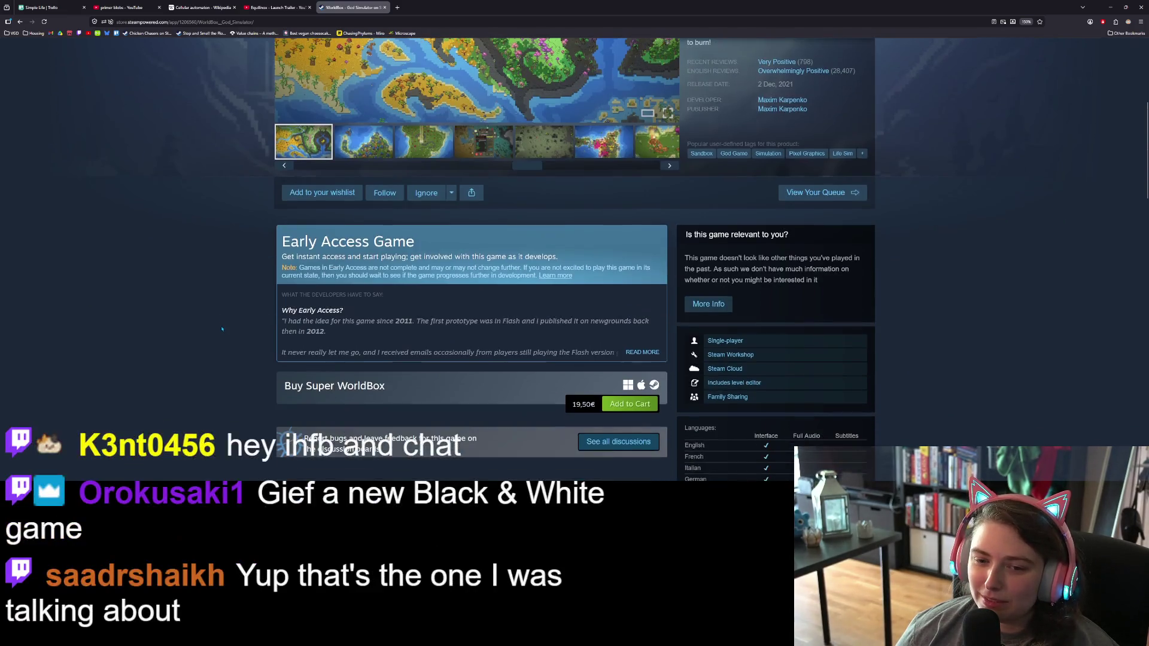
scroll(406, 336, down, 2)
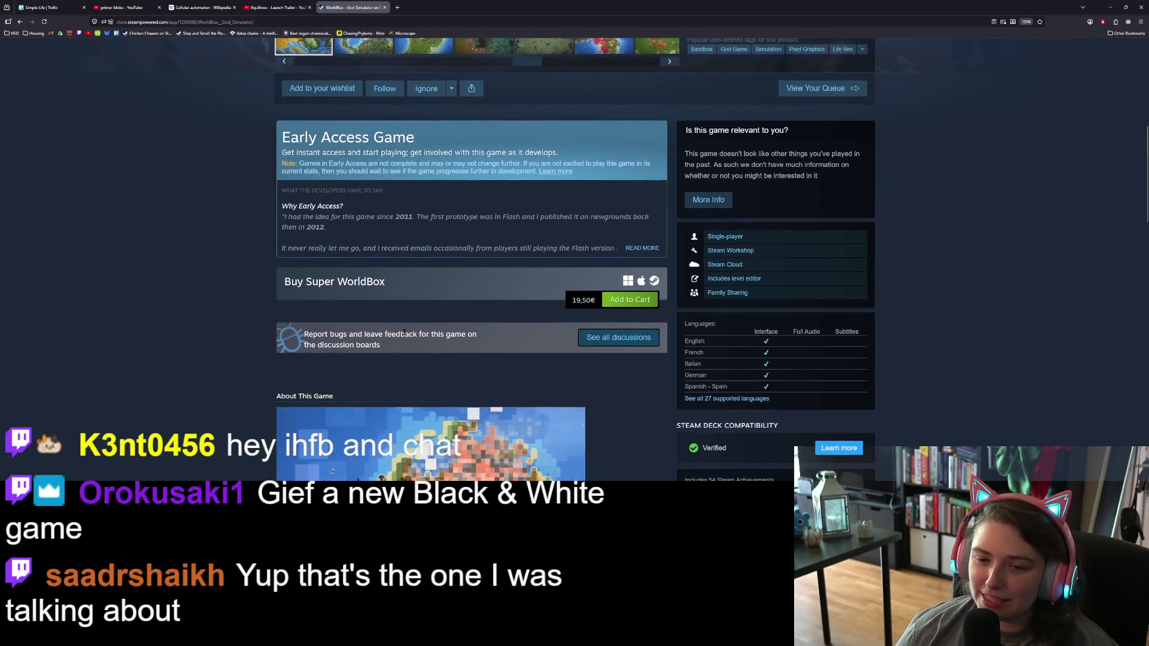
scroll(263, 327, down, 4)
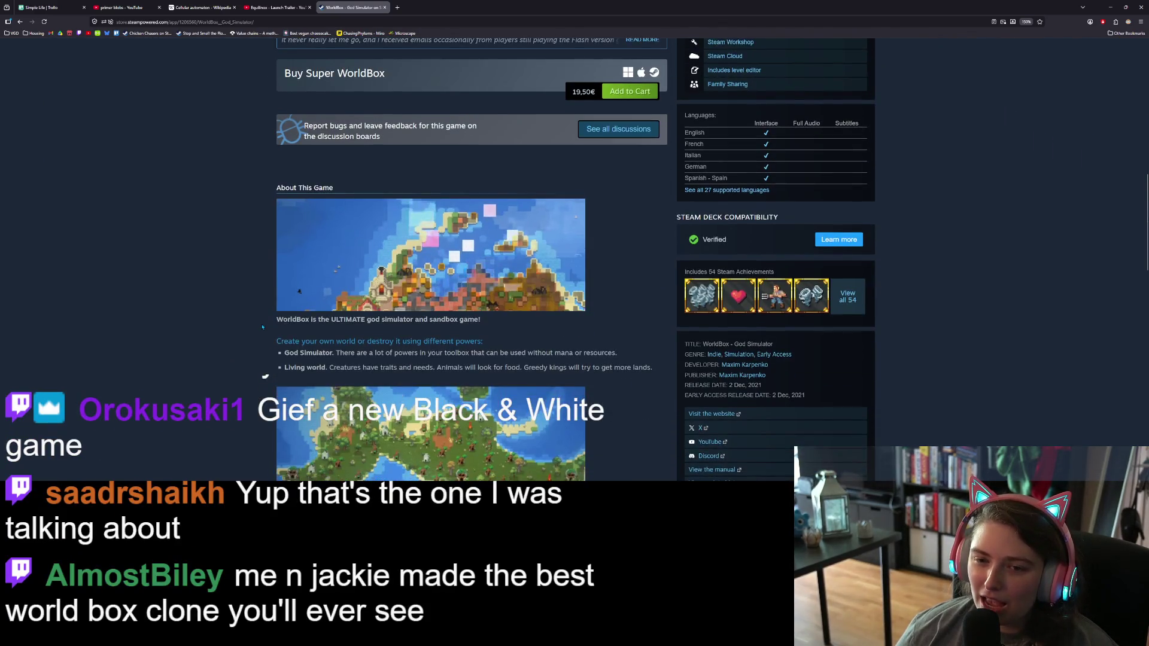
scroll(263, 326, down, 2)
scroll(262, 326, down, 1)
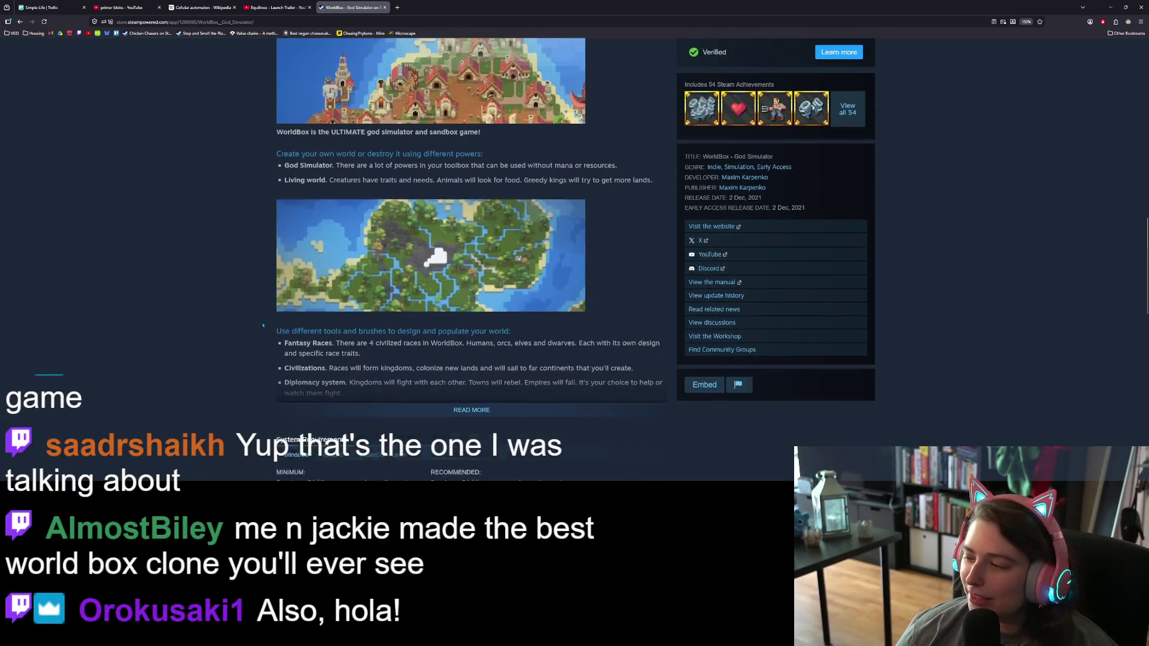
scroll(263, 324, up, 2)
scroll(263, 325, up, 3)
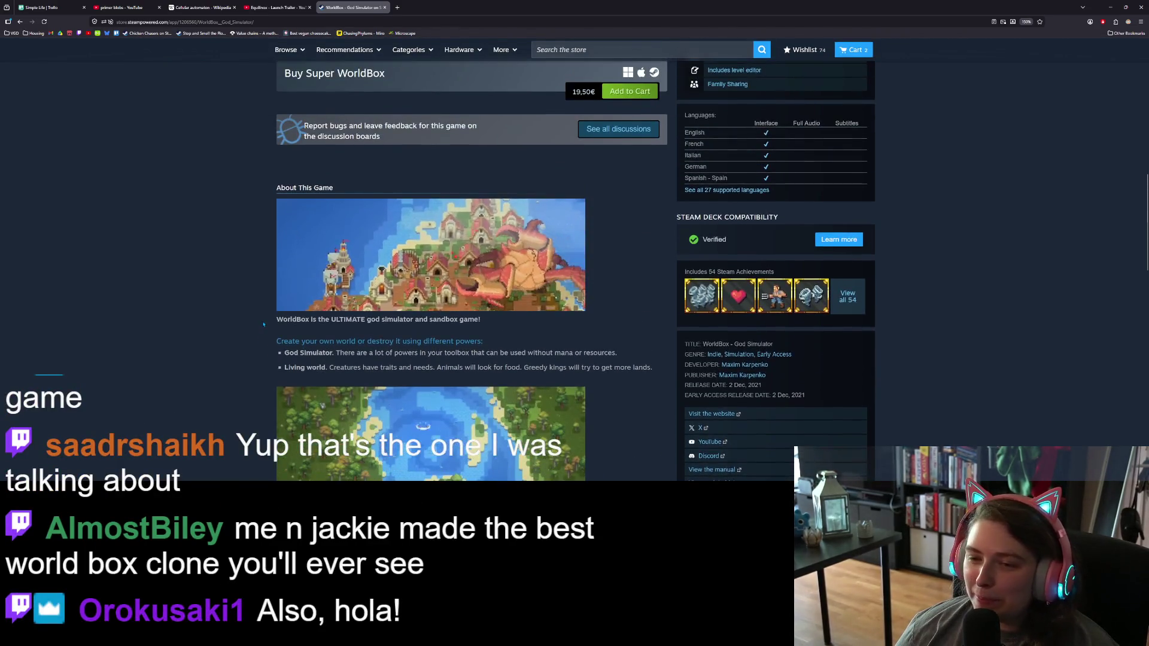
scroll(486, 292, down, 2)
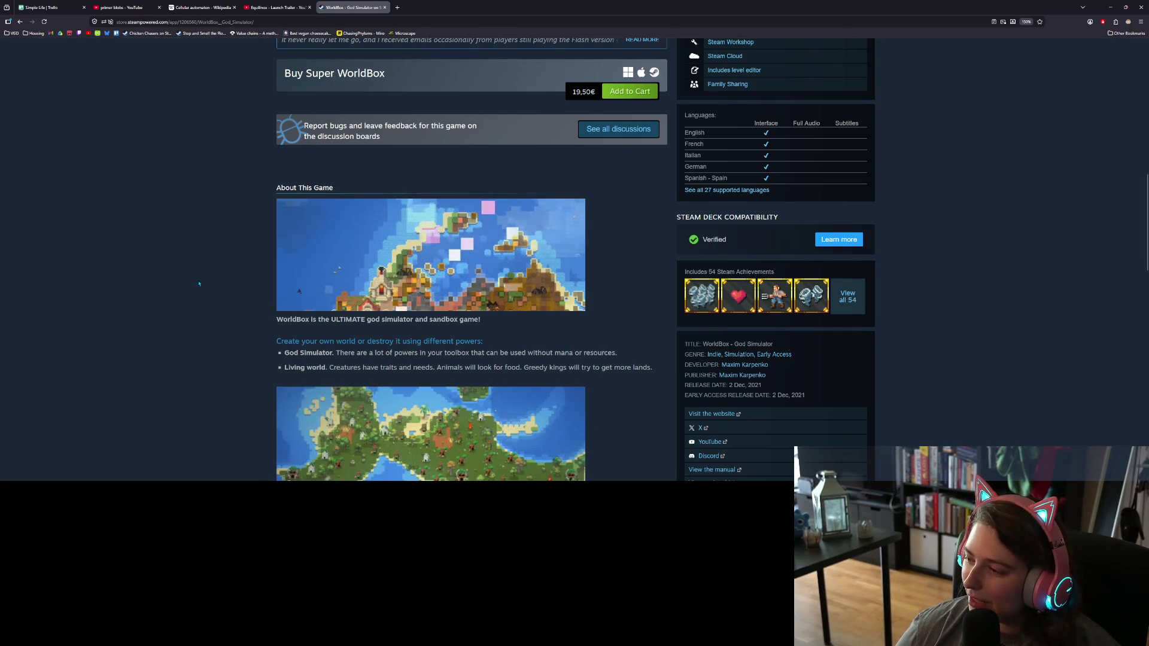
scroll(211, 286, up, 1)
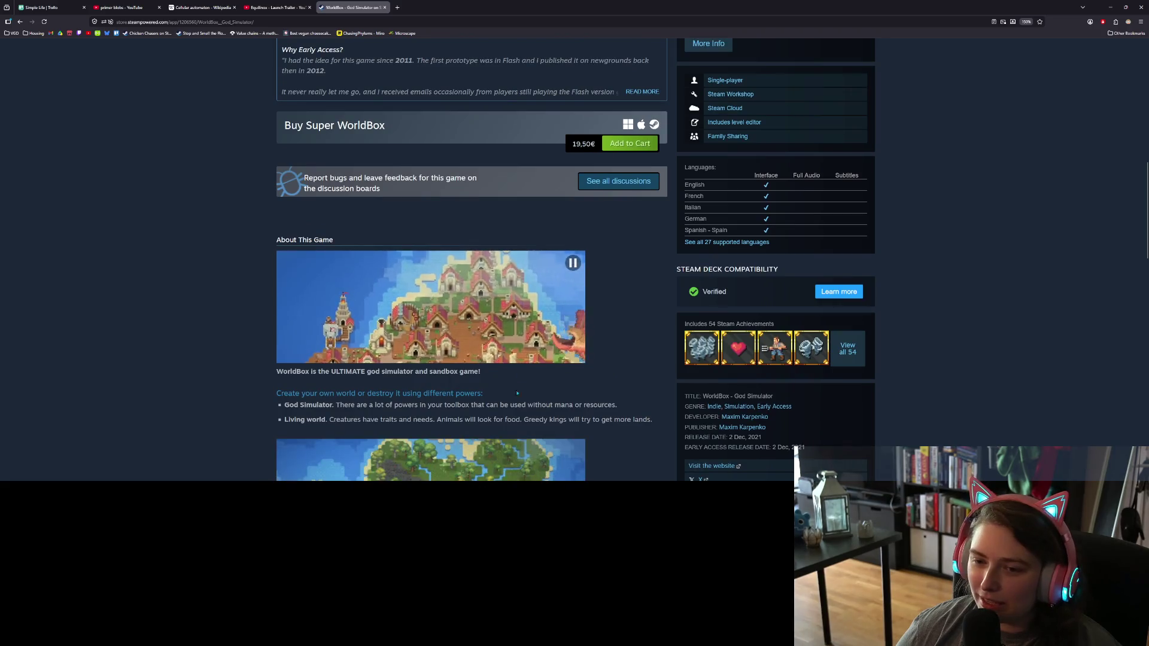
scroll(468, 303, down, 4)
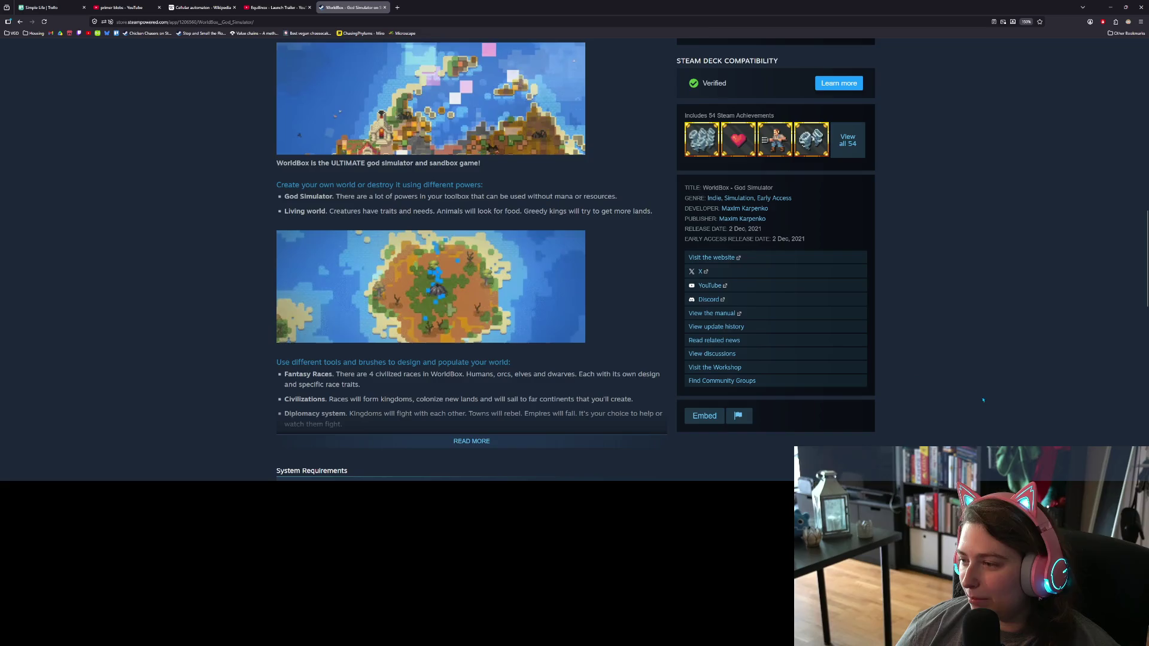
scroll(981, 412, up, 4)
scroll(986, 416, up, 10)
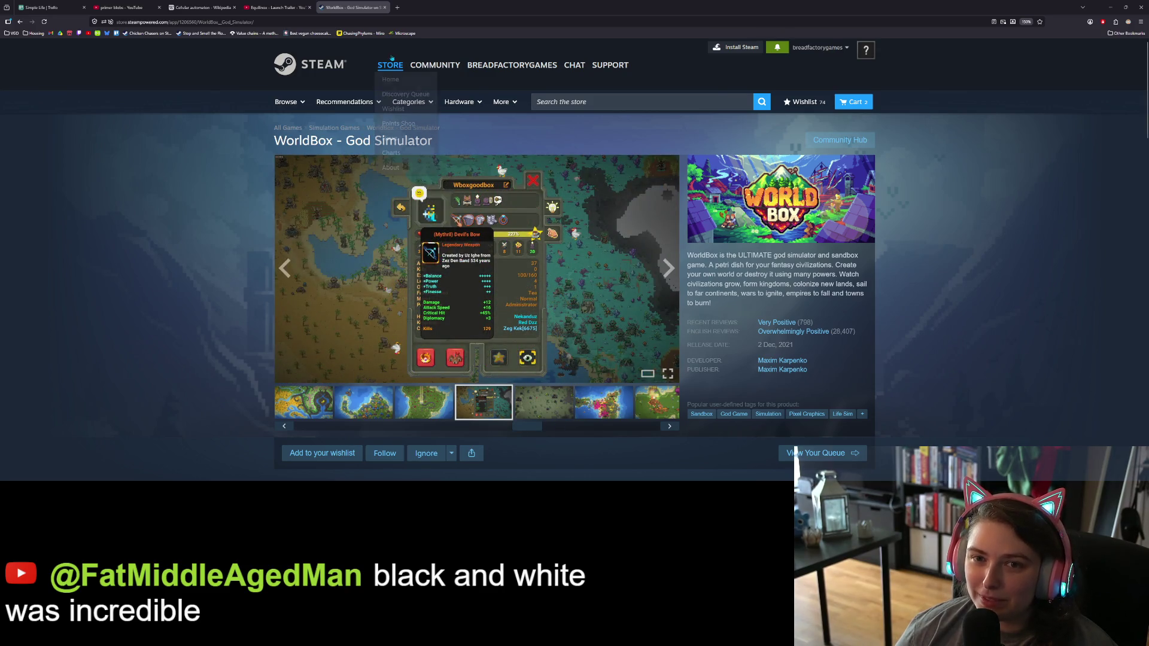
- Close the WorldBox tab, save the Equilinox trailer to Watch later, and close that tab
click(385, 8)
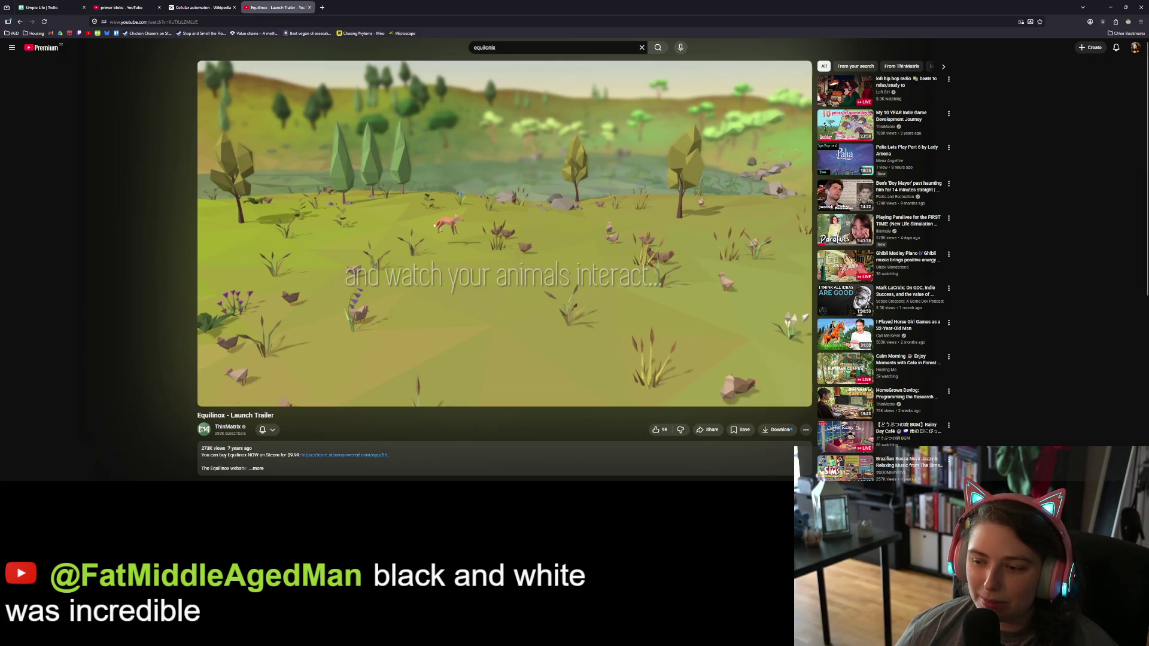
click(803, 432)
click(738, 434)
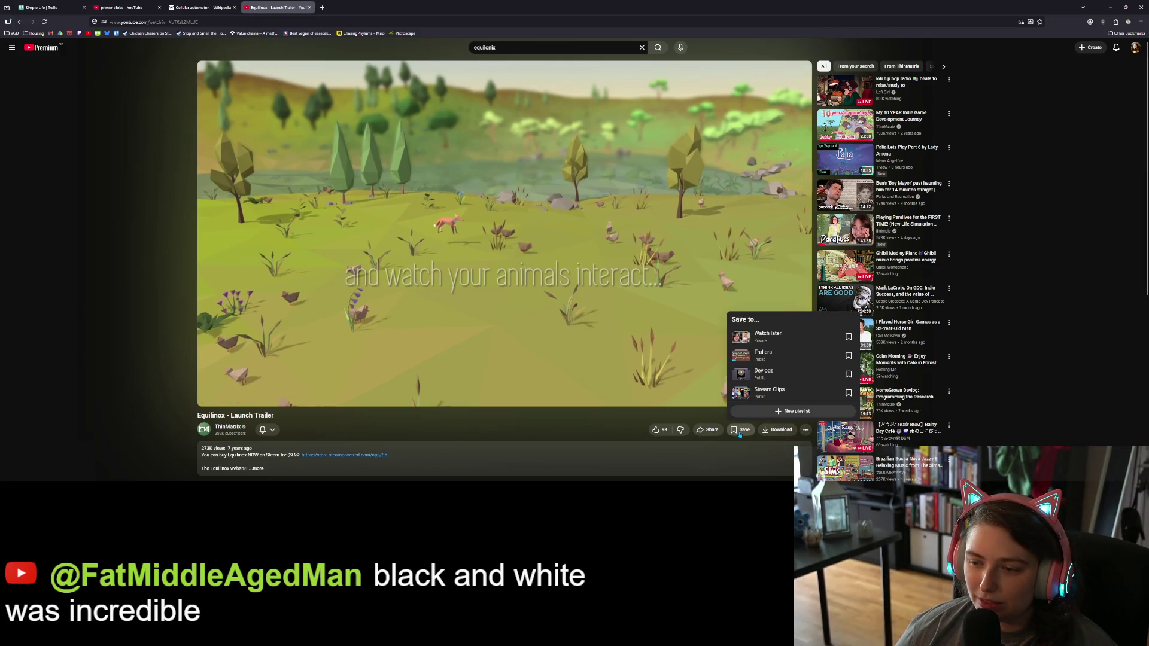
click(737, 337)
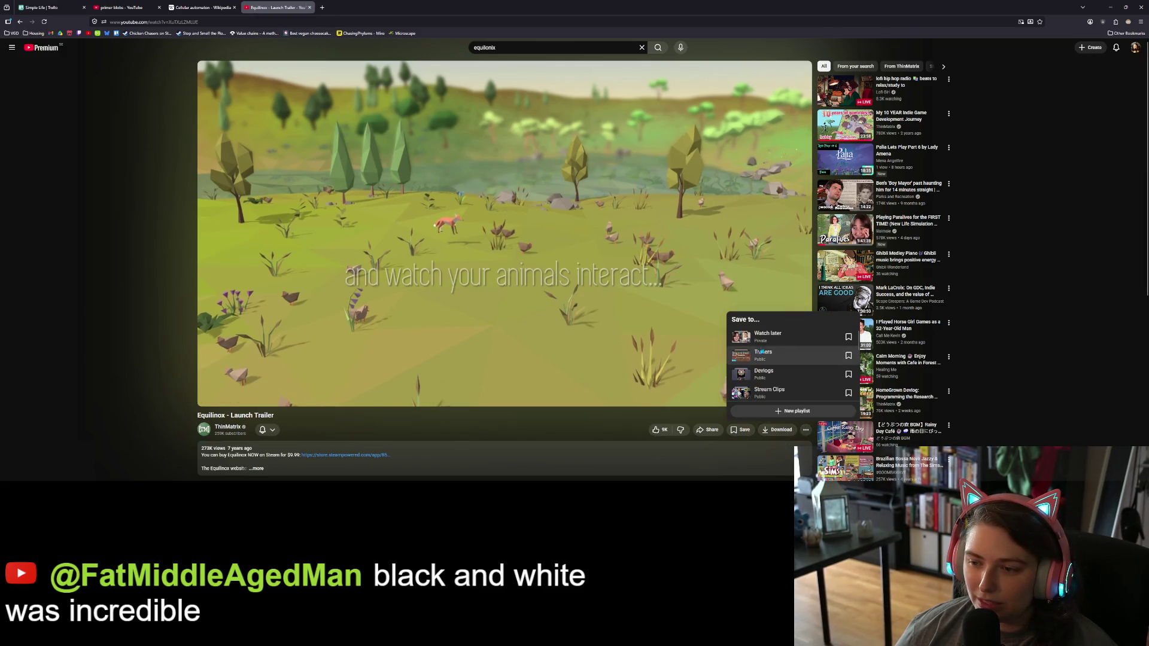
click(309, 7)
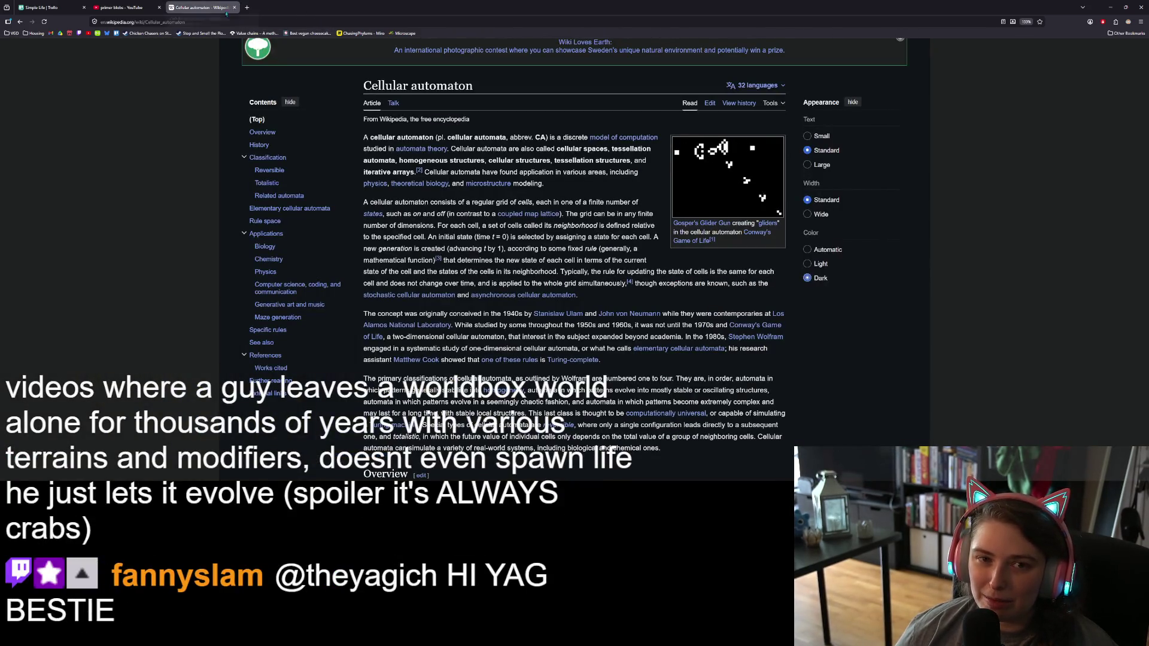
- Close the primer blobs search results and switch to the Simple Life Trello board
click(123, 7)
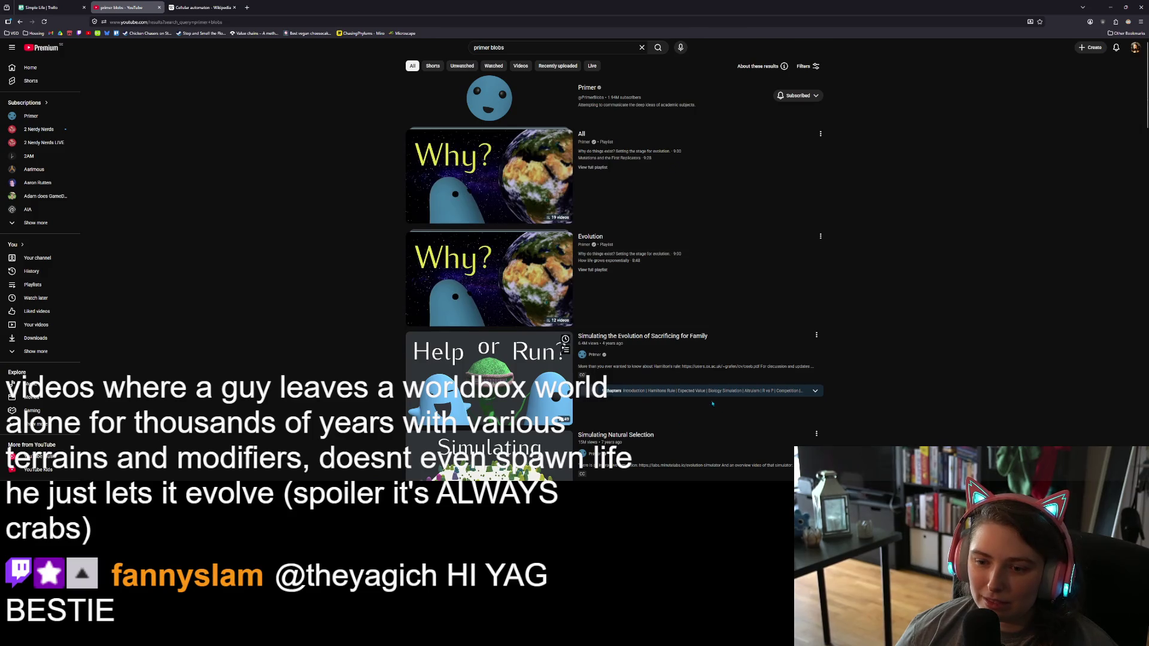
scroll(677, 168, down, 3)
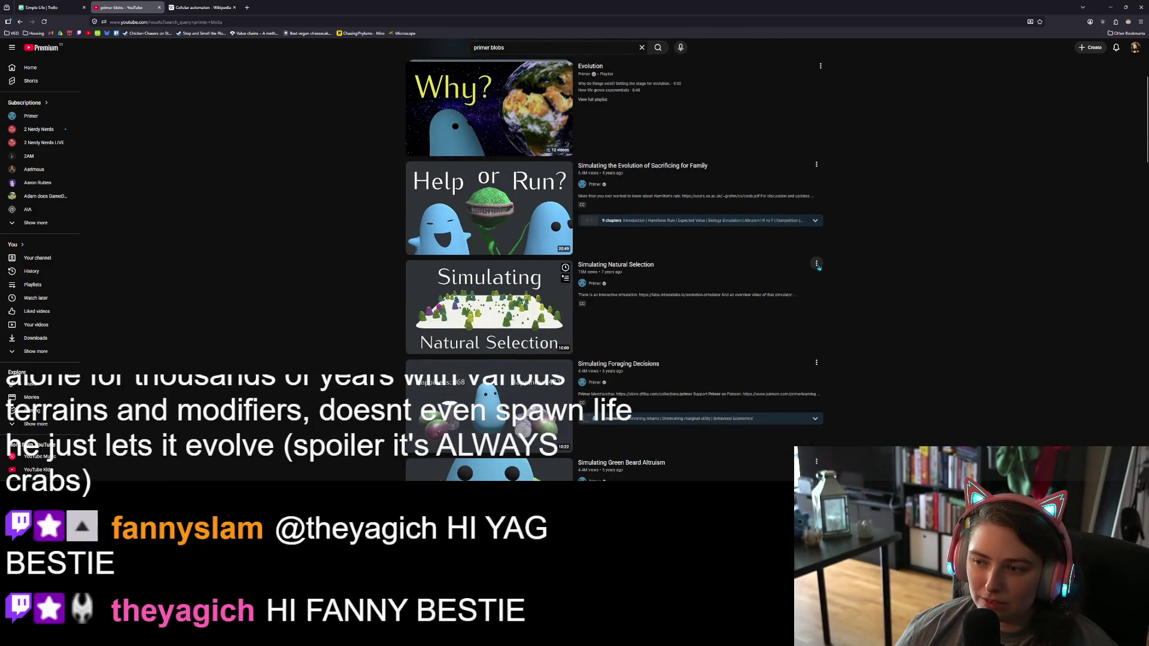
click(816, 263)
click(690, 200)
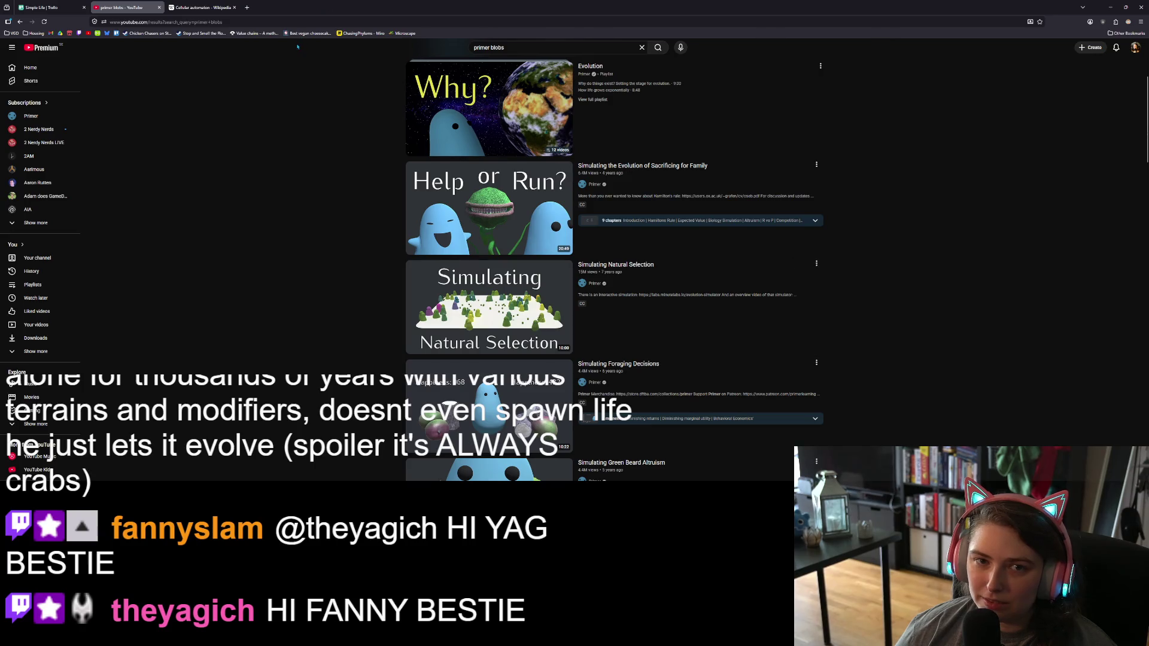
click(159, 7)
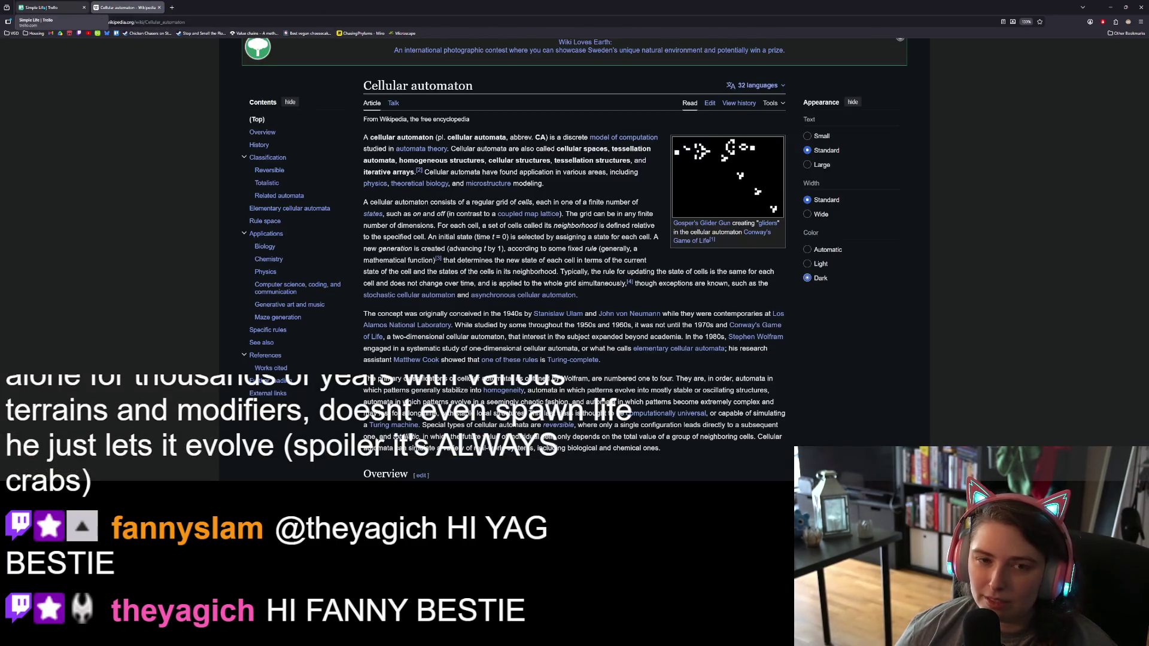
click(42, 7)
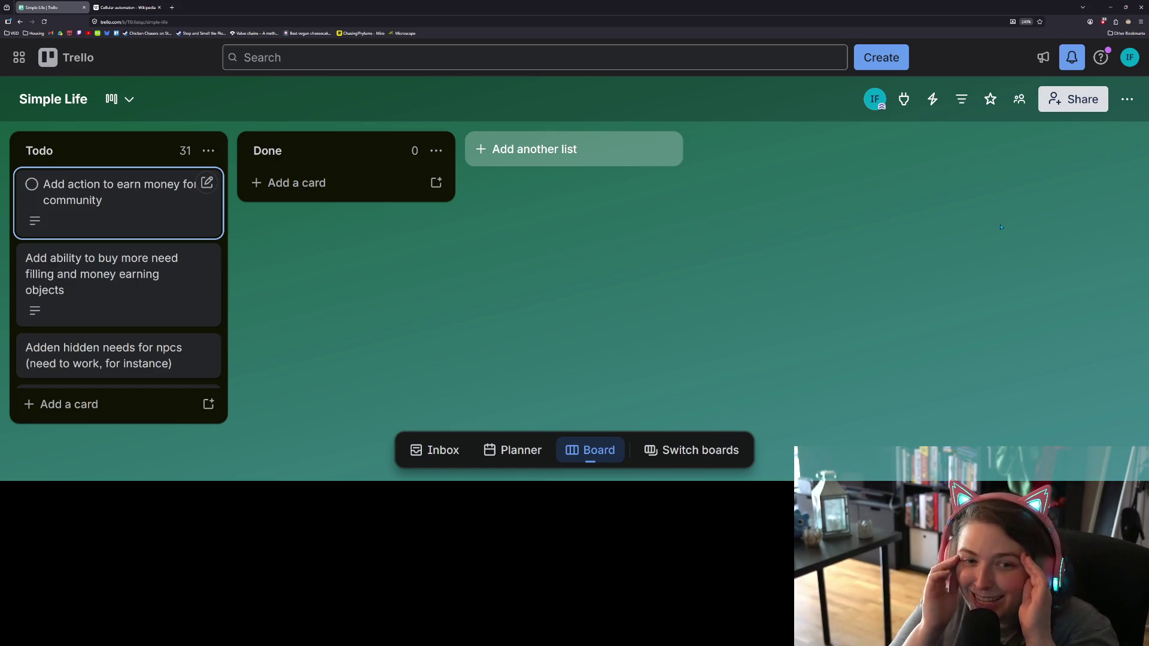
- Switch from the browser back to the running Godot simulation with Alt+Tab
key(alt+Tab)
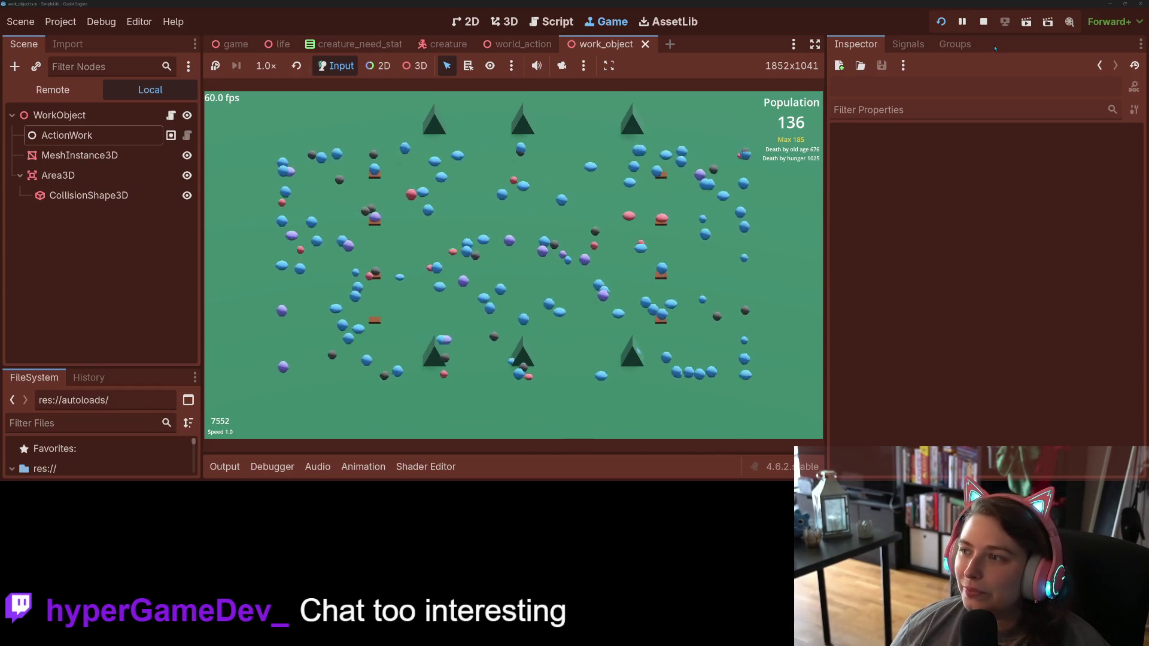
- Stop the simulation and open available_resources.gd with a new line after extends Node
key(F8)
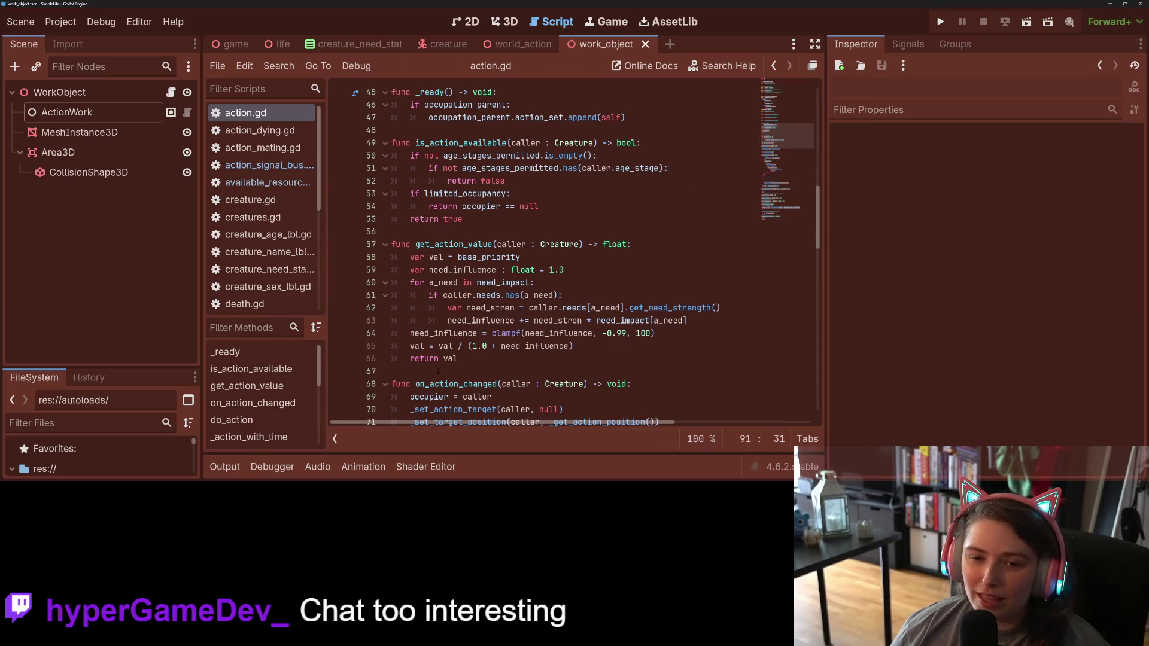
click(264, 186)
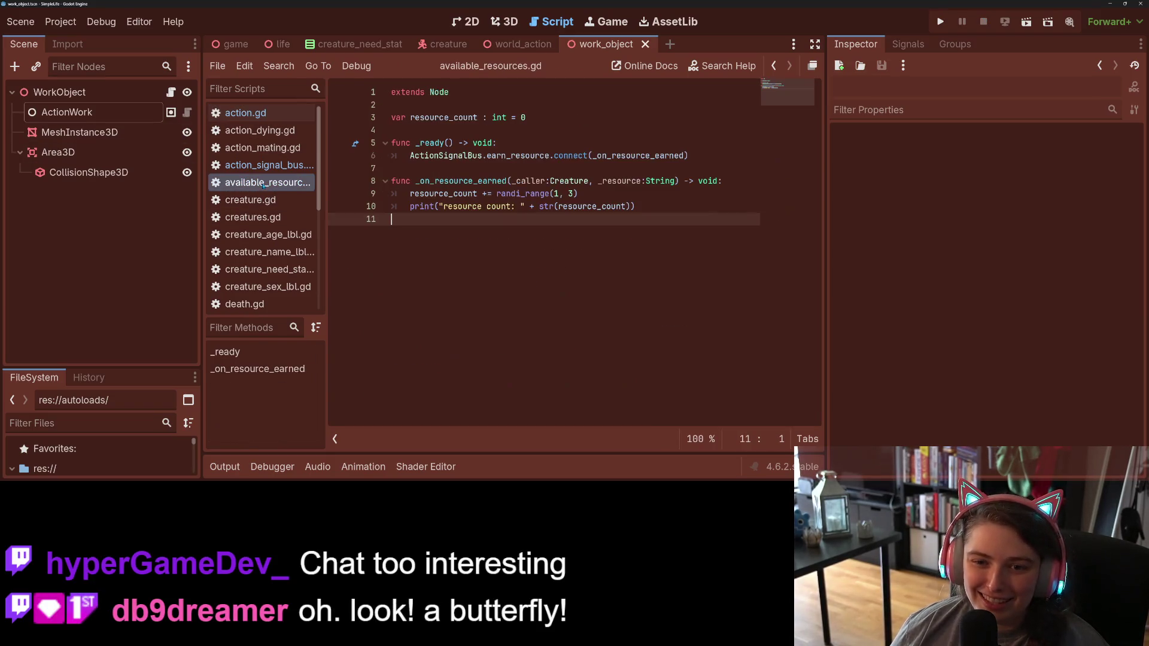
click(474, 95)
key(Return)
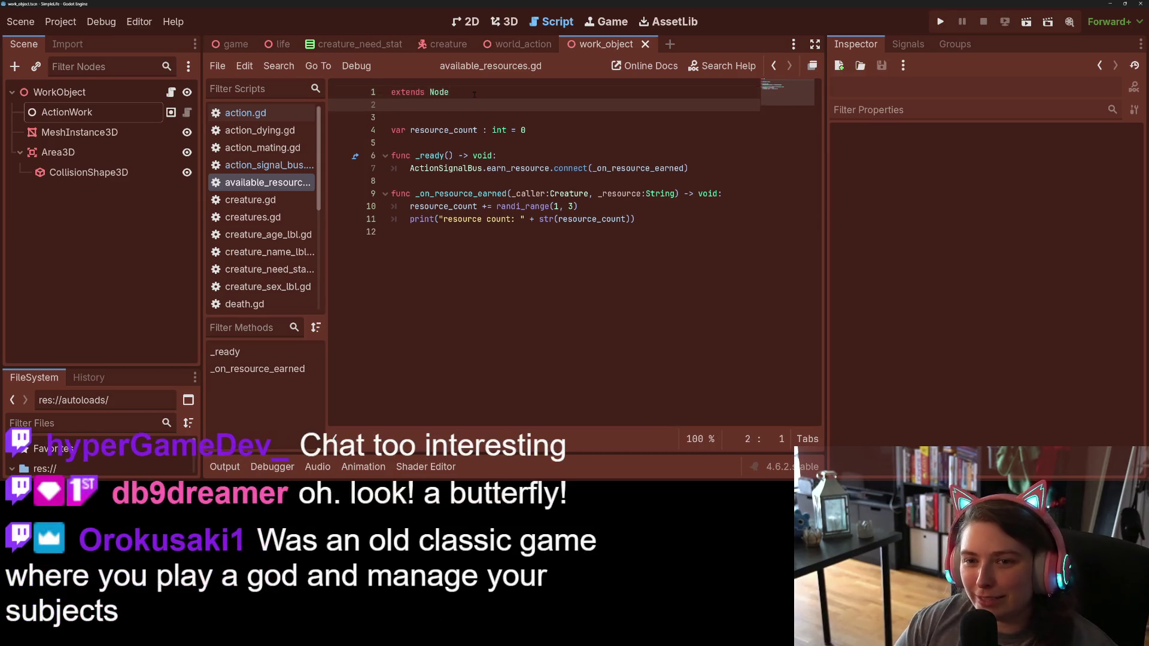
- Type class_name Resources on line 2, then delete the whole line again
key(BackSpace)
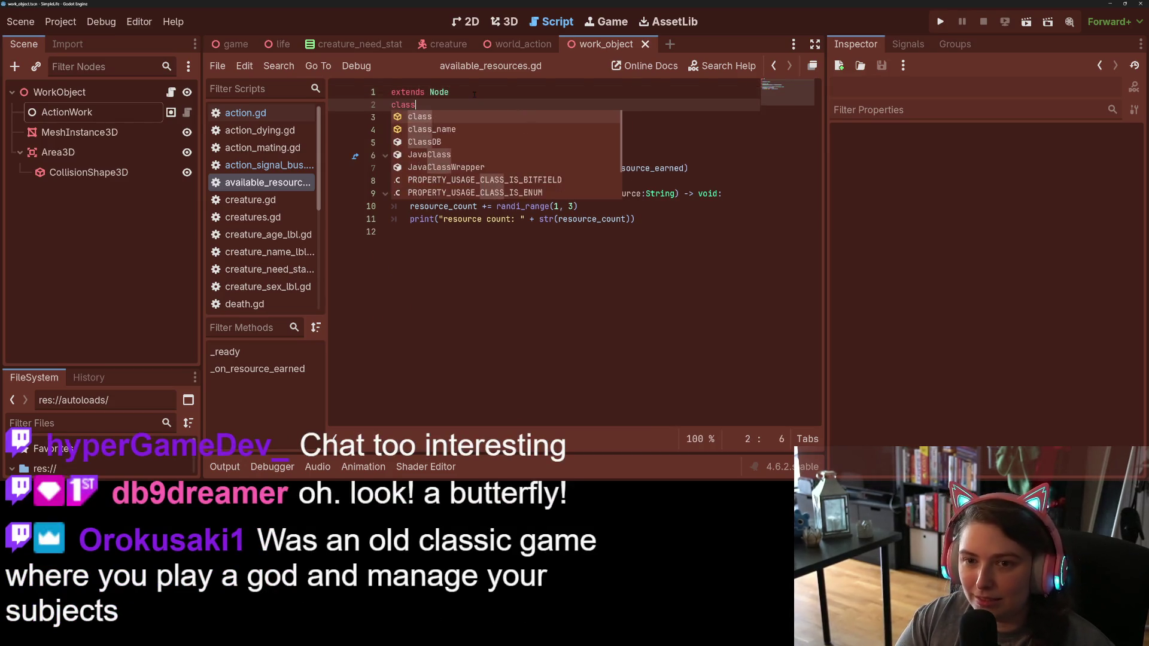
text(s_name)
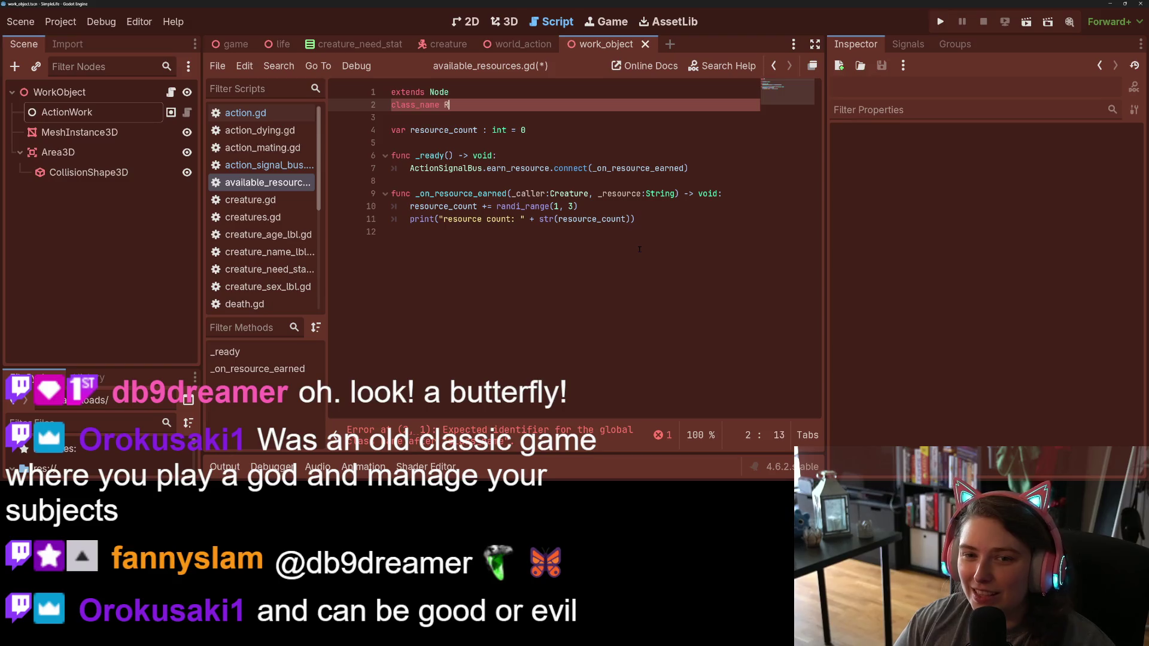
text(rces)
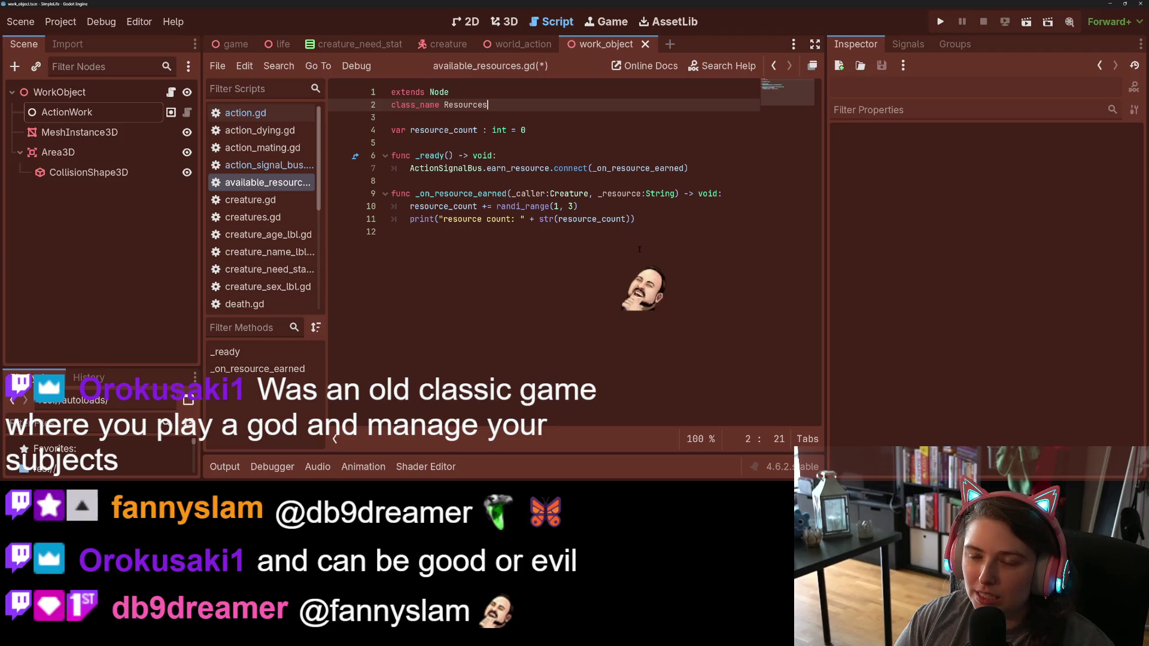
key(BackSpace)
key(BackSpace)
key(BackSpace)
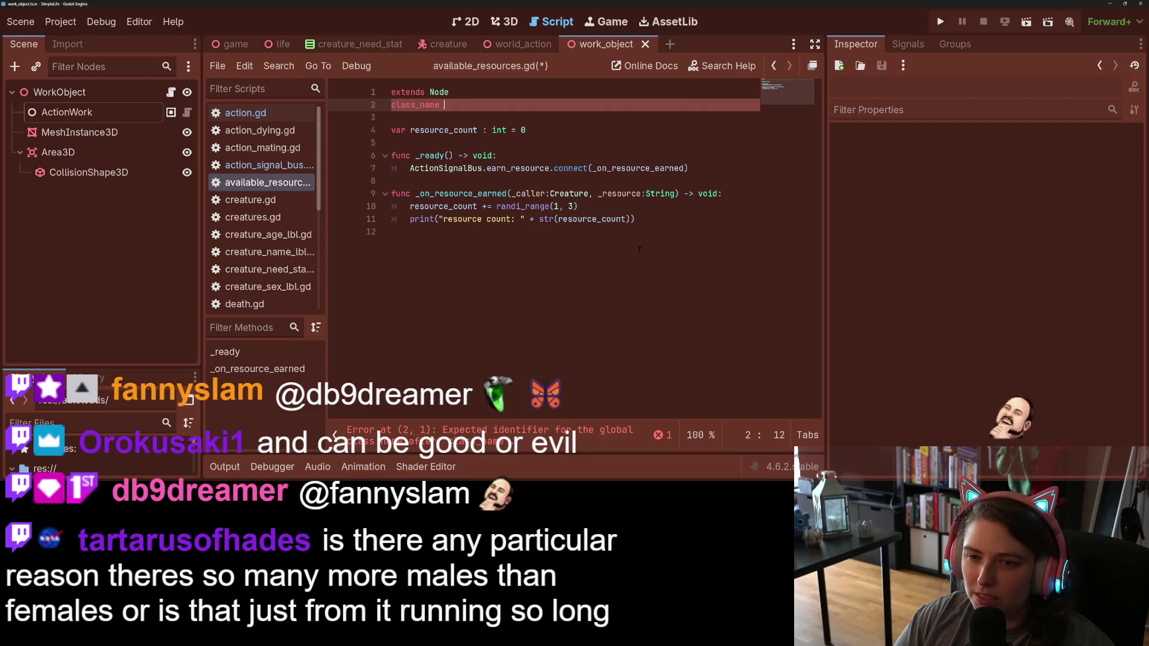
key(BackSpace)
key(BackSpace)
key(BackSpace)
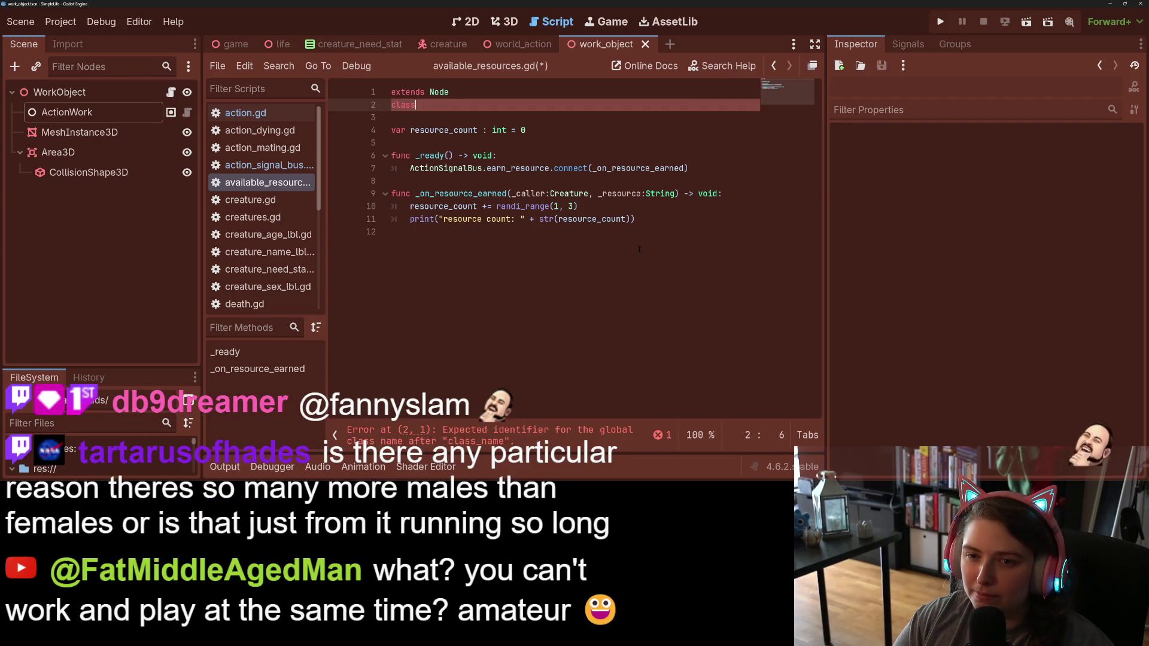
key(BackSpace)
key(BackSpace)
key(BackSpace)
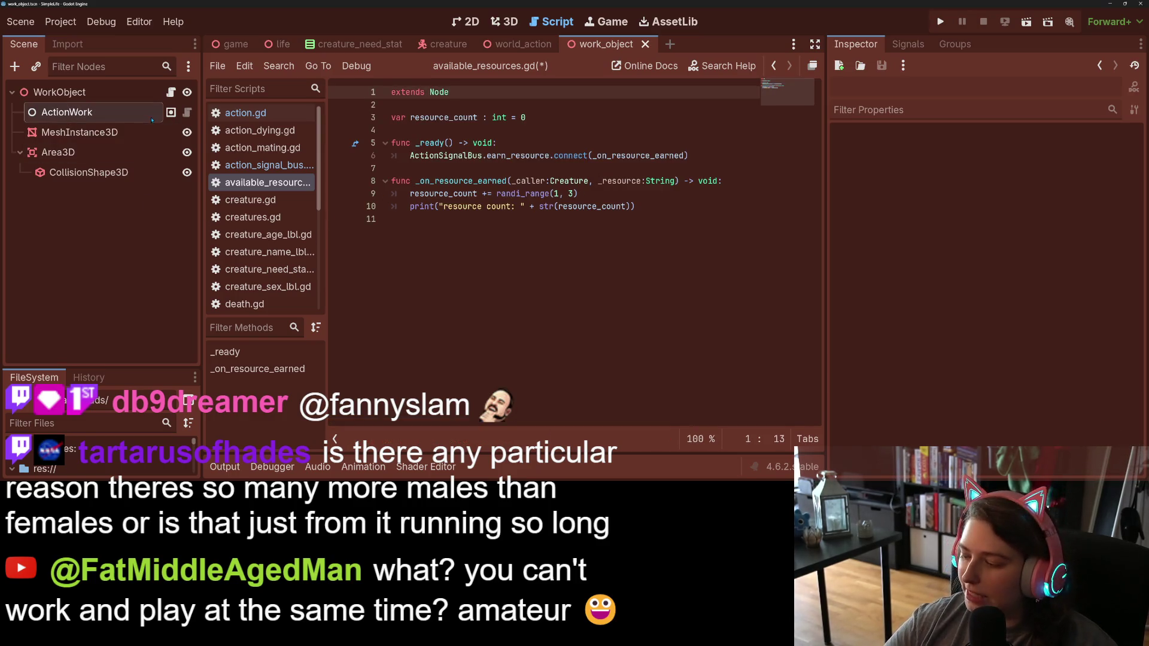
- Enlarge the FileSystem dock, collapse the creatures and actions folders, and select world_objects
drag(102, 370, 102, 174)
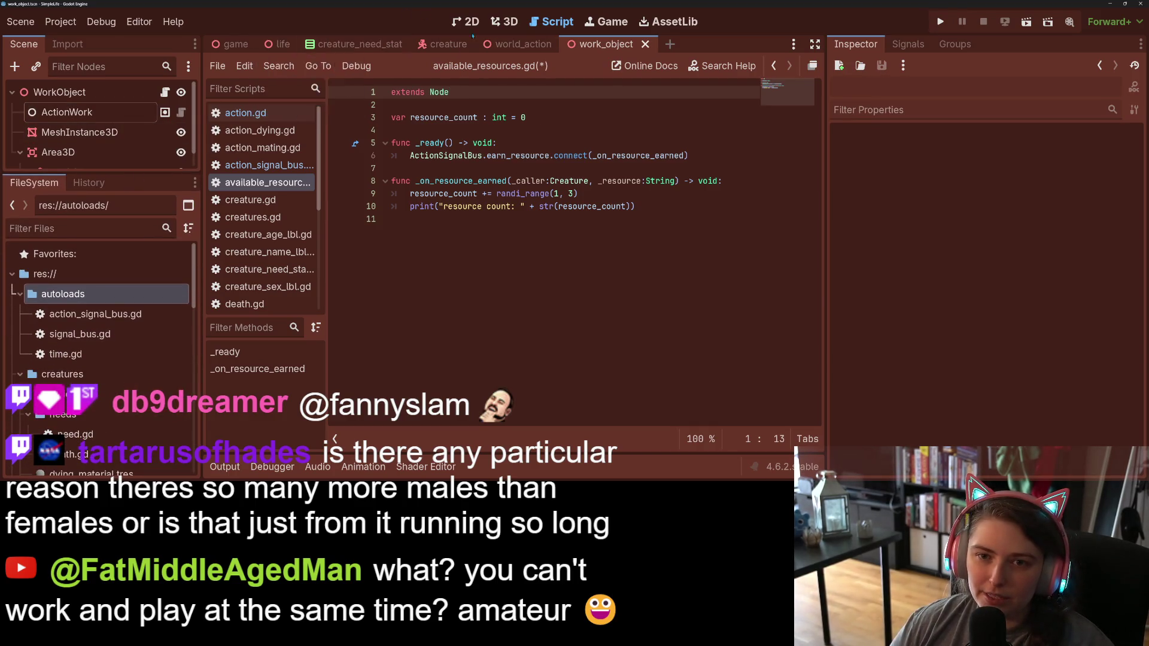
click(277, 46)
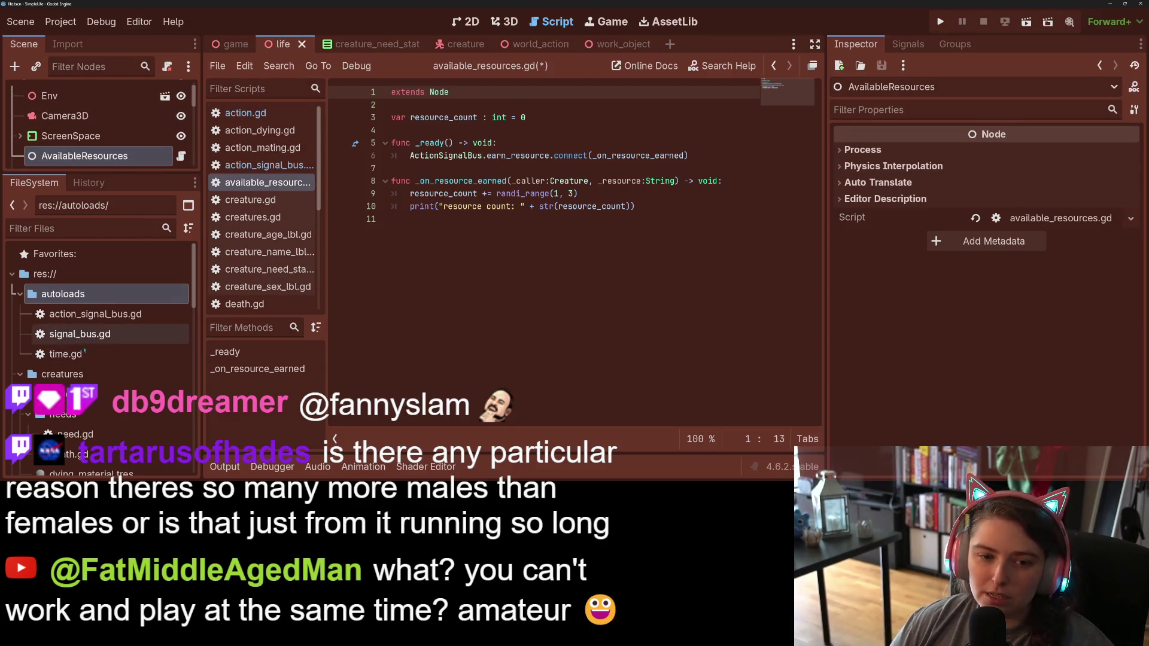
scroll(36, 341, down, 2)
click(27, 358)
click(20, 317)
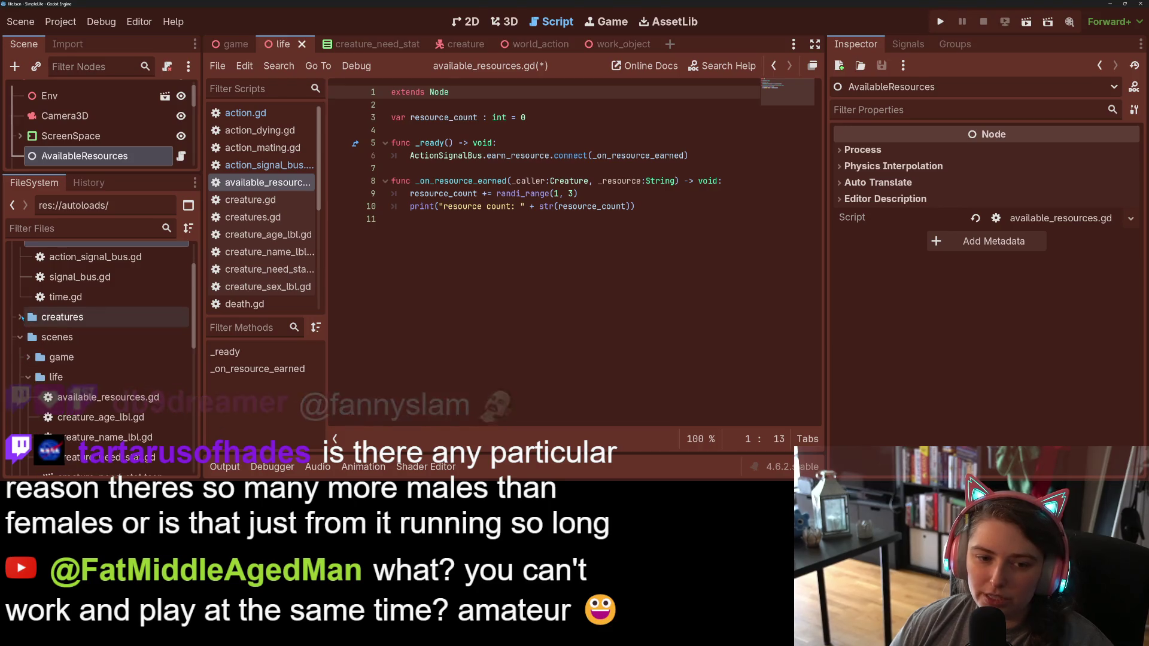
click(38, 378)
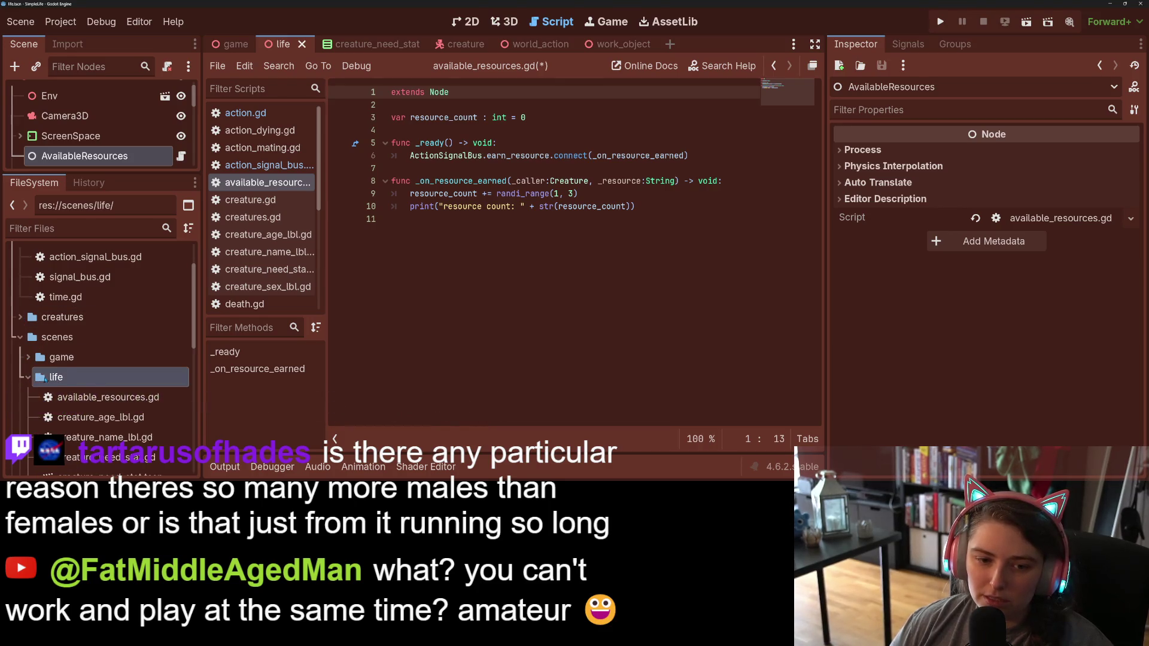
scroll(66, 386, down, 9)
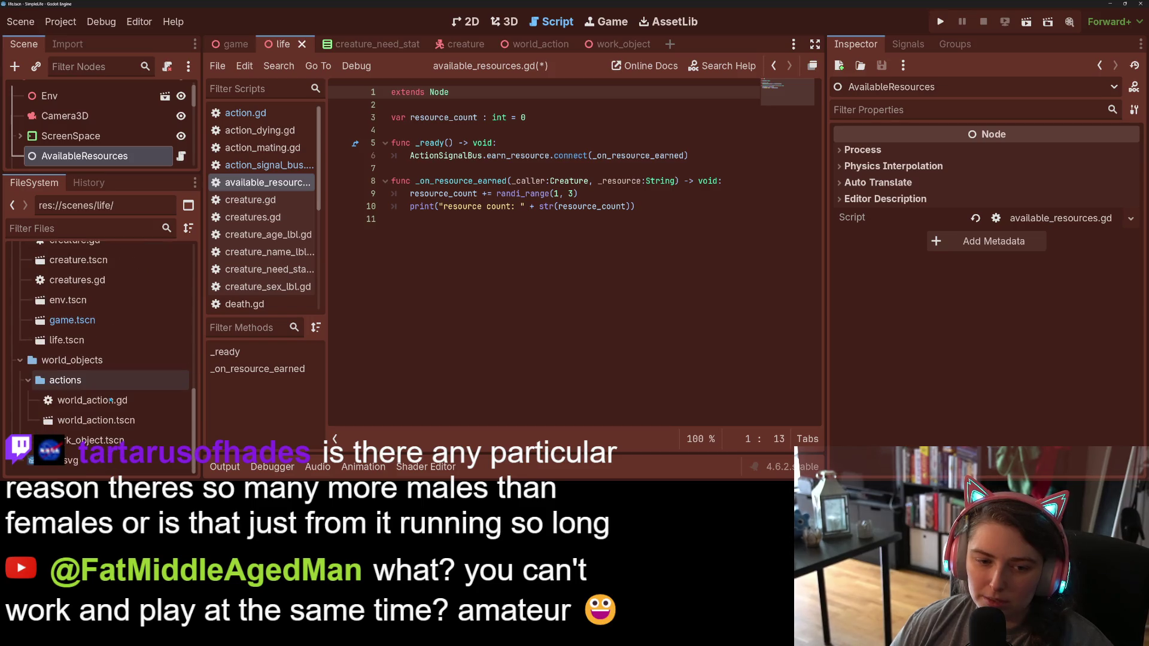
scroll(29, 383, down, 1)
click(29, 383)
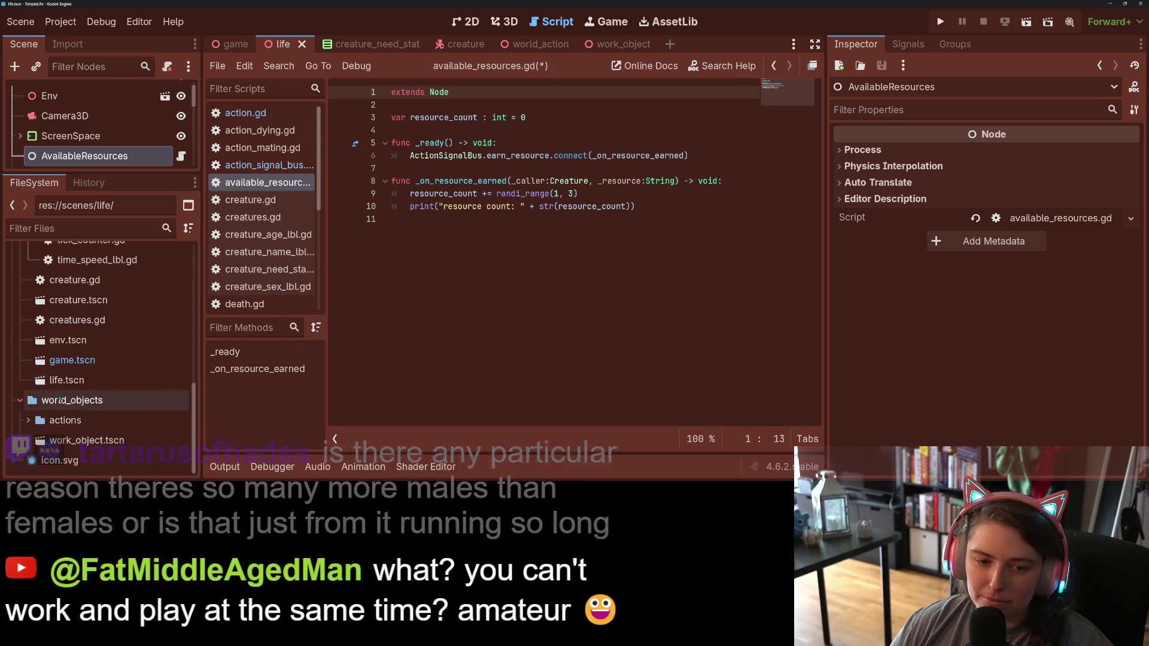
click(57, 400)
- Create a new script named resources.gd in the world_objects folder
right_click(57, 400)
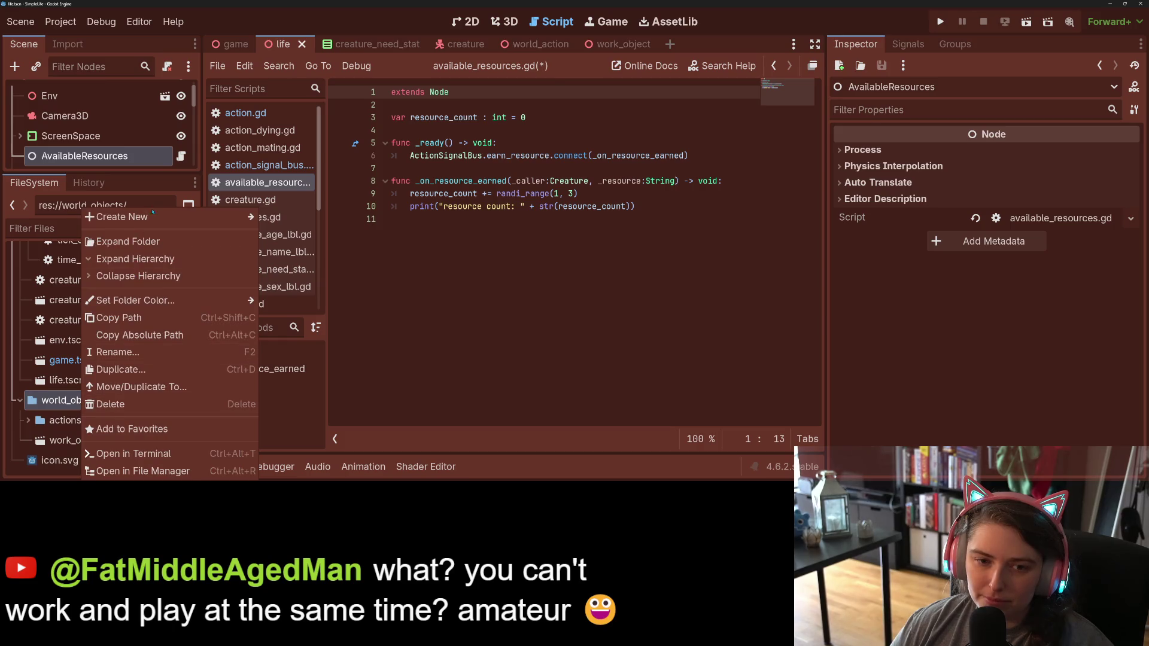
mouse_move(252, 217)
click(309, 257)
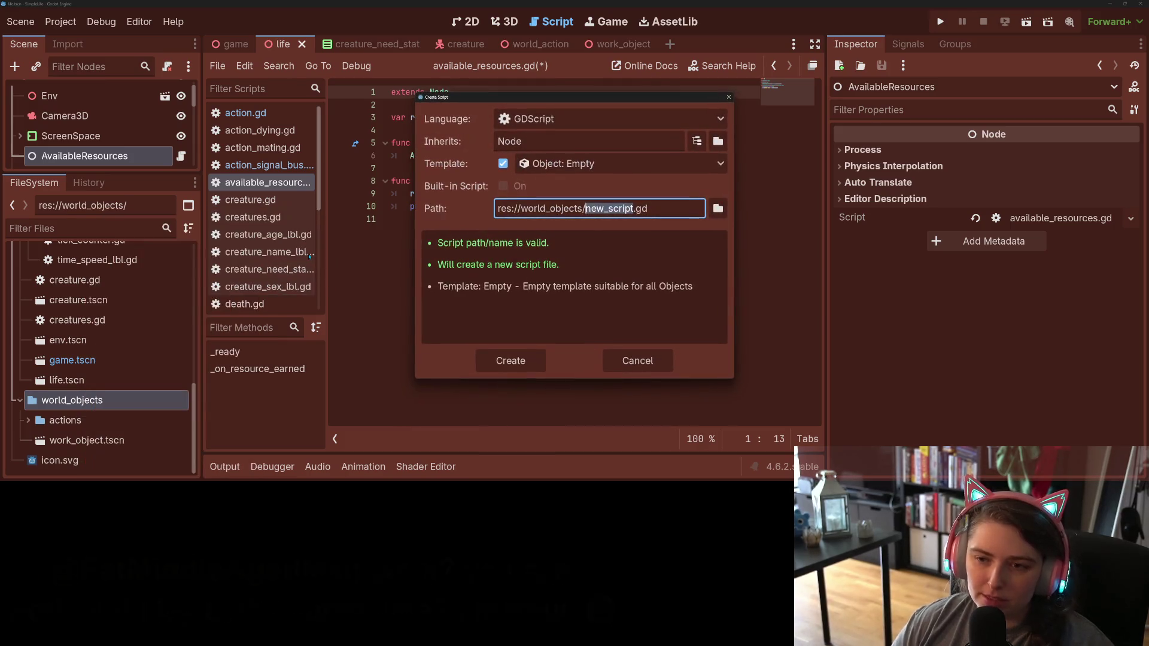
text(reou)
key(BackSpace)
key(BackSpace)
text(sources)
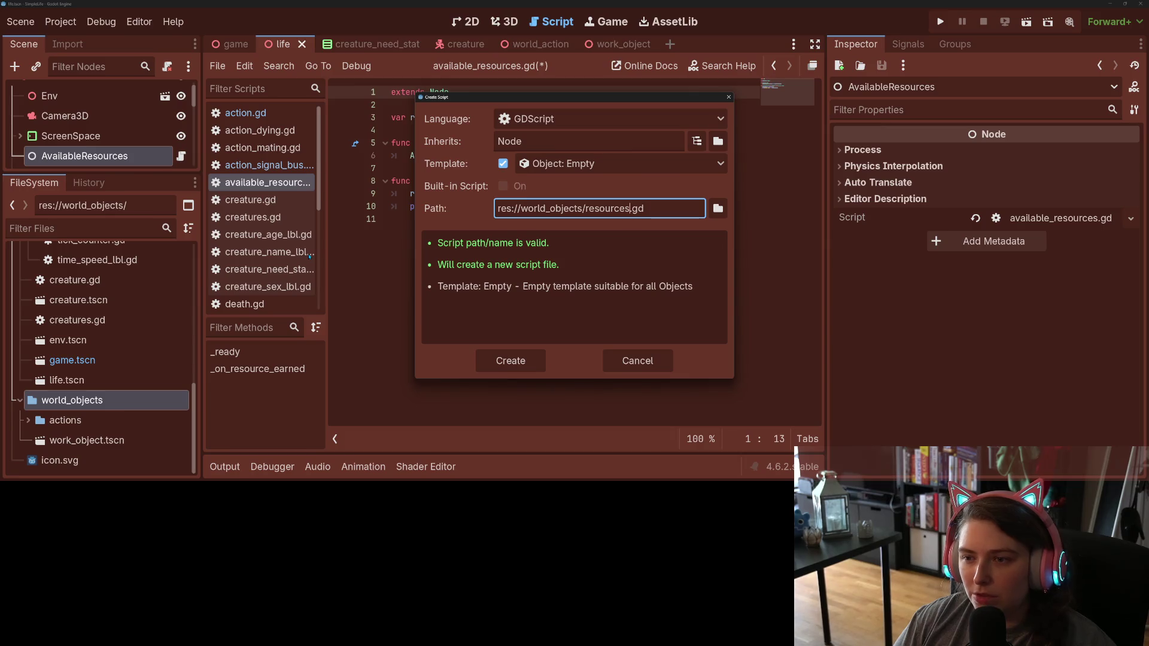
key(Return)
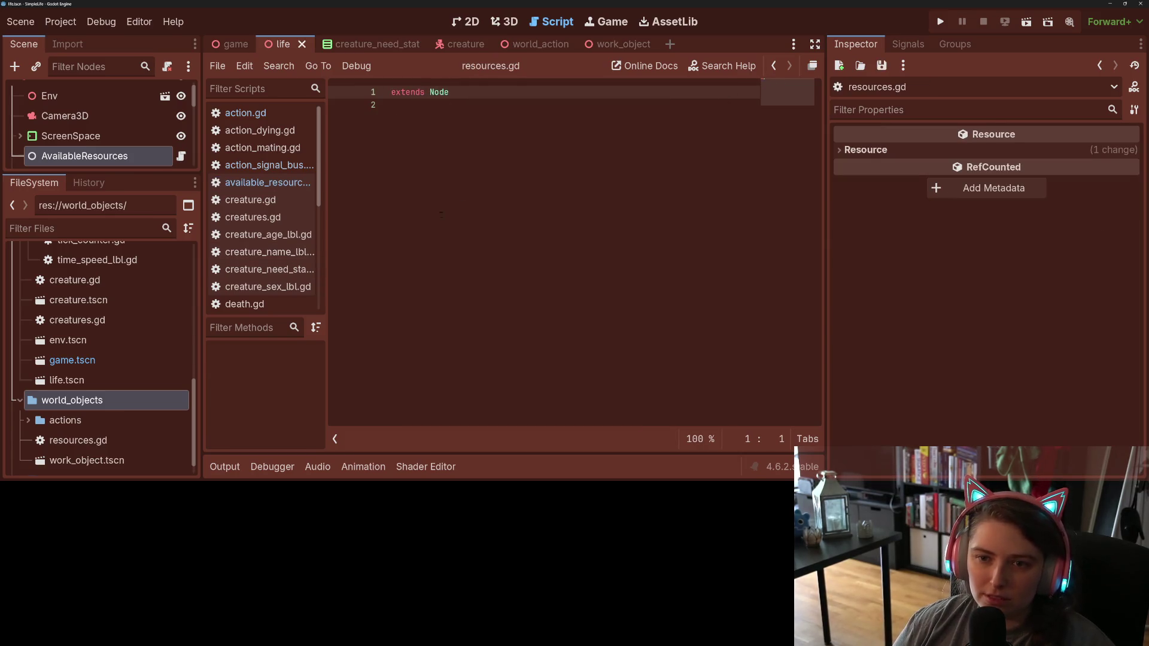
- Declare class_name Resources on line 2 of resources.gd
click(489, 193)
text(class_name Resoure)
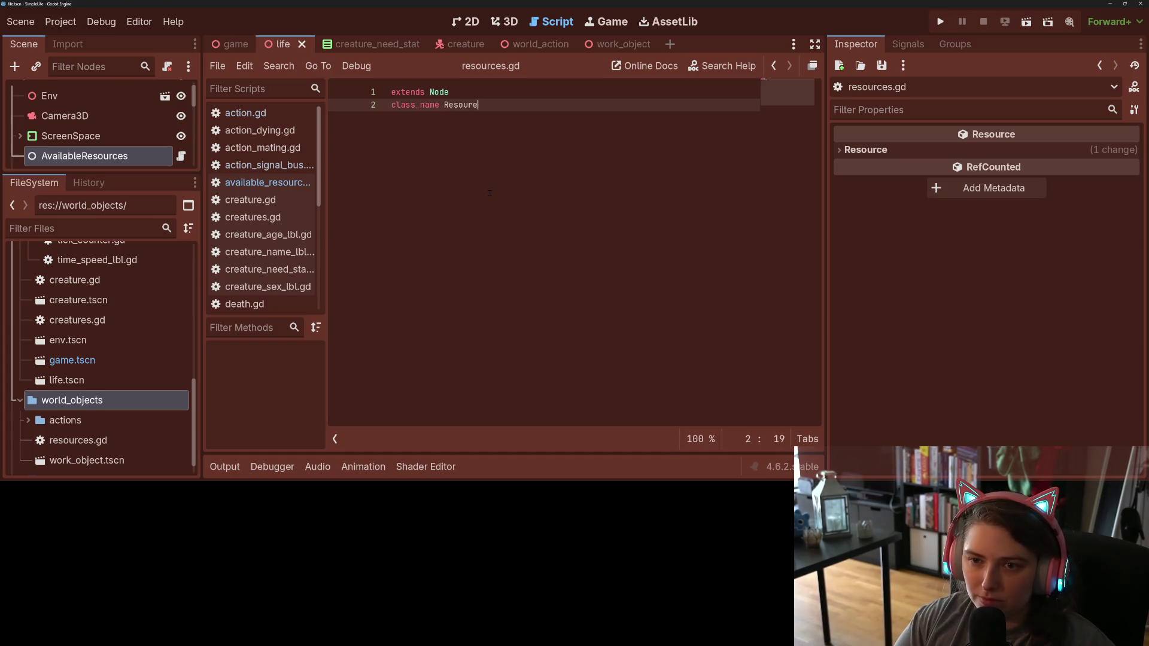
key(Return)
key(Return)
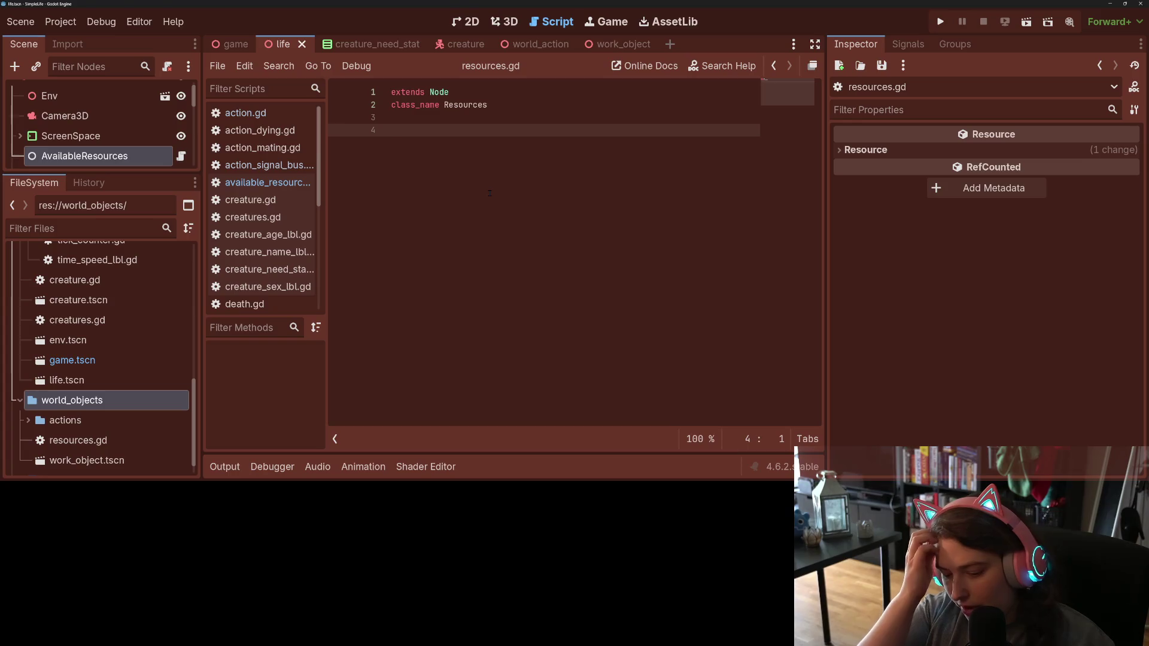
- Add enum TYPE { FOOD, WOOD } below it and save the script
text(enum TYPE)
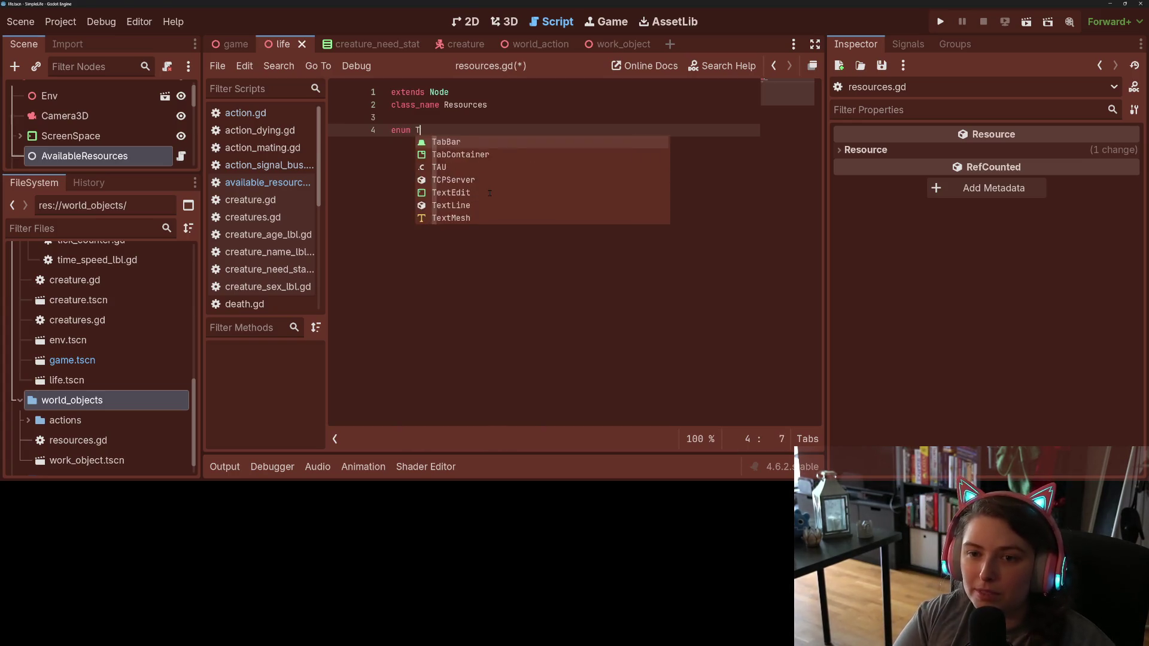
key(Escape)
text({)
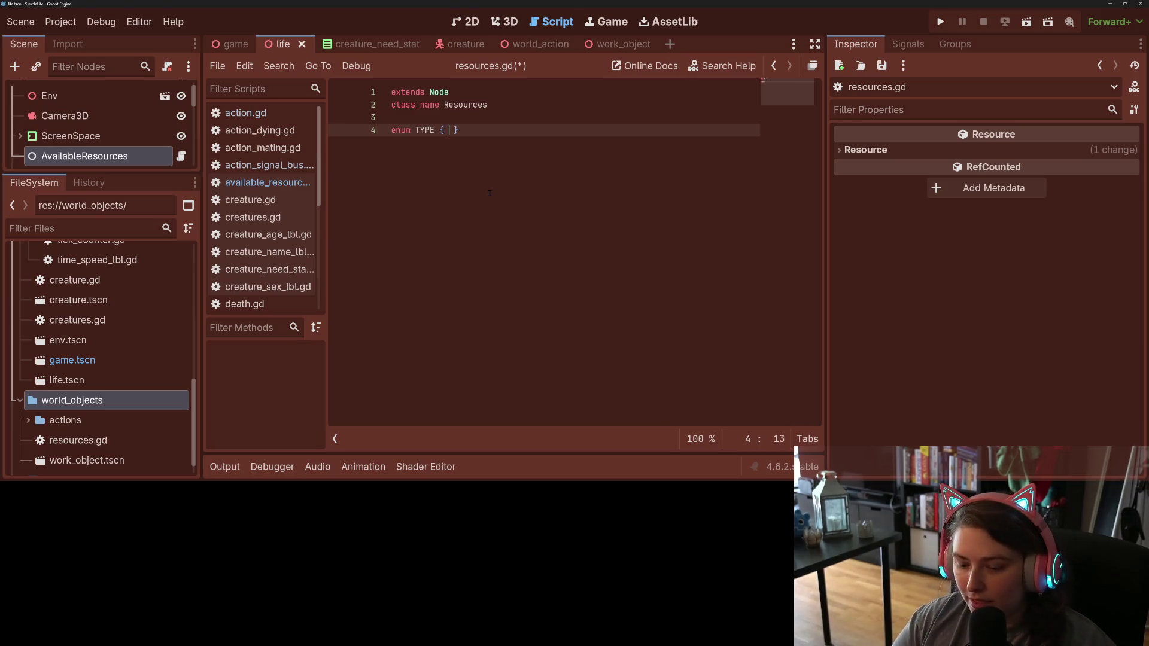
text(  F)
text(ERR)
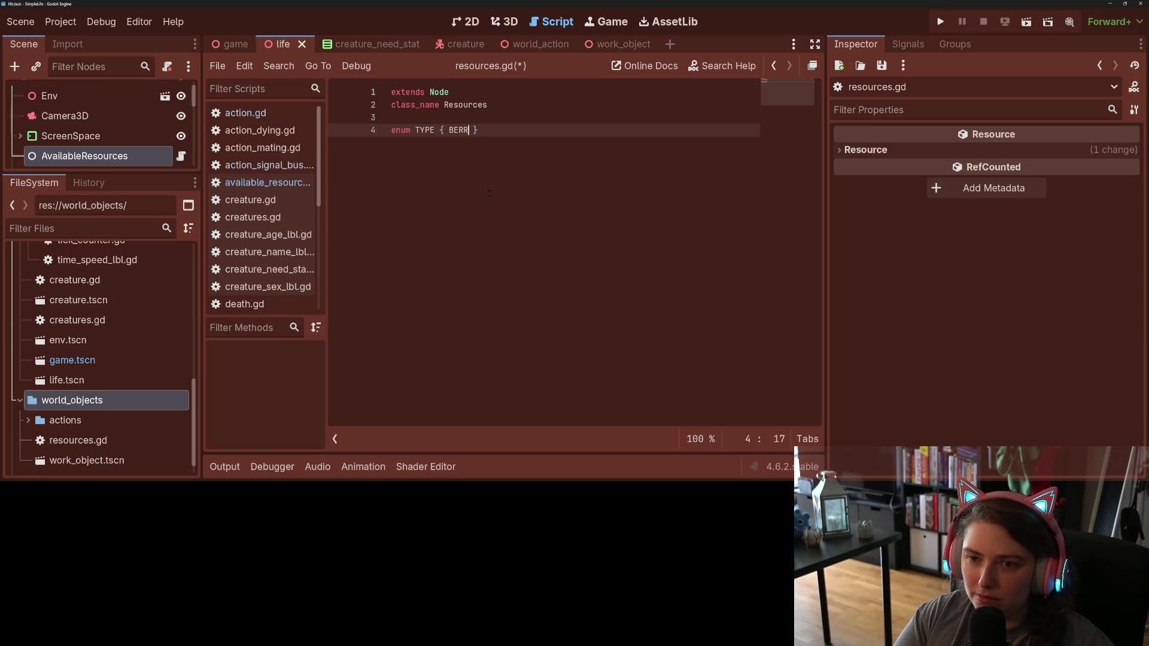
text(IES)
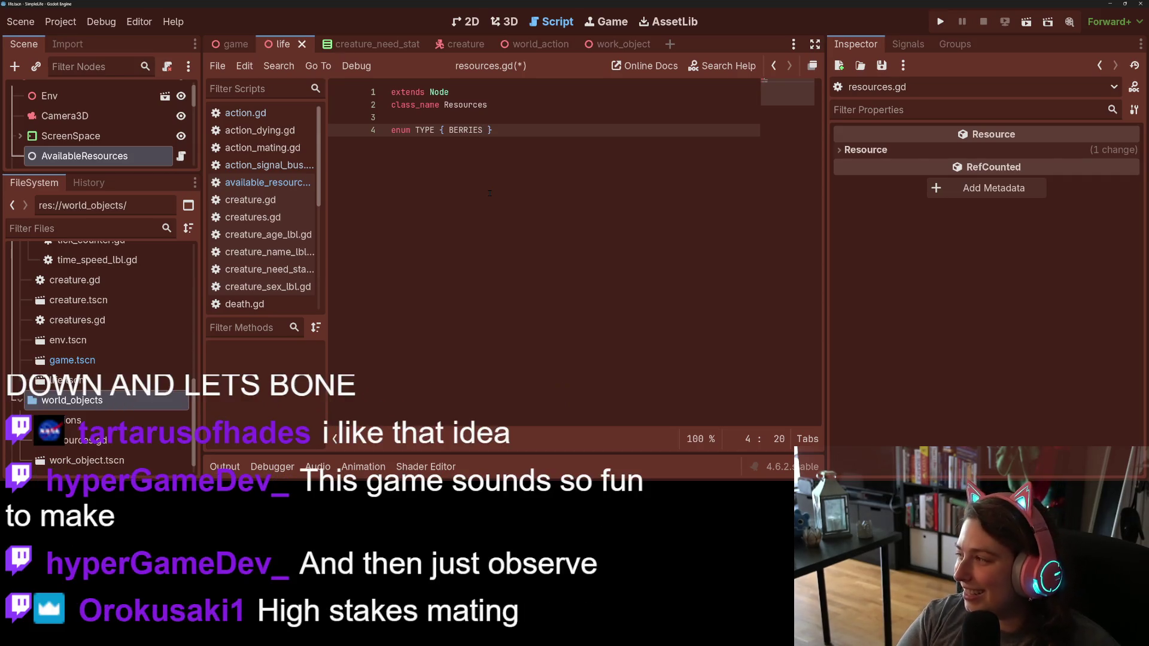
key(BackSpace)
key(BackSpace)
key(BackSpace)
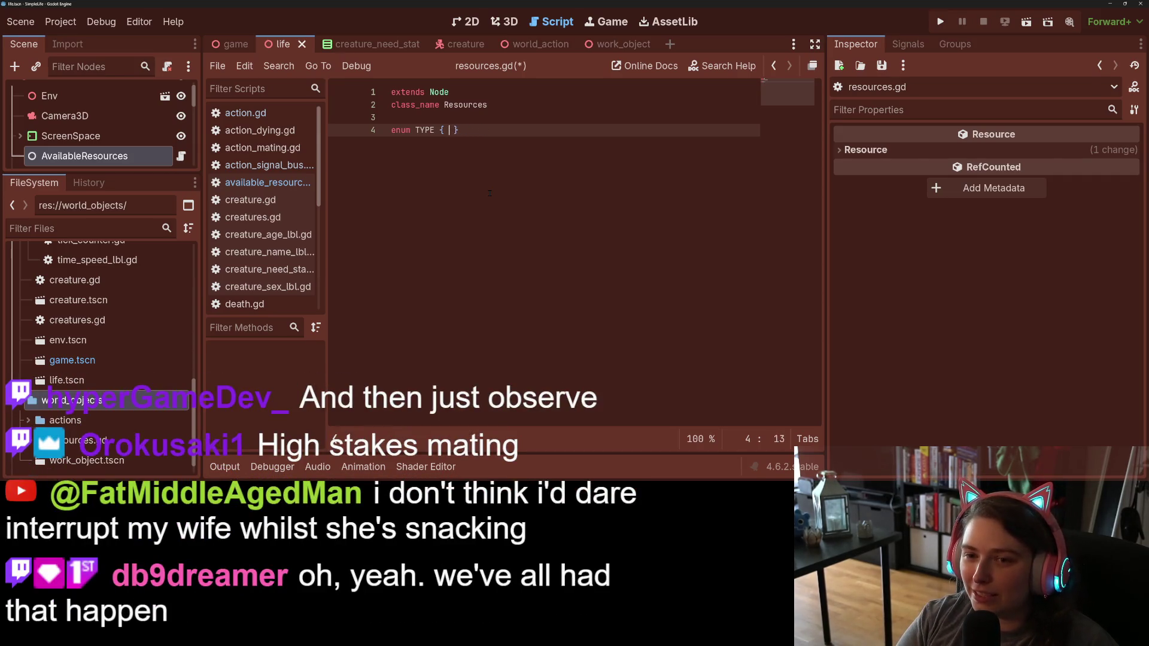
text(FOOD, WOOD)
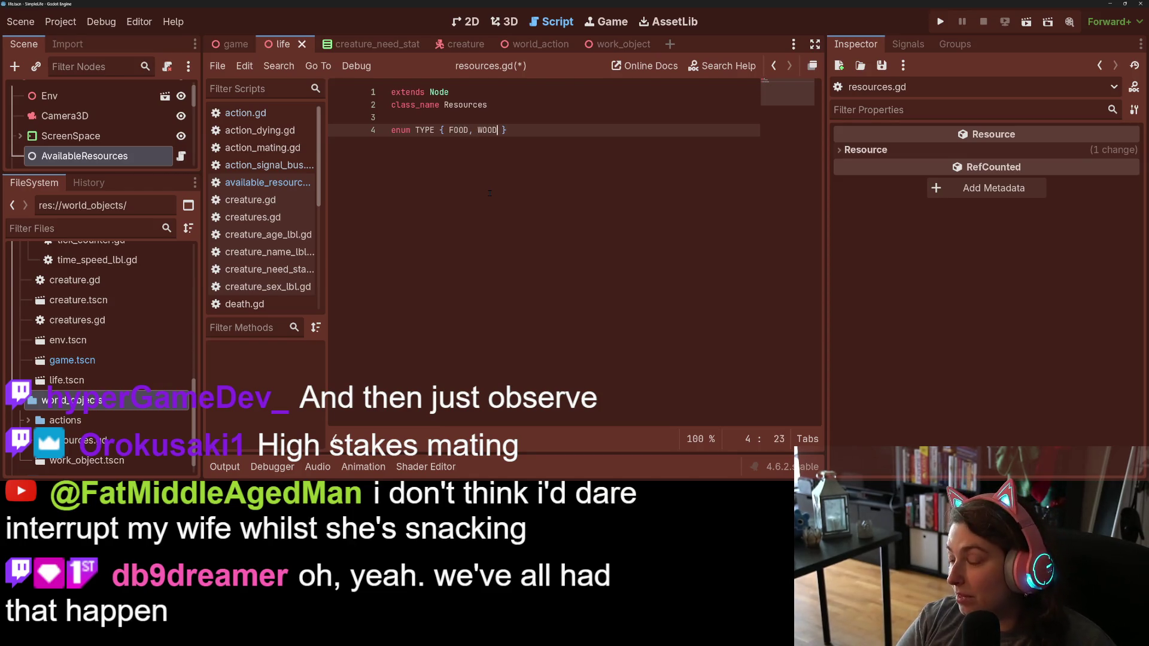
key(ctrl+s)
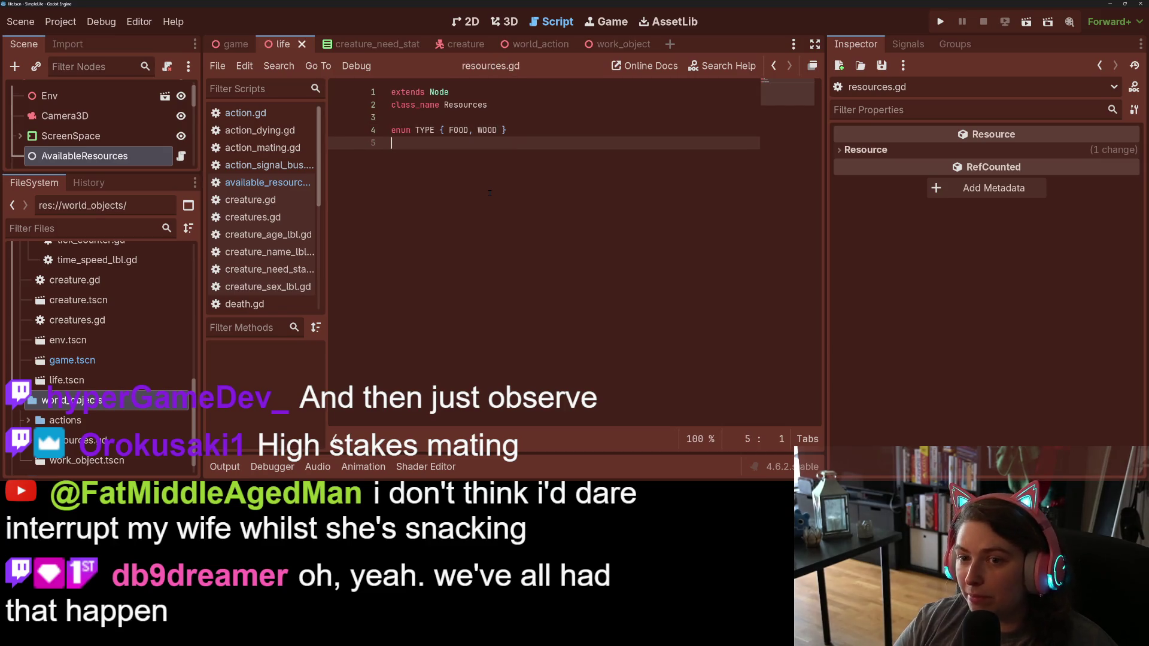
key(Return)
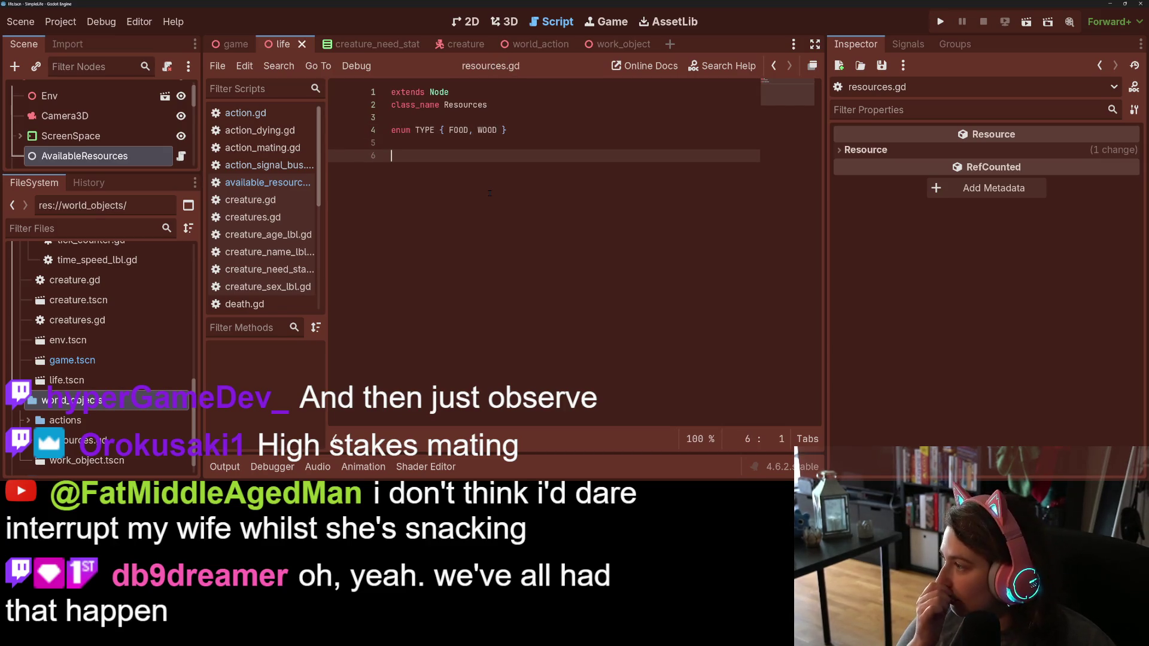
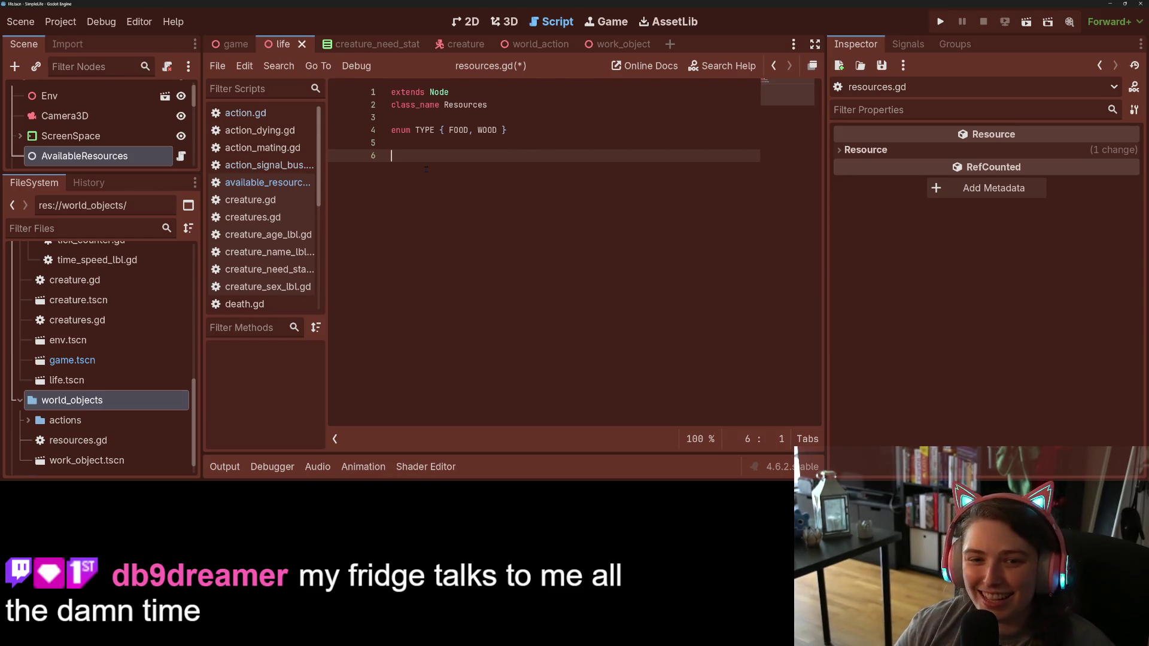
- Remove resources.gd's trailing blank line, then retype _on_resource_earned's parameter as resource:Resources.TYPE and save
key(BackSpace)
key(ctrl+s)
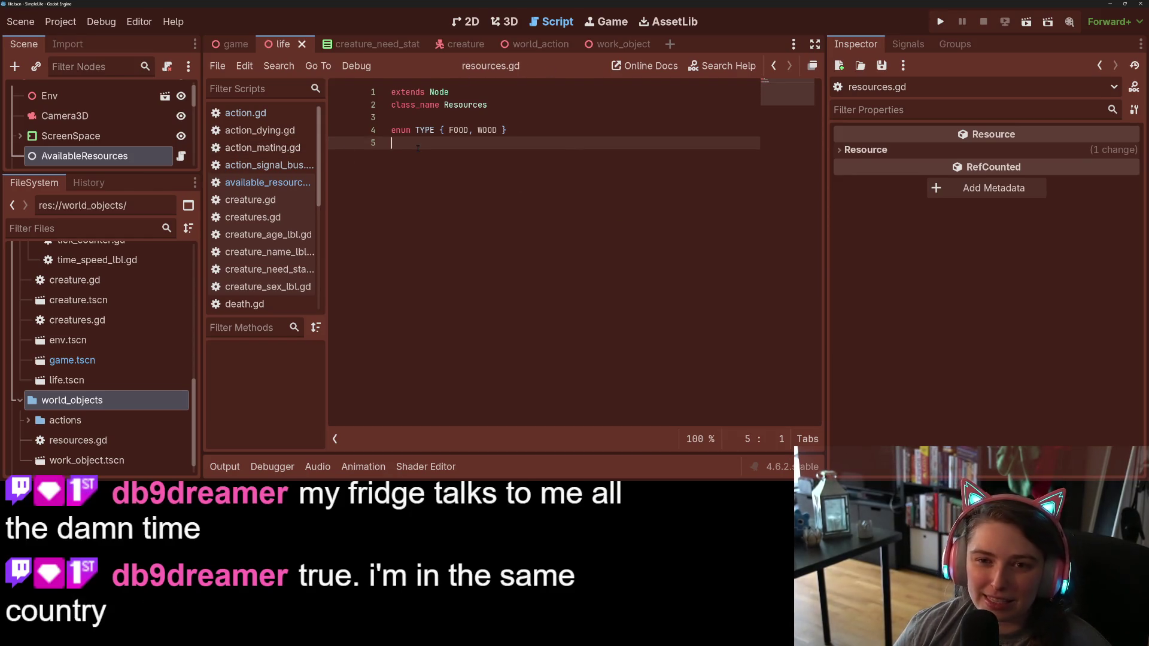
click(273, 183)
click(494, 157)
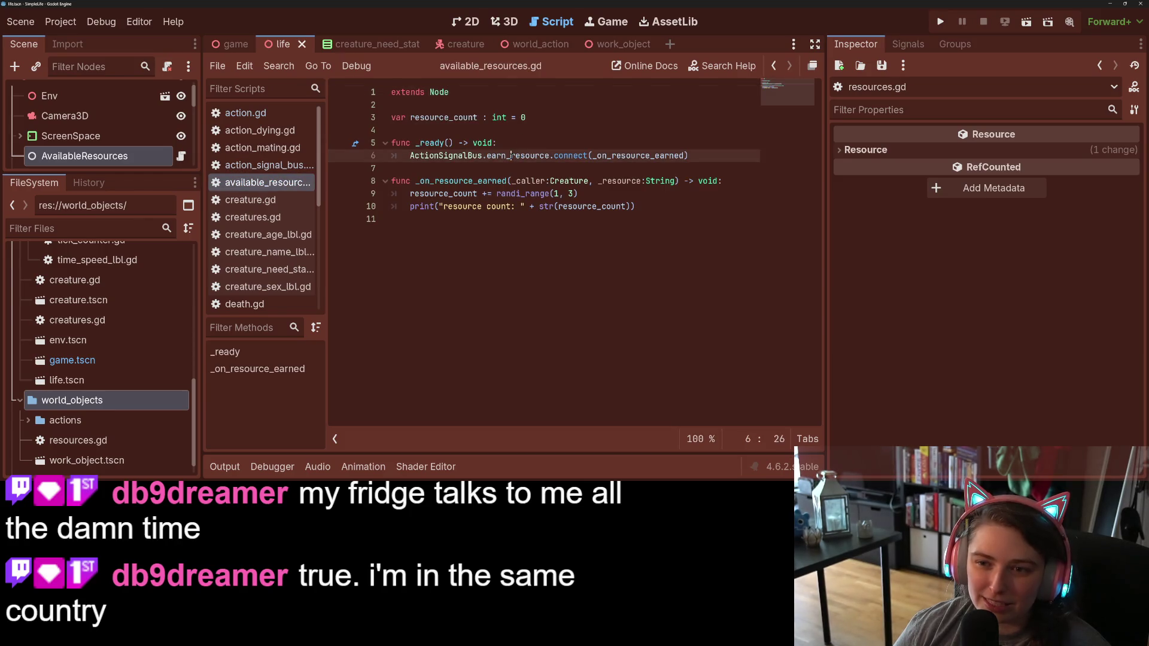
click(511, 130)
click(636, 207)
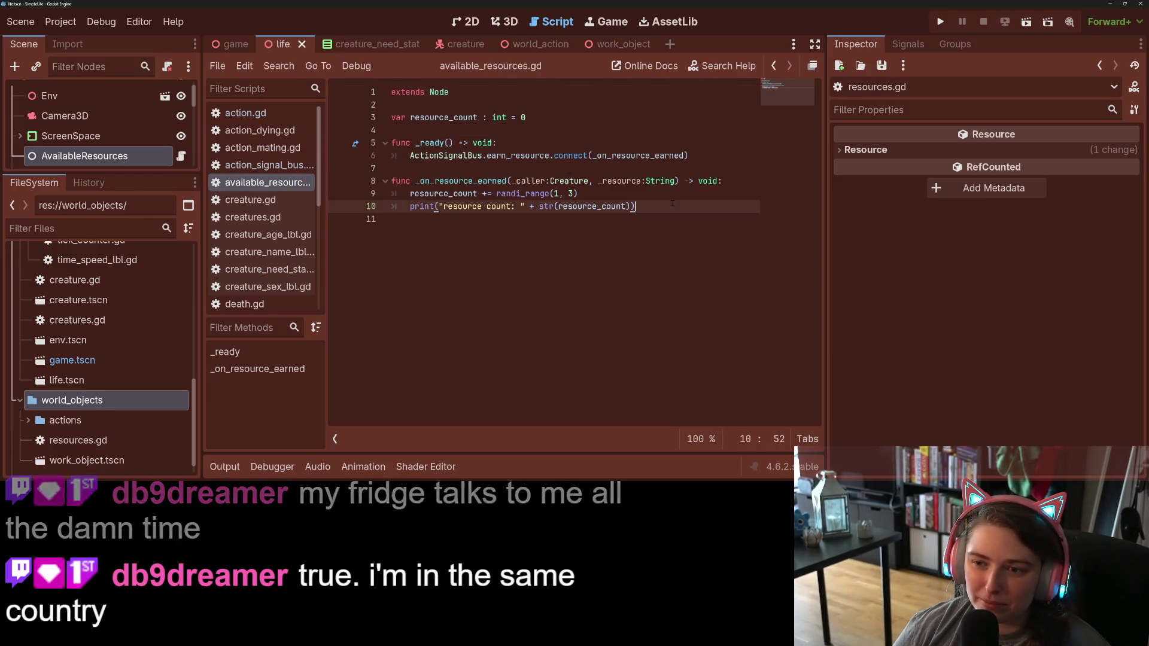
click(601, 181)
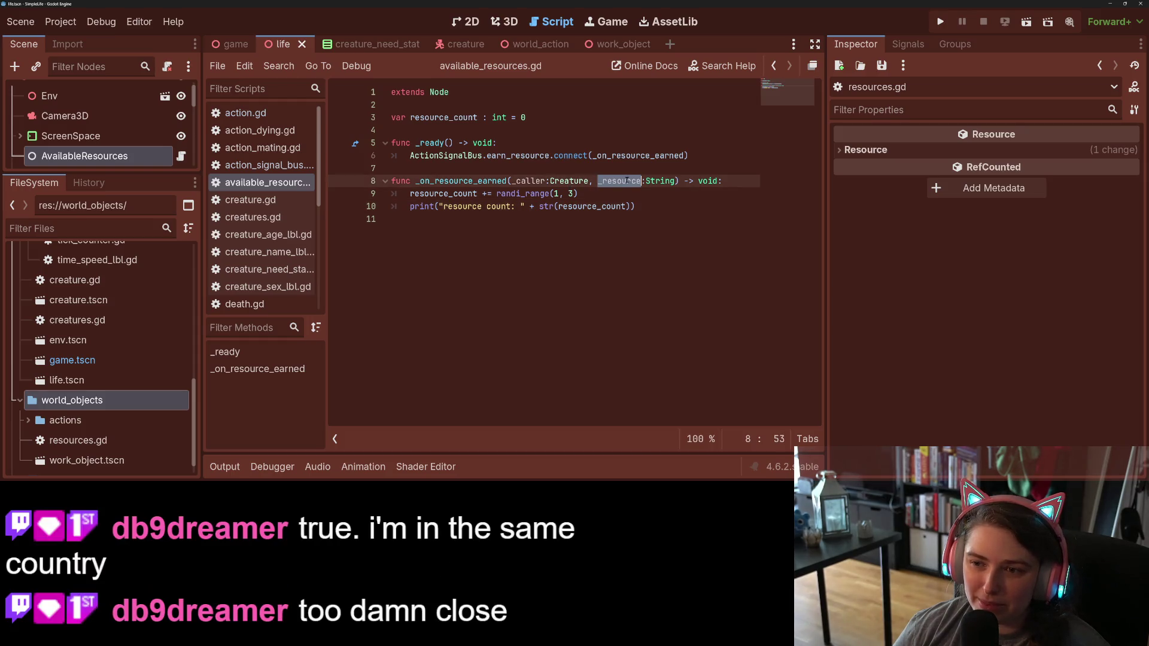
key(Delete)
double_click(655, 181)
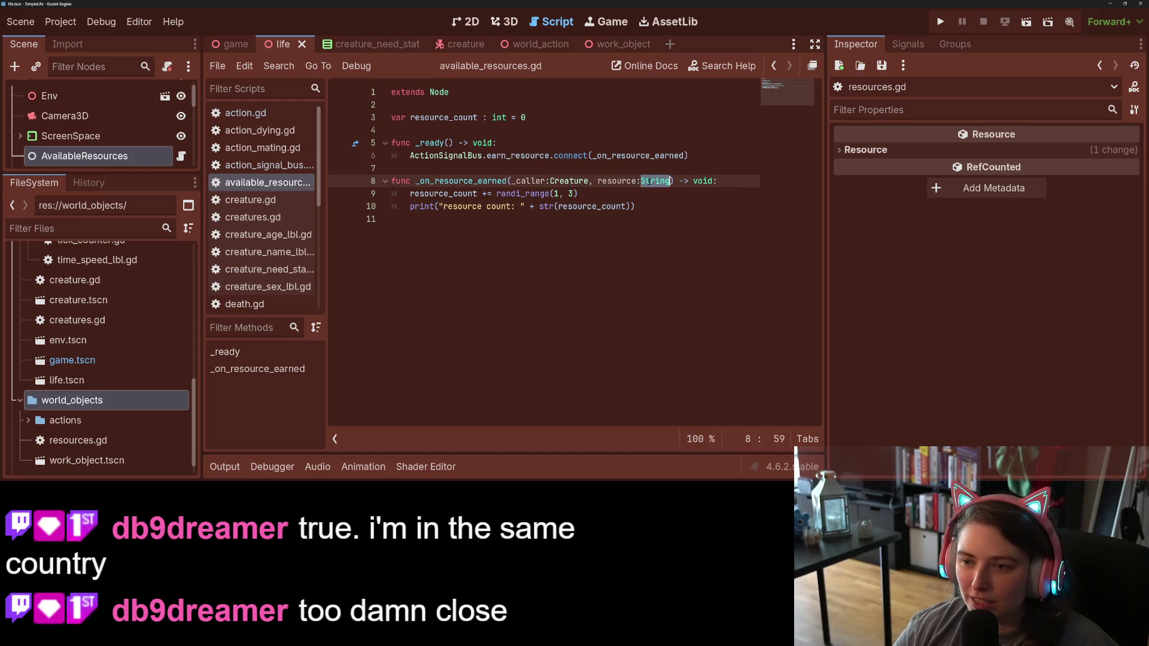
text(Resources.)
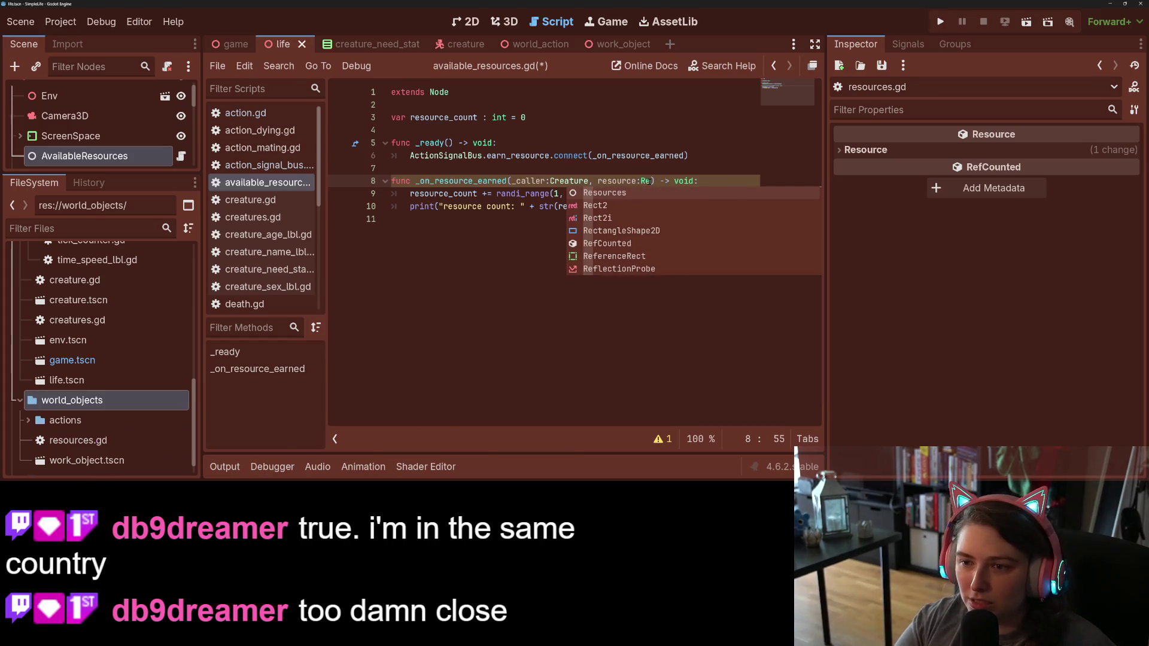
key(Return)
key(ctrl+s)
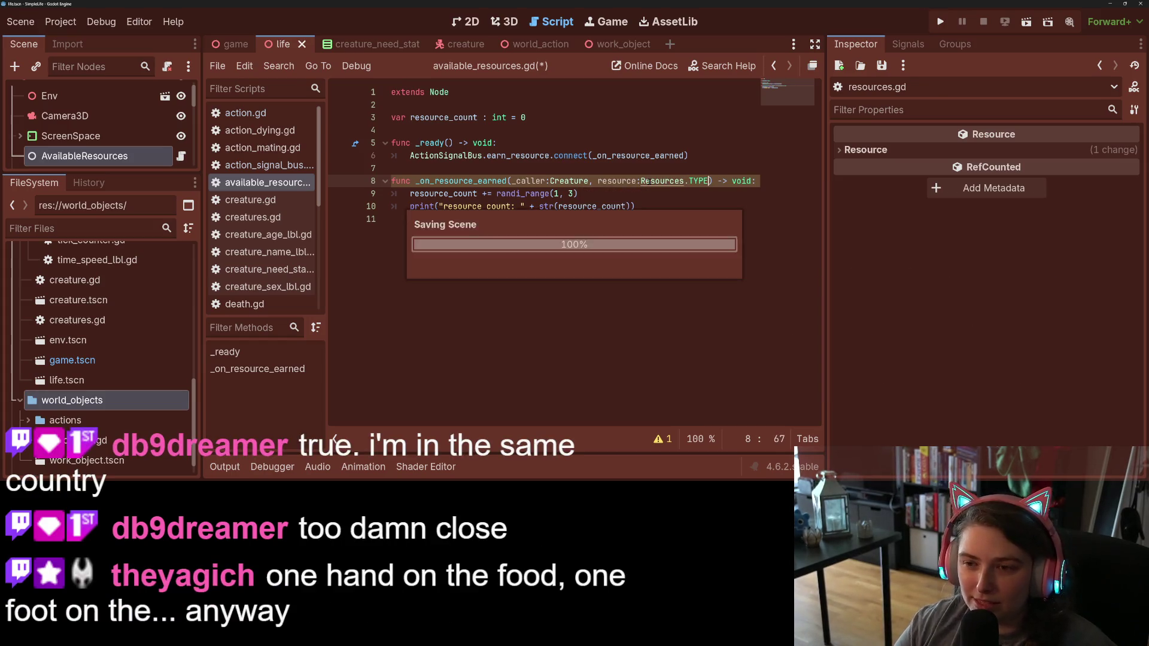
click(600, 181)
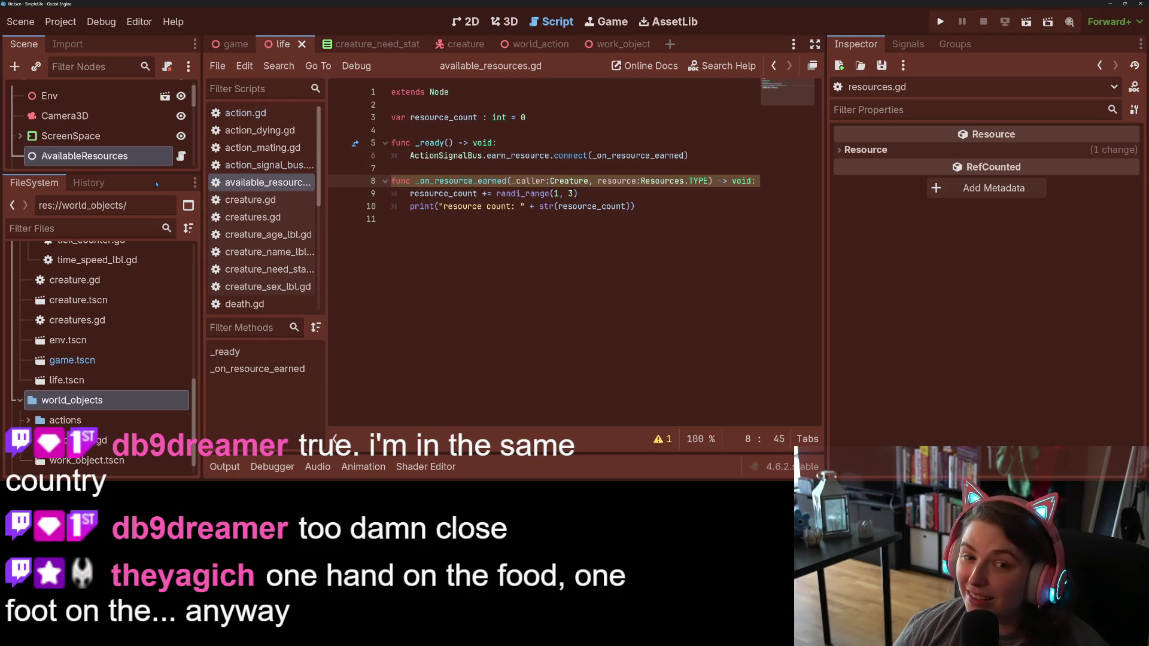
- In work_object, switch ActionWork's earn_resource value under Action Signal per Tick from FOOD to Object
drag(161, 172, 162, 339)
click(616, 44)
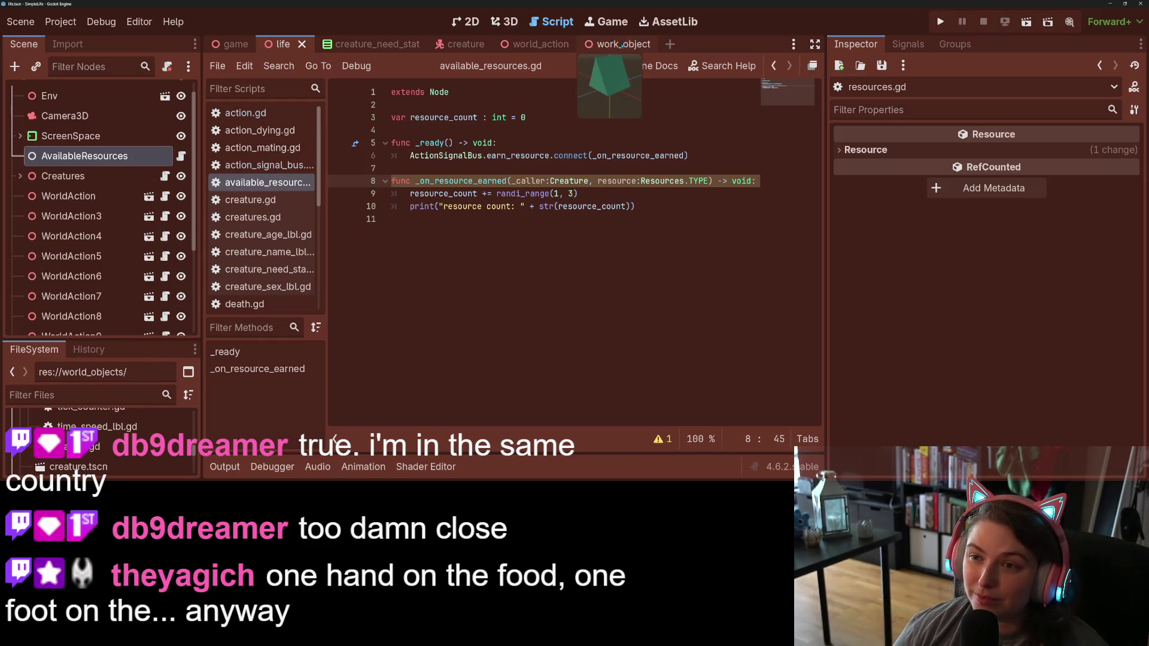
click(60, 92)
click(66, 112)
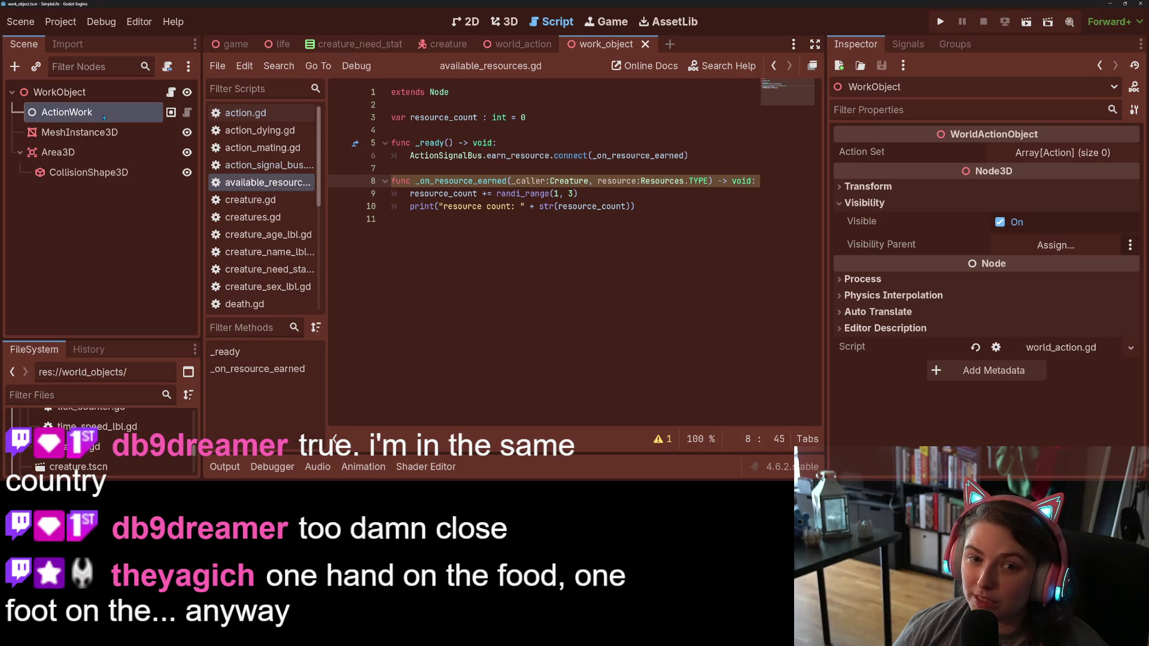
scroll(877, 378, down, 2)
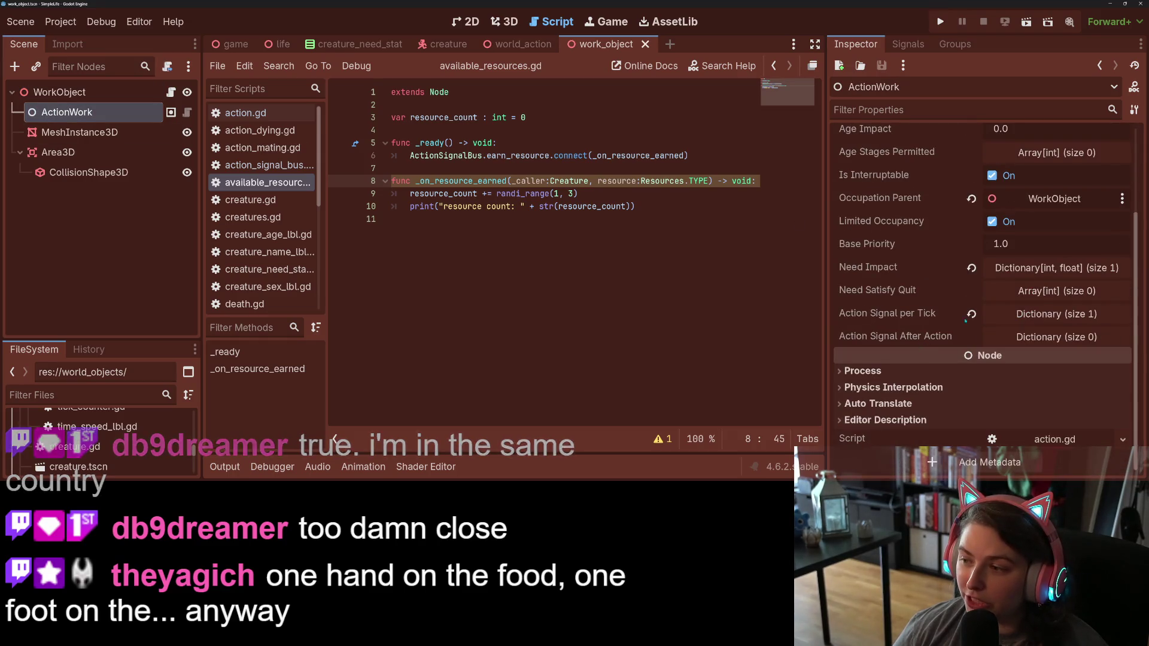
click(1025, 315)
scroll(1026, 315, down, 2)
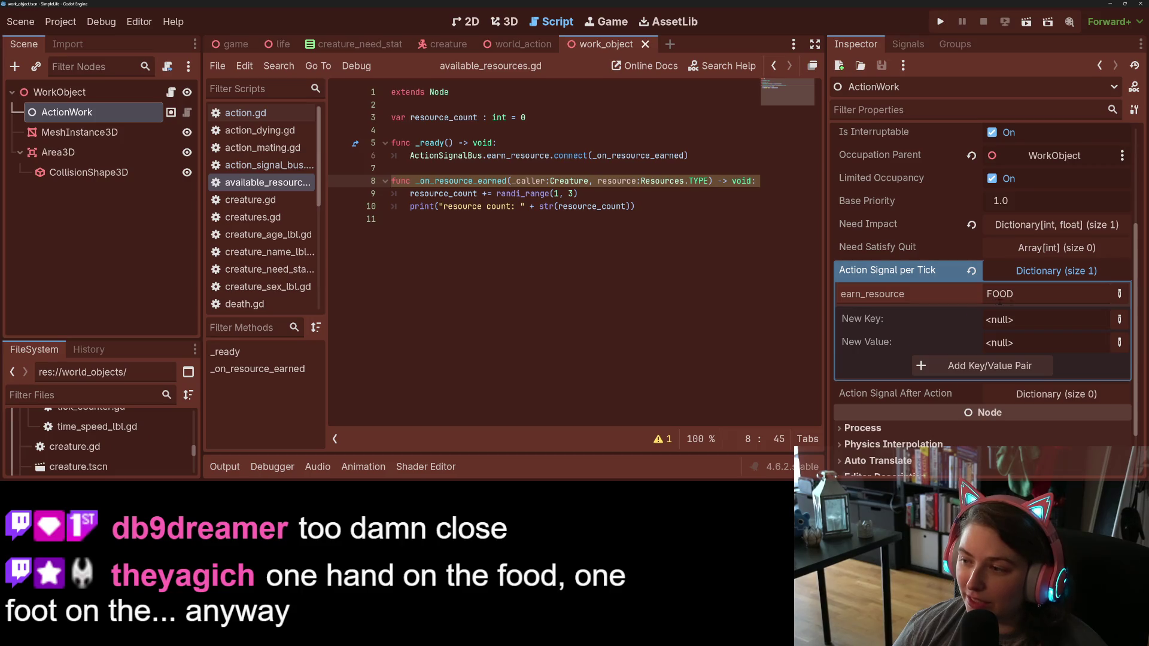
click(1087, 294)
click(1118, 293)
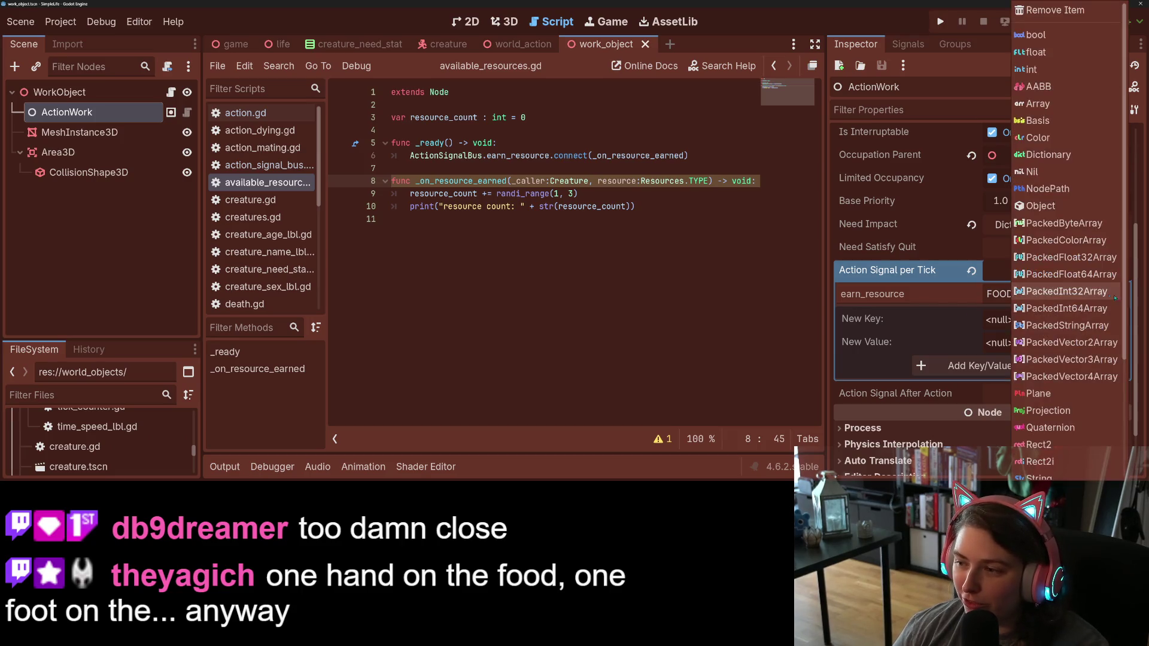
scroll(1065, 291, down, 3)
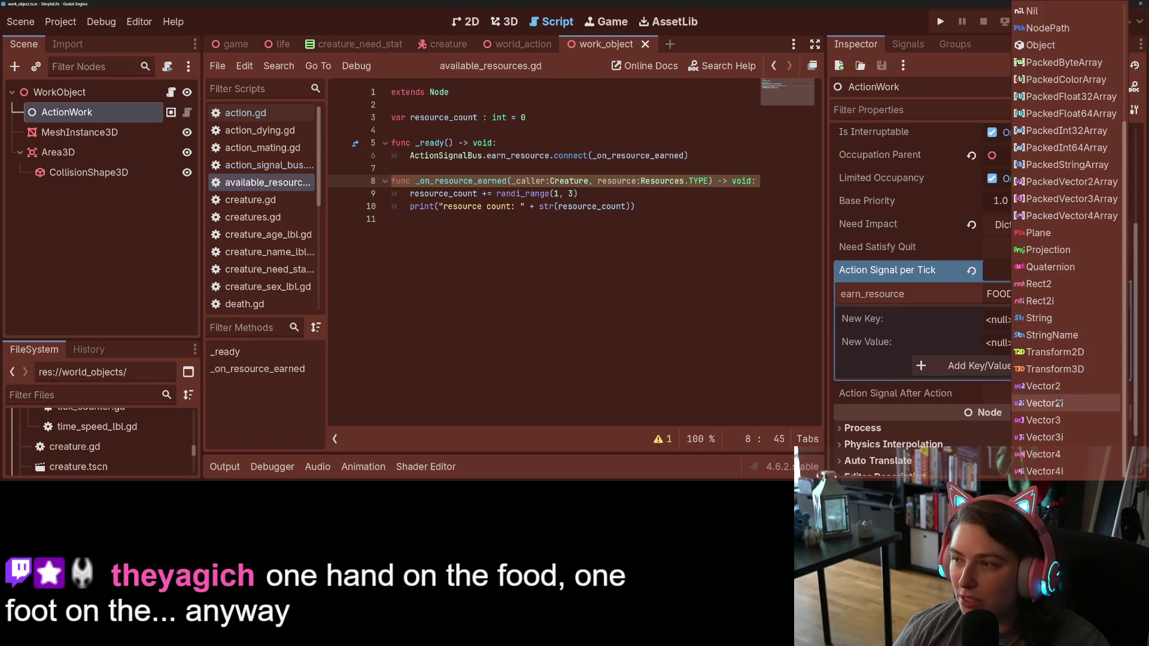
scroll(1060, 399, up, 3)
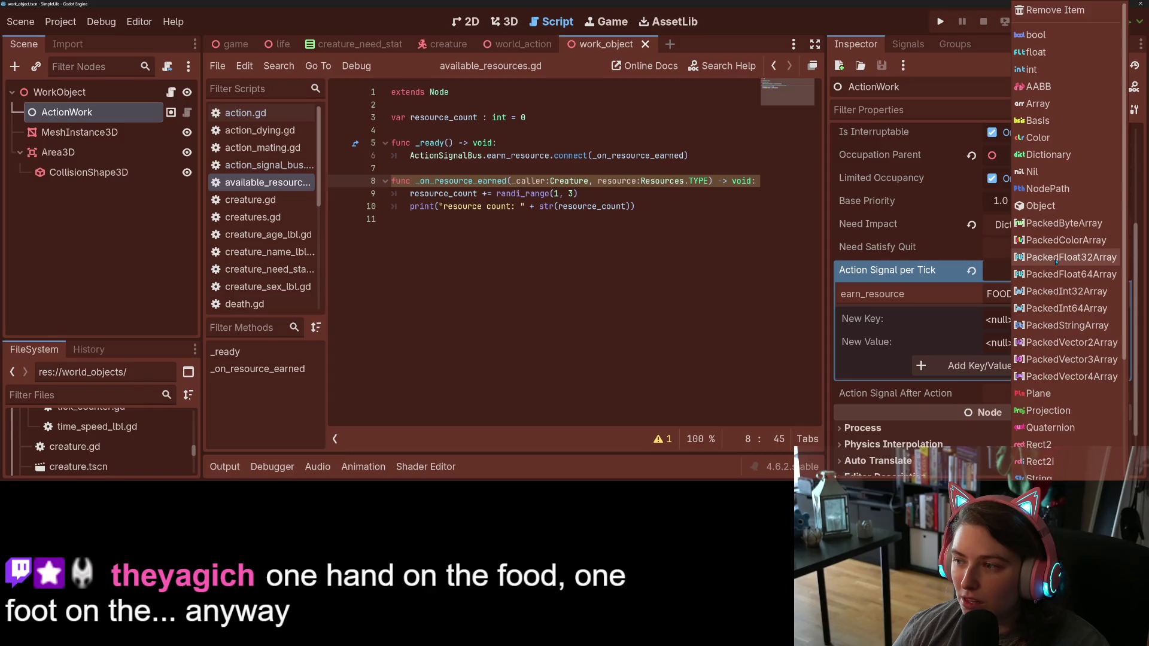
click(1086, 208)
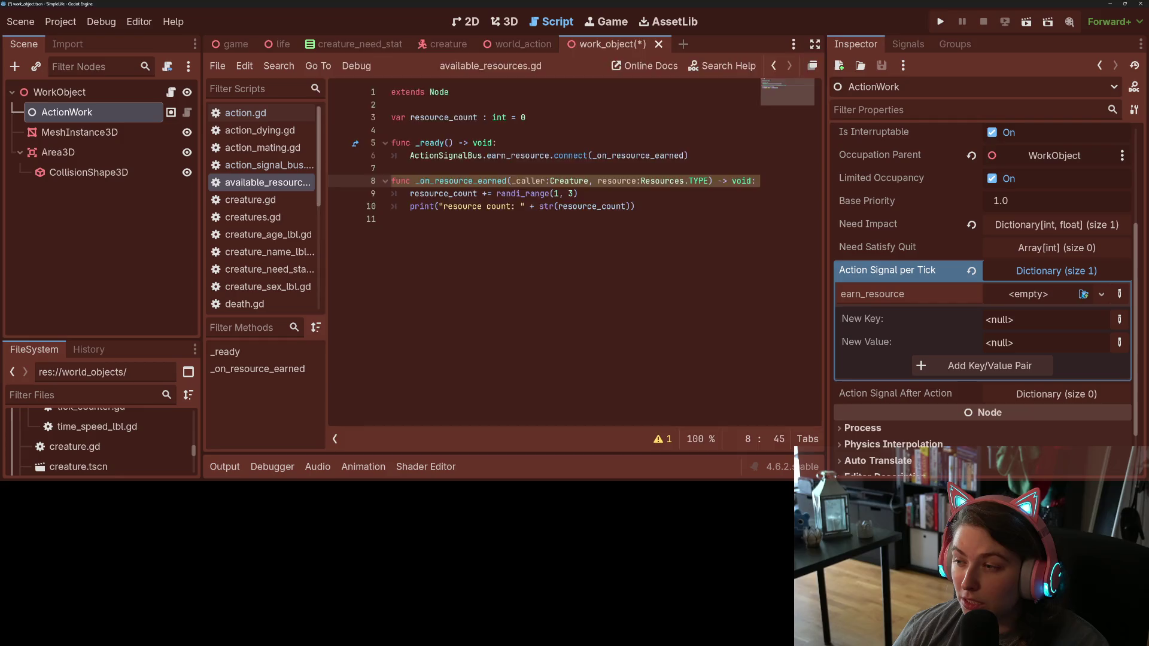
click(1083, 294)
text(re)
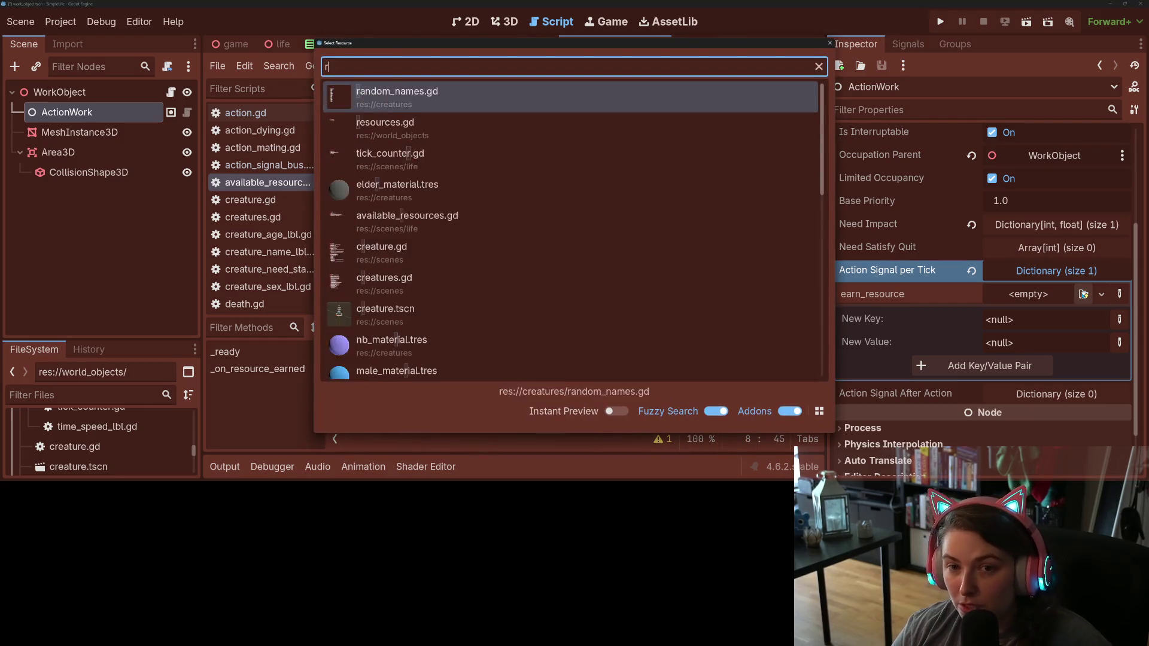
text(s)
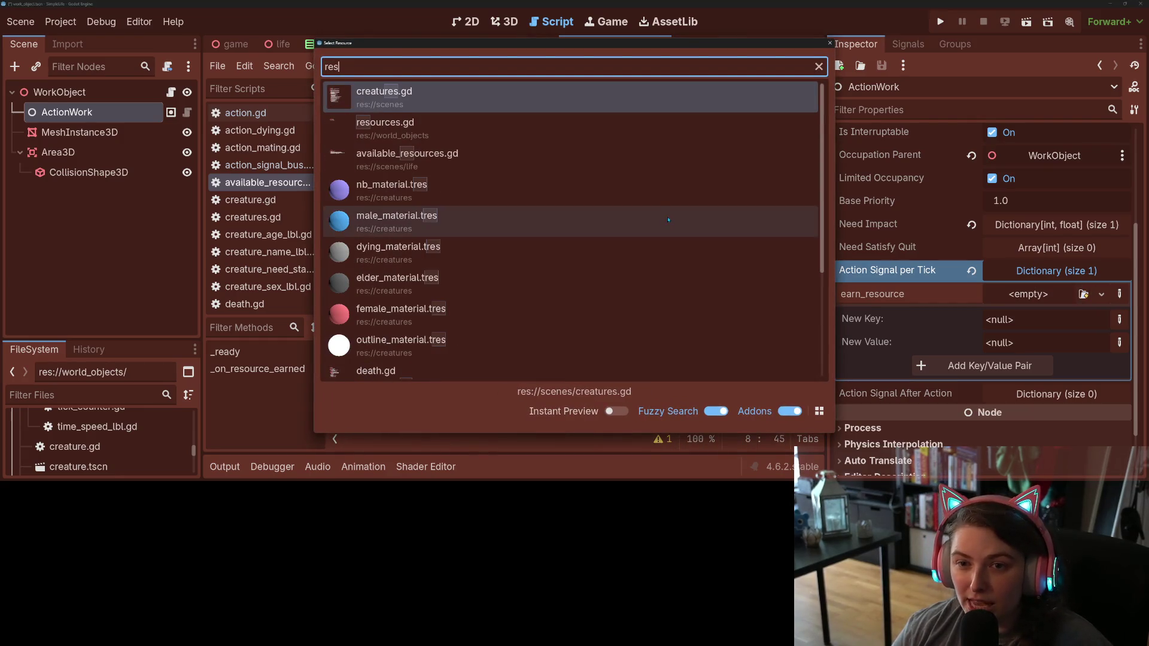
scroll(559, 187, down, 5)
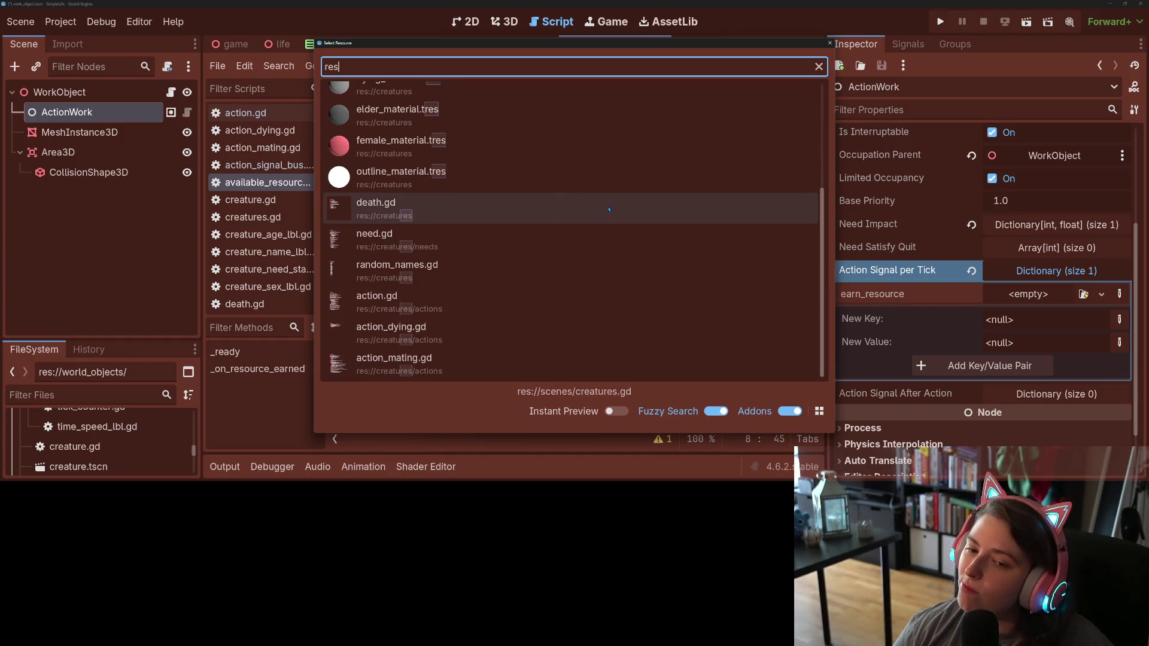
click(830, 43)
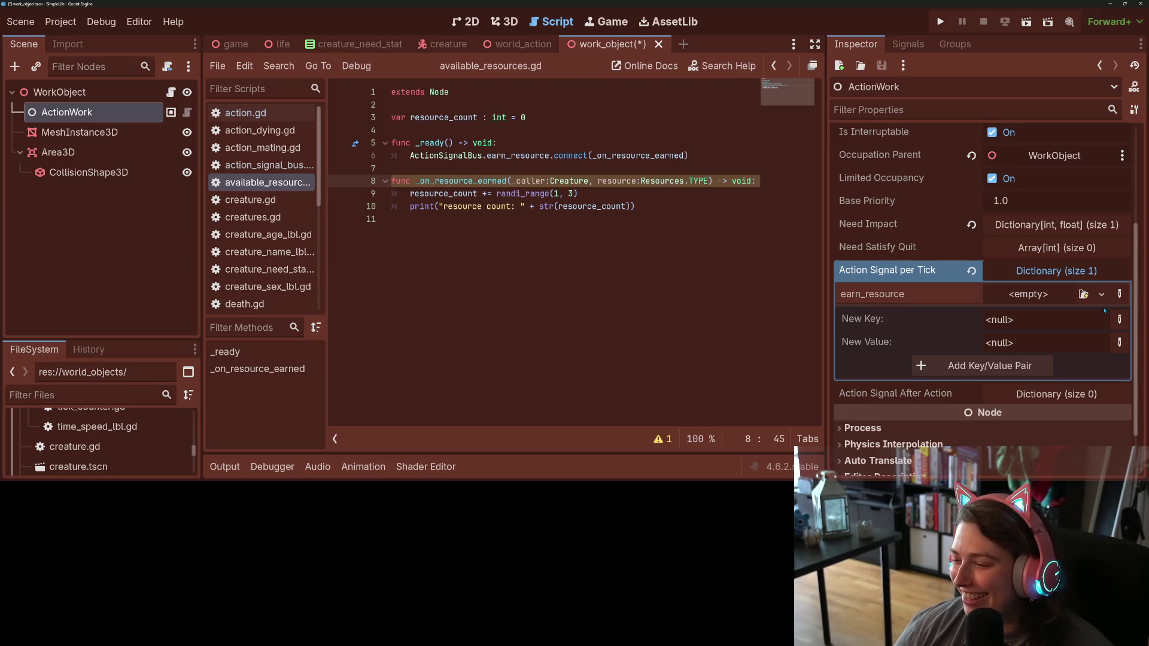
- Leave earn_resource's value unchanged after browsing resource and type options, and save the work_object scene
click(1084, 294)
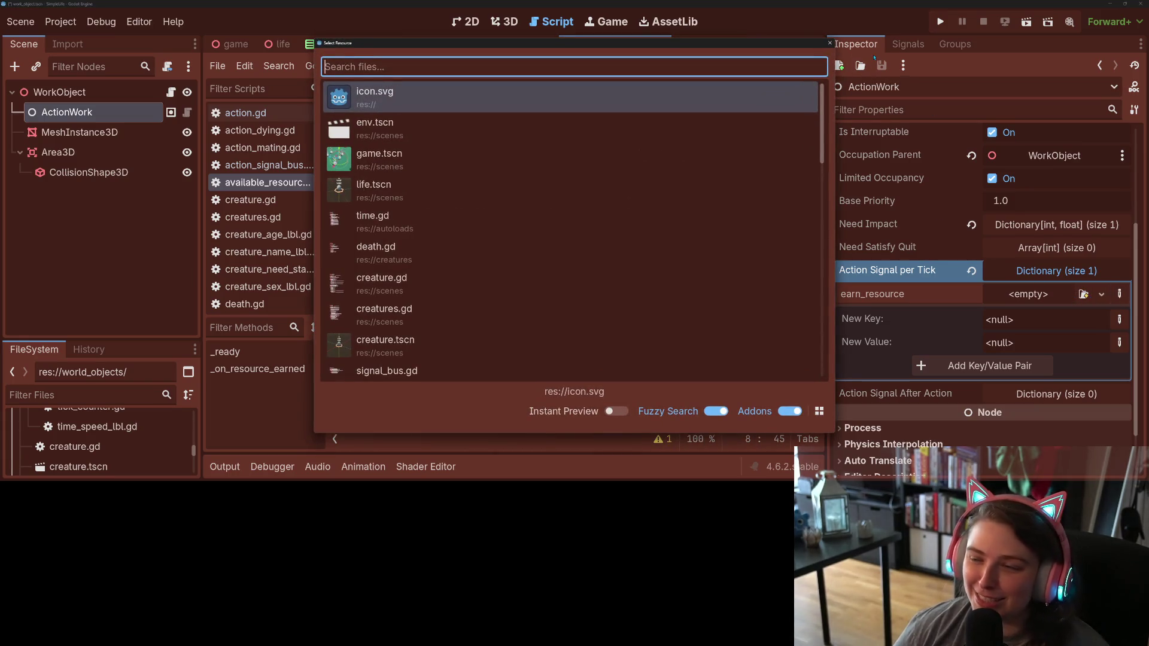
click(829, 43)
click(1119, 294)
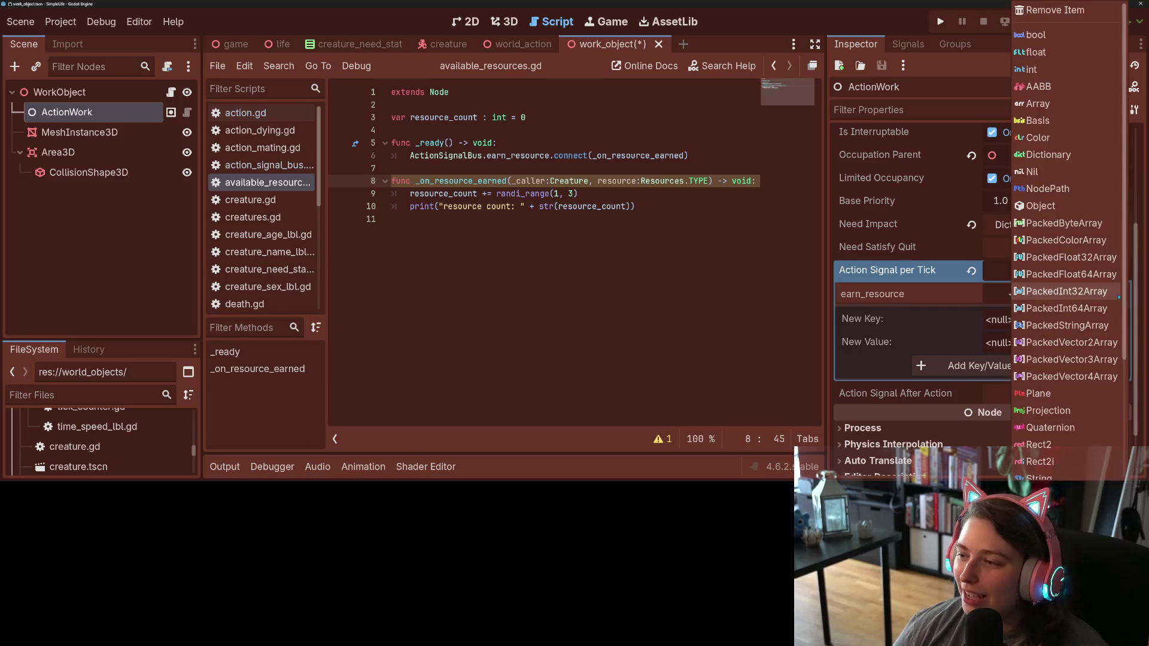
scroll(1107, 293, down, 2)
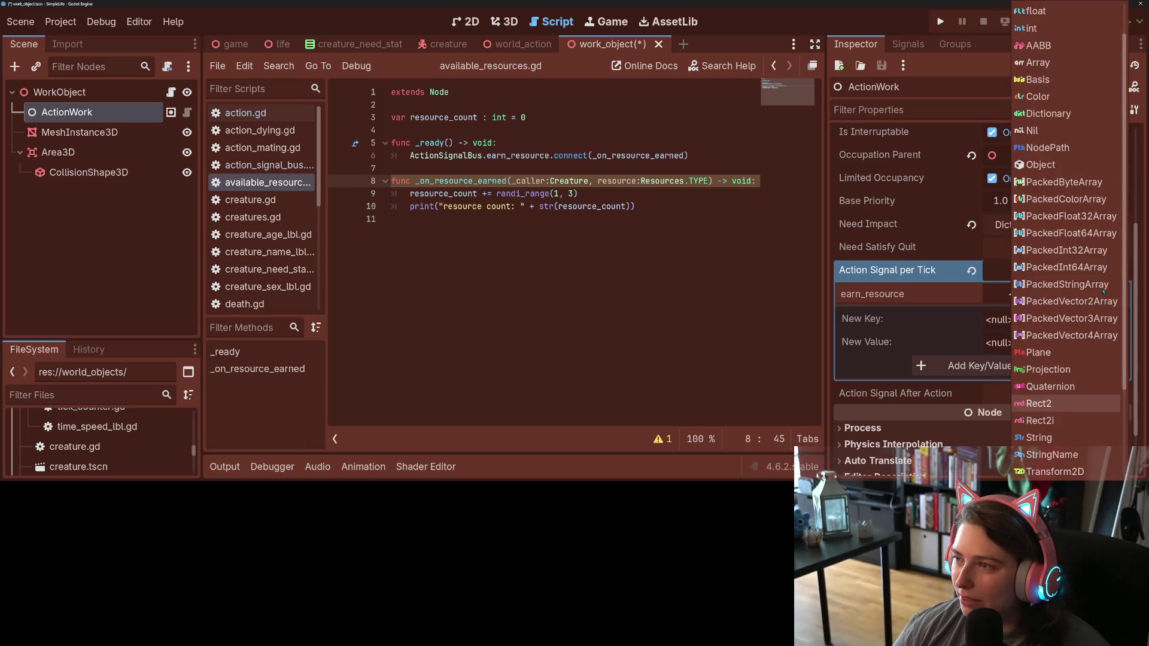
scroll(1103, 290, down, 3)
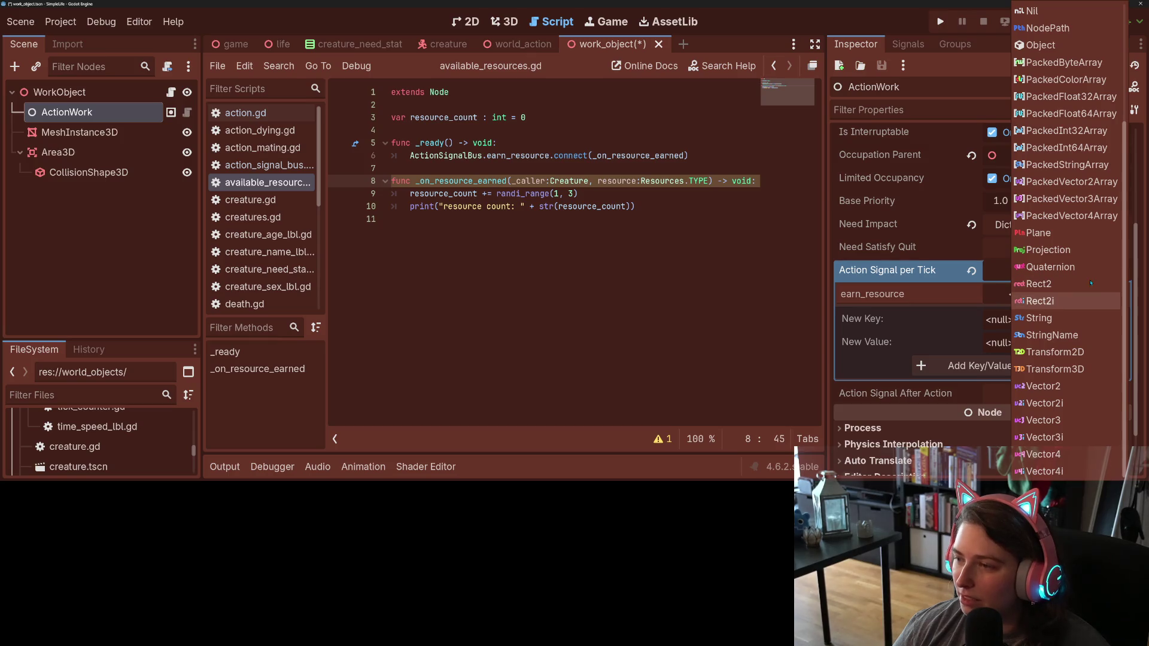
scroll(1090, 285, up, 4)
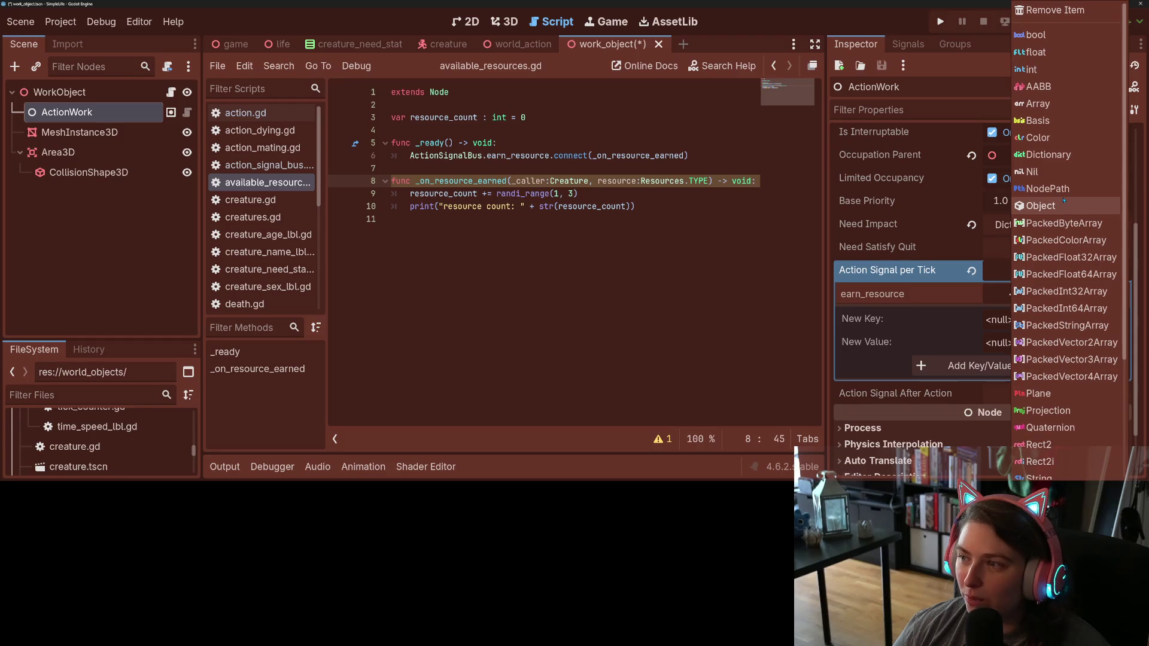
scroll(1063, 203, down, 3)
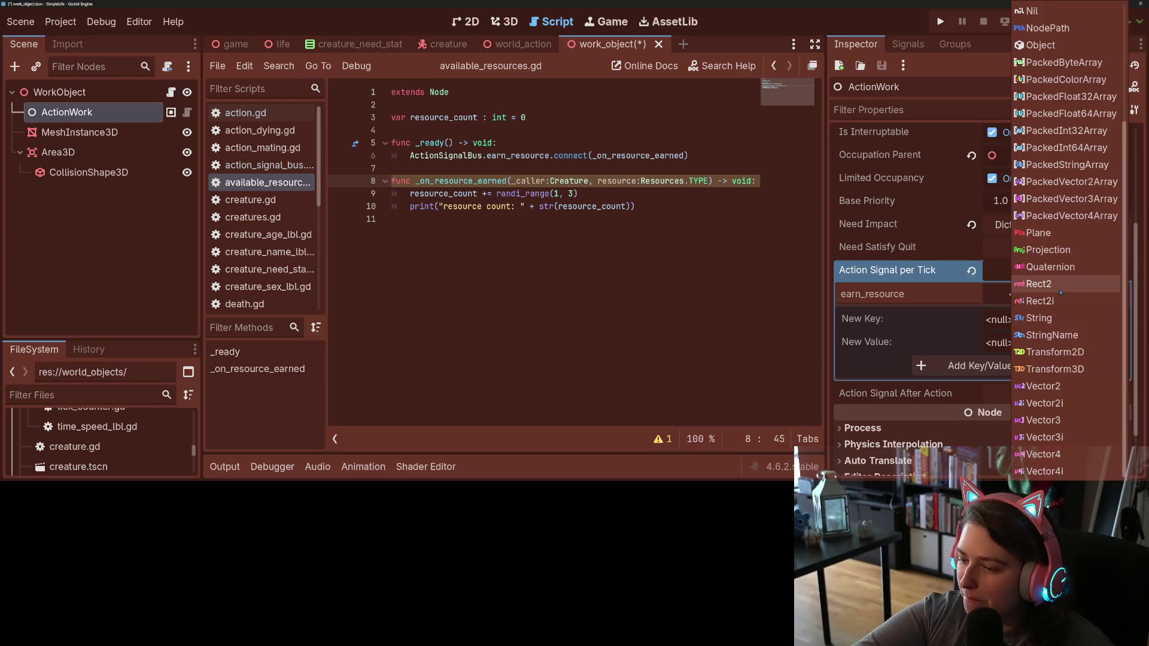
click(579, 159)
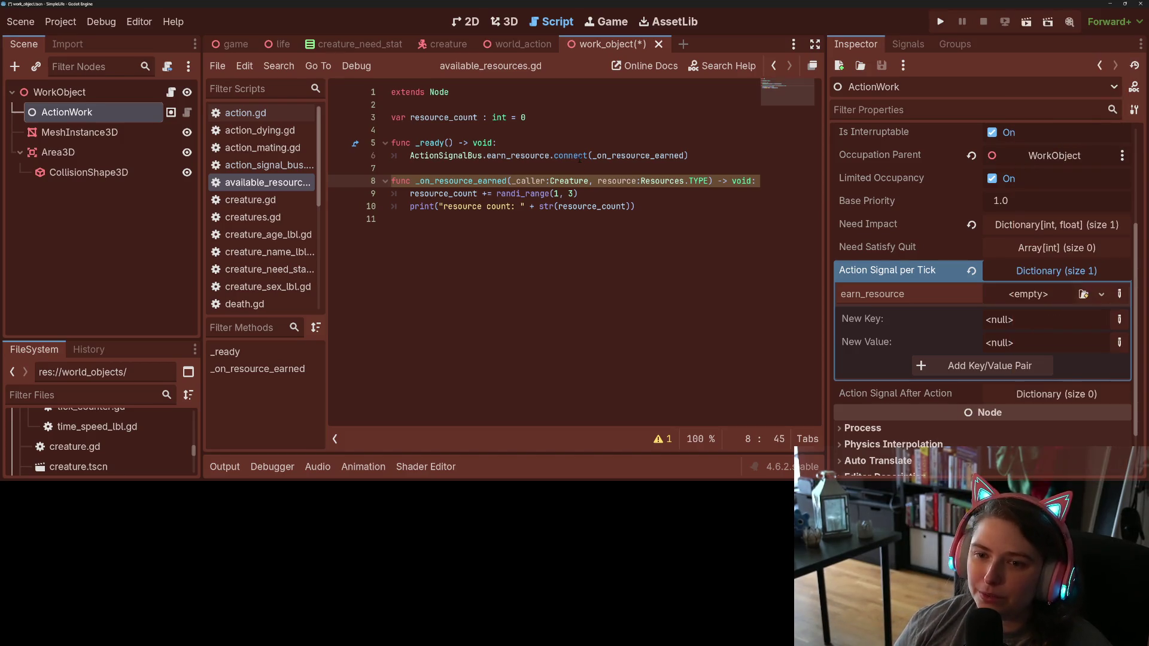
key(ctrl+s)
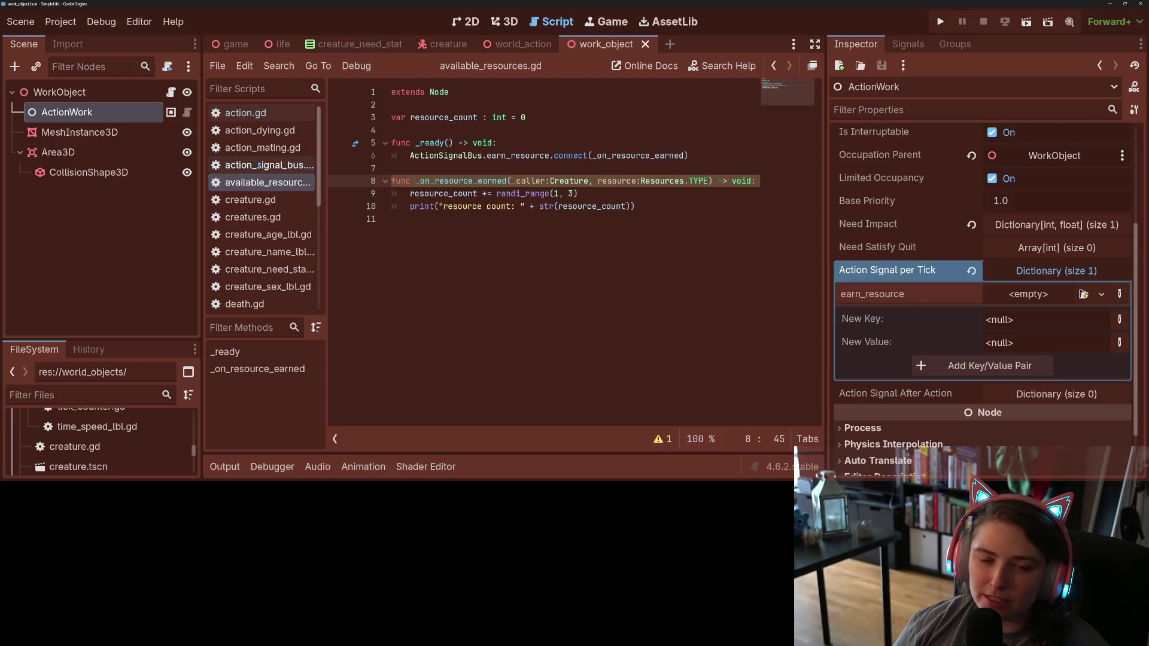
- Look over the RandomNames class_name declaration in random_names.gd
scroll(263, 168, down, 3)
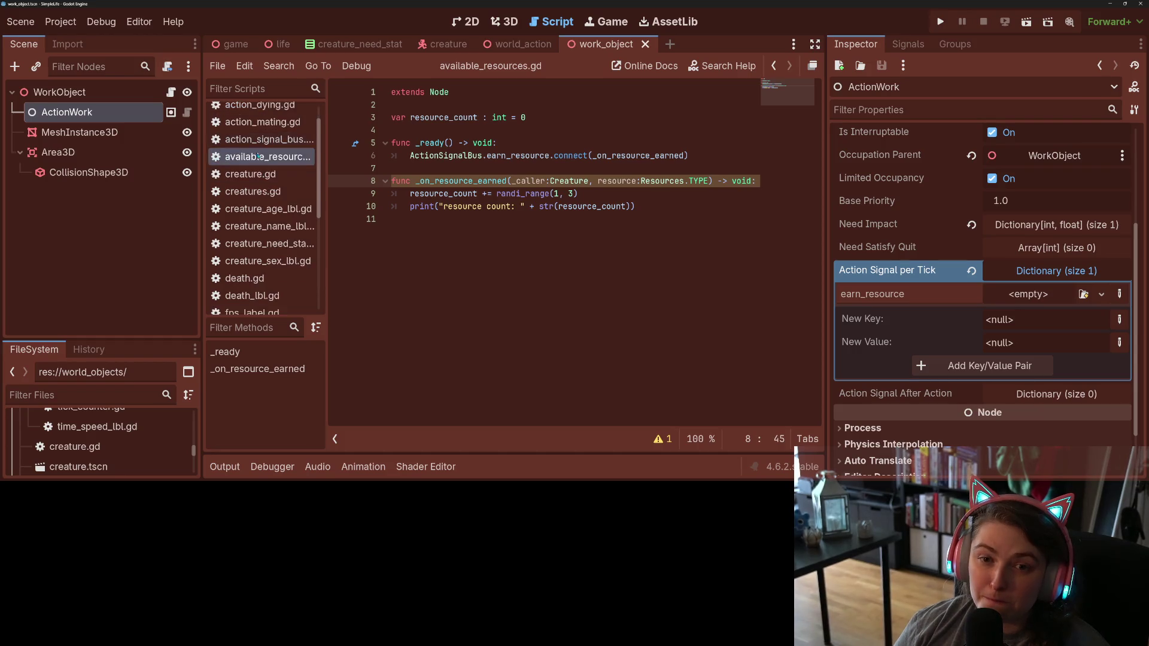
scroll(268, 170, down, 1)
click(266, 269)
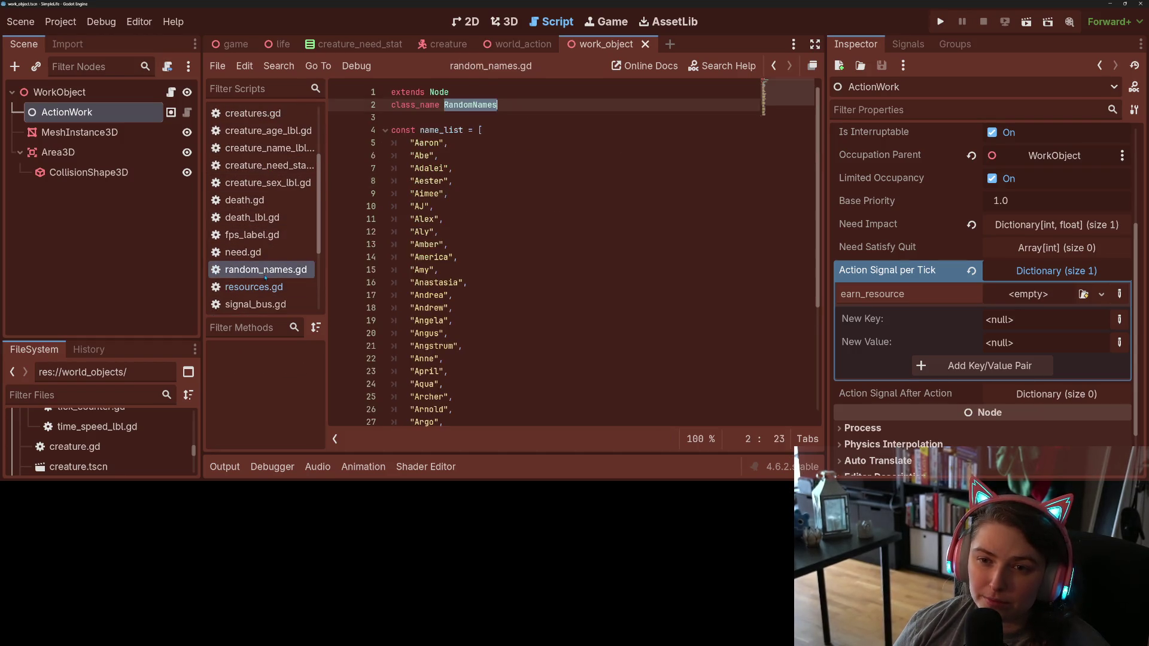
click(264, 287)
click(266, 269)
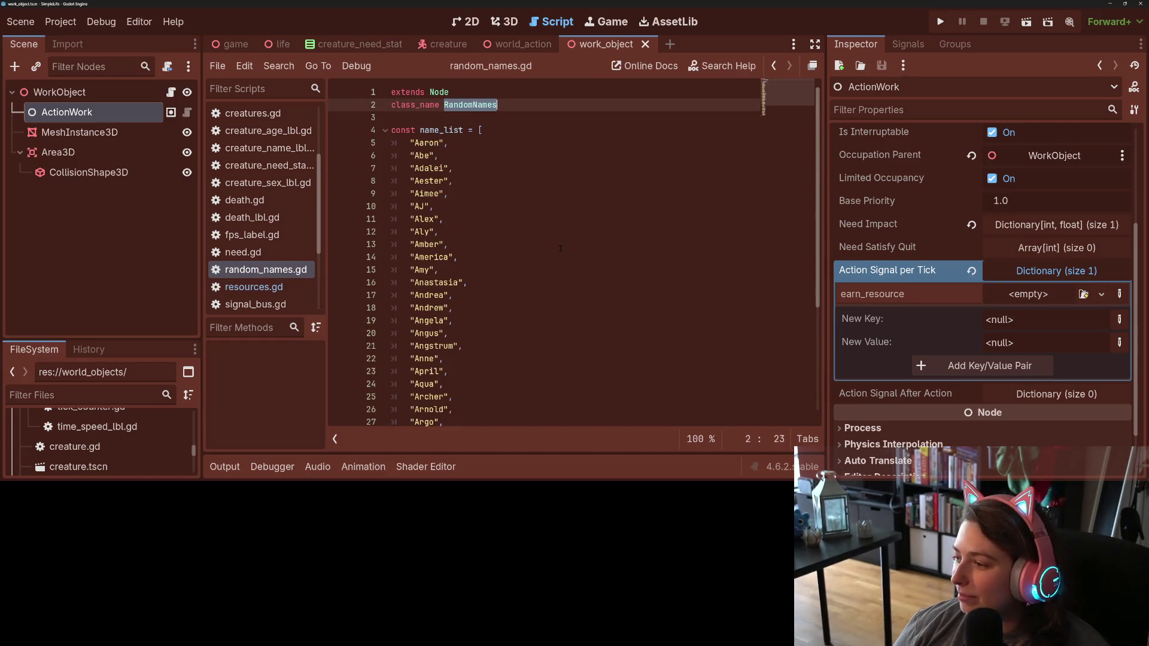
scroll(560, 244, down, 4)
scroll(566, 332, up, 4)
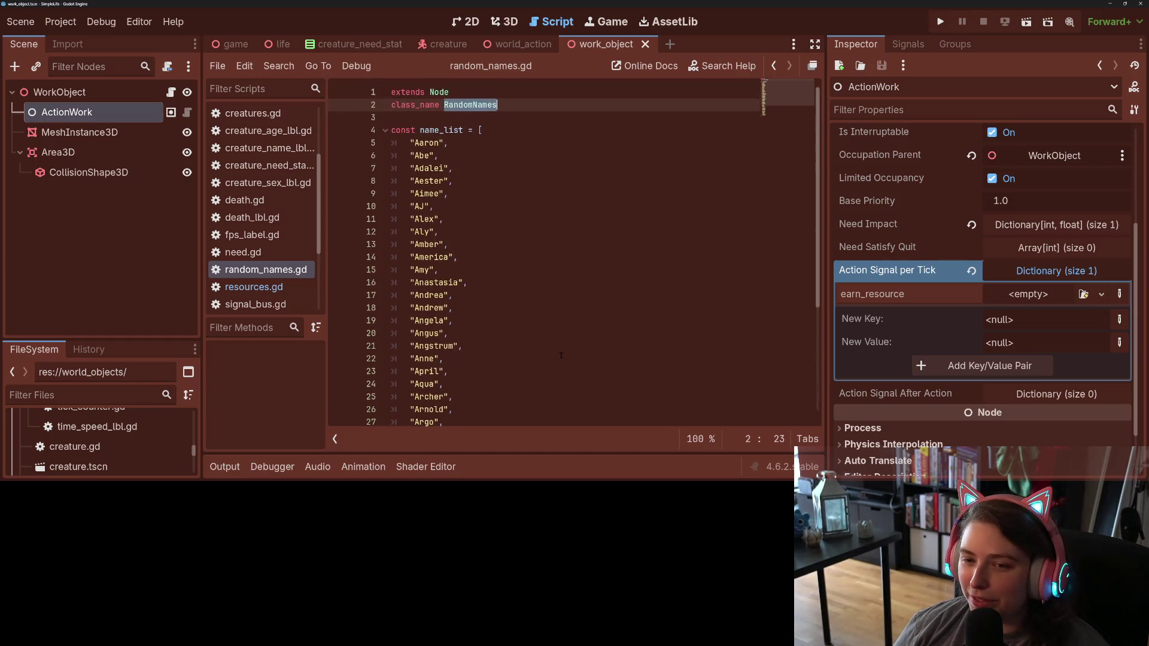
scroll(487, 298, down, 3)
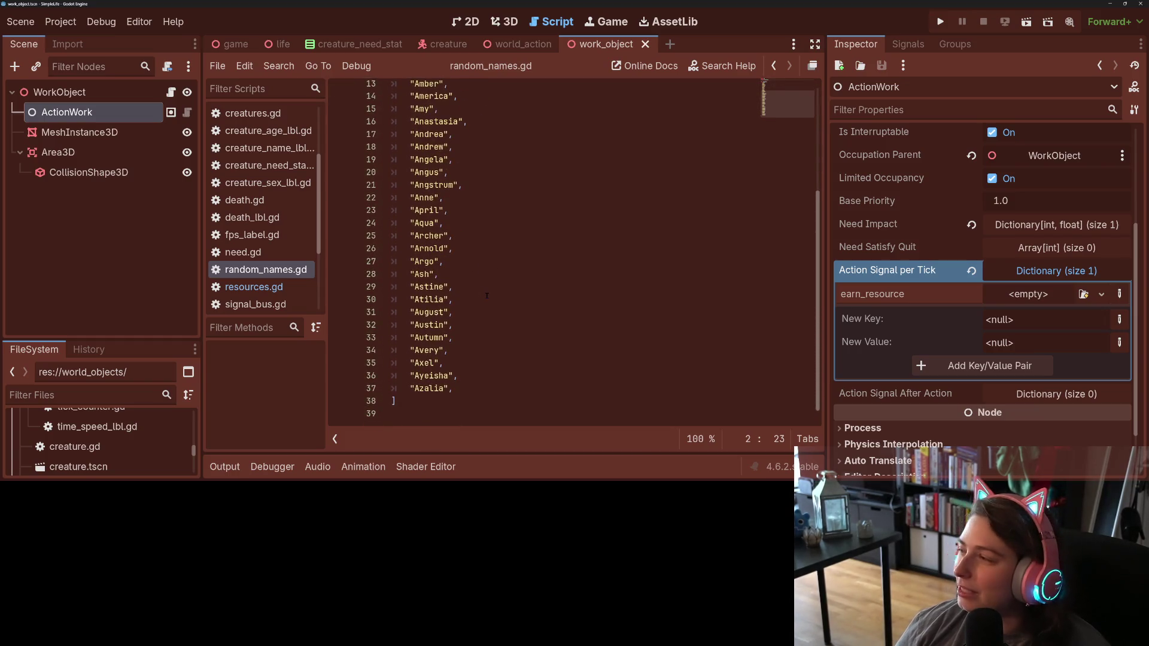
scroll(488, 298, up, 3)
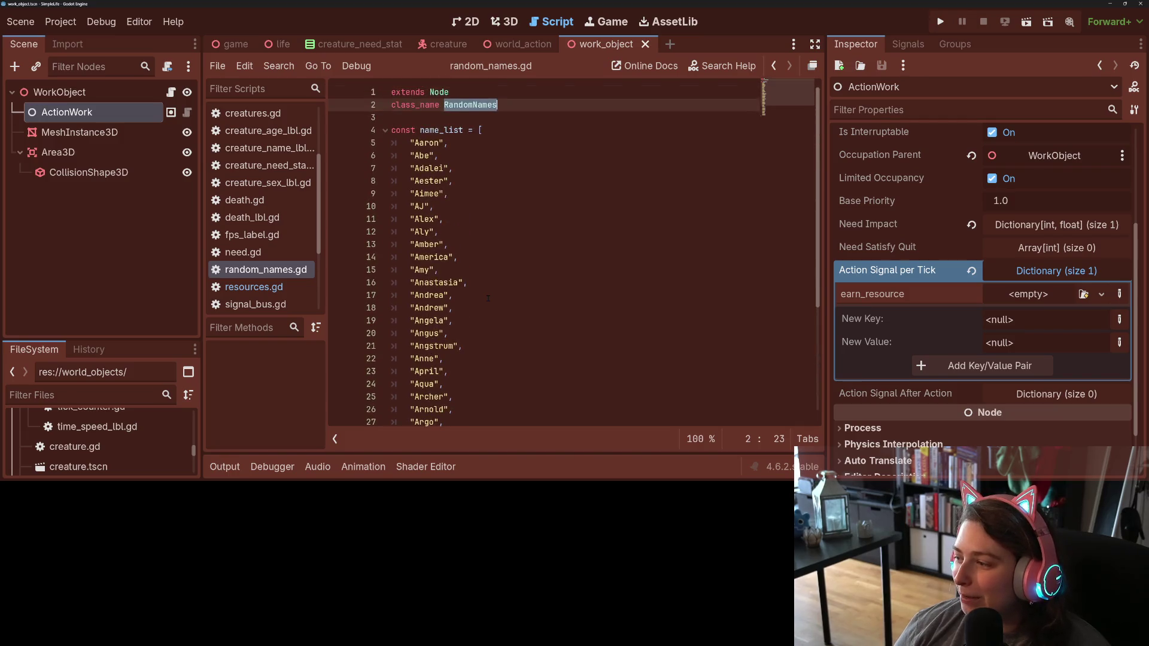
click(521, 284)
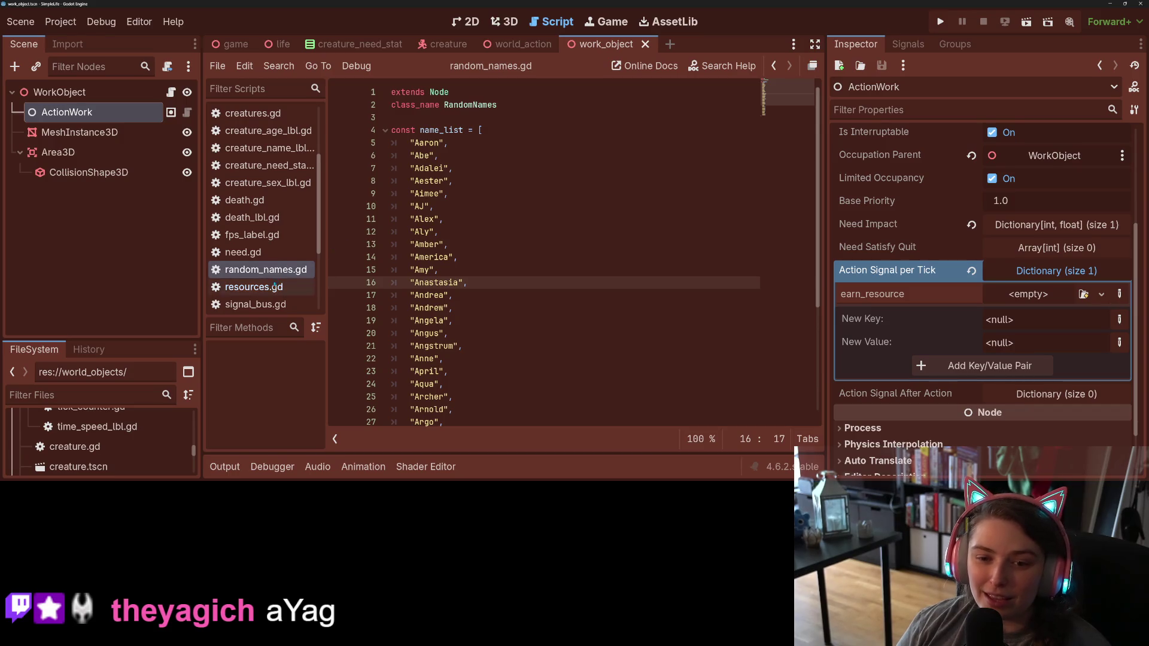
- Make resources.gd extend Resource instead of Node and save it
click(253, 287)
double_click(466, 104)
double_click(439, 92)
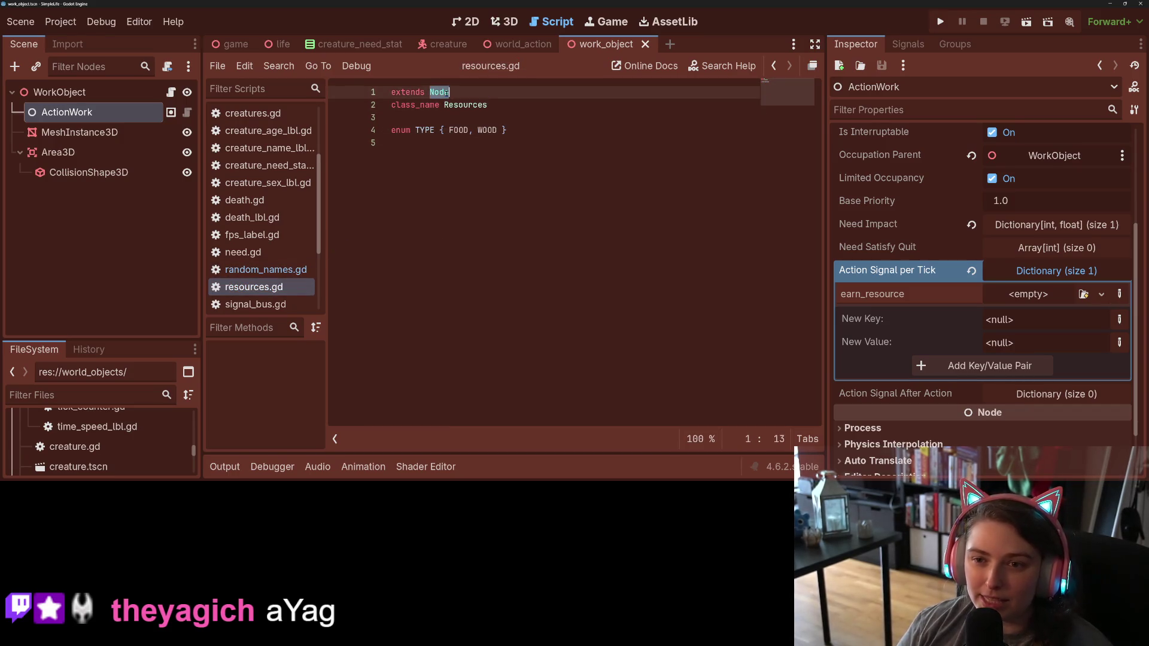
text(Res)
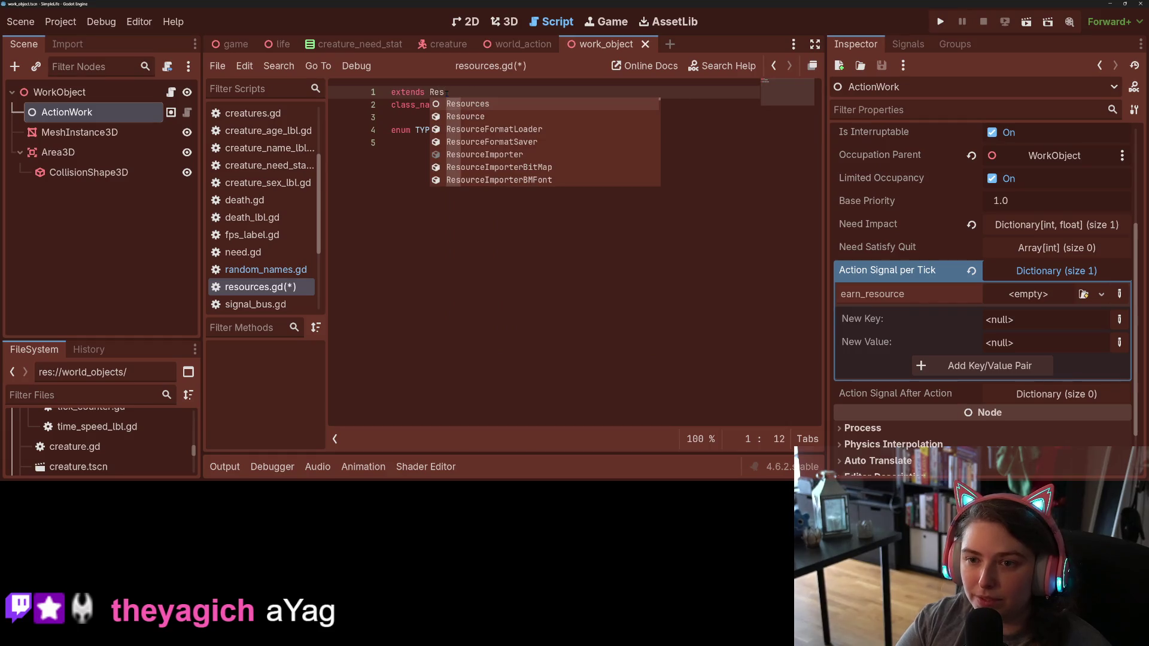
key(Down)
key(Return)
key(ctrl+s)
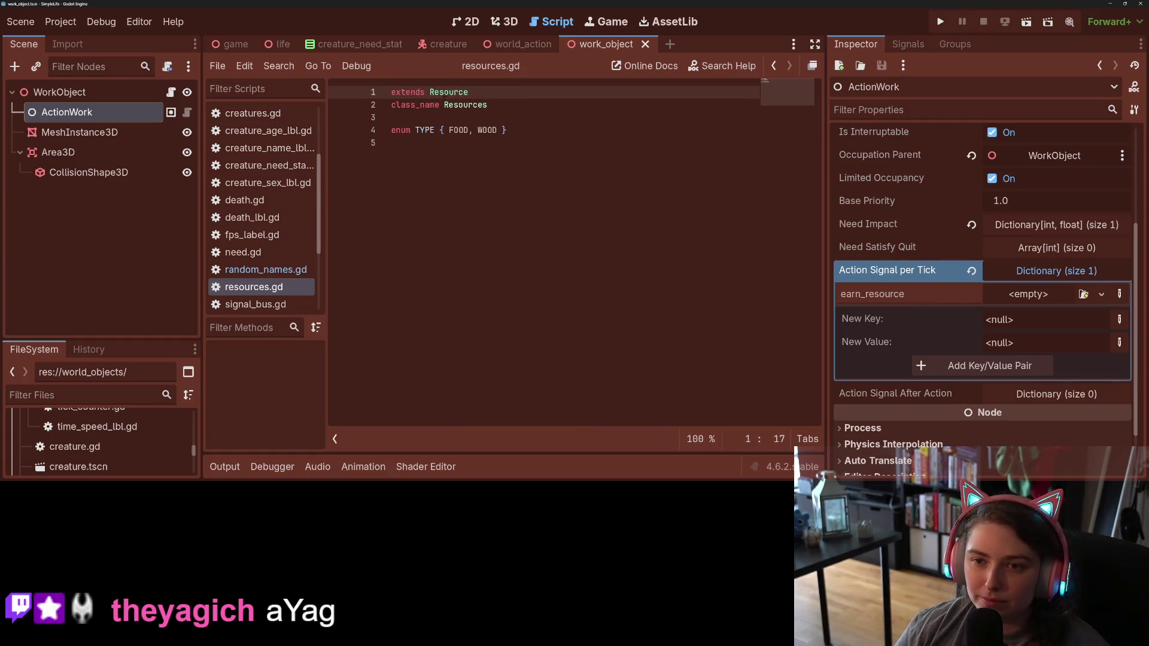
- Rename the class in resources.gd from Resources to GameResource and save
click(443, 105)
text(Gam)
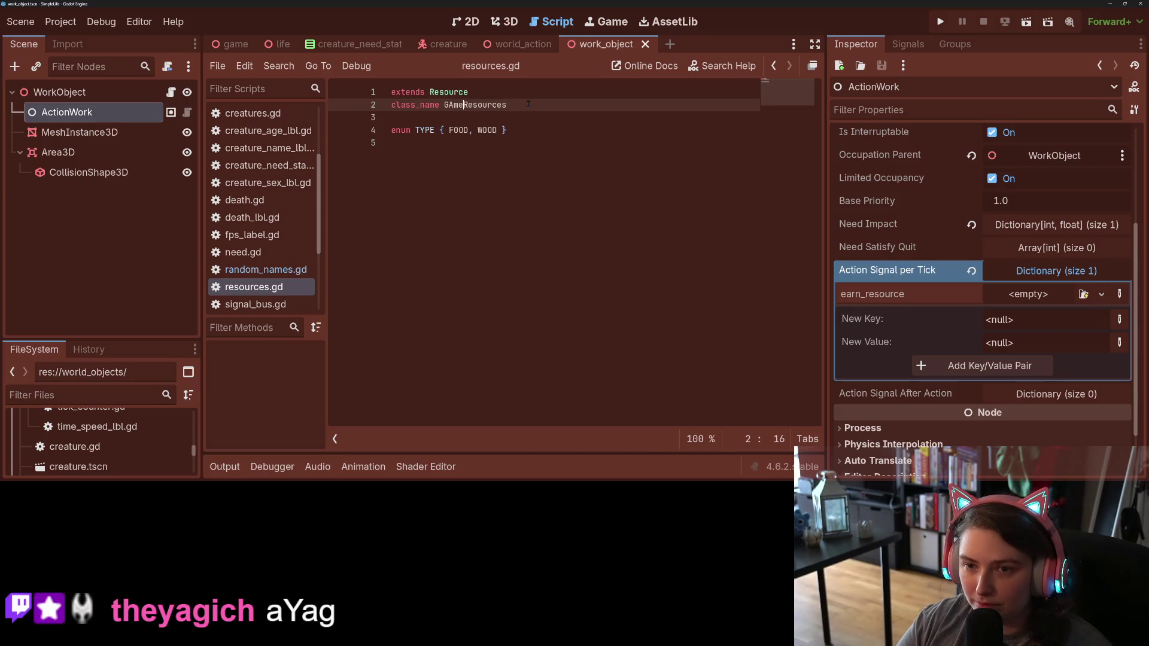
text(e)
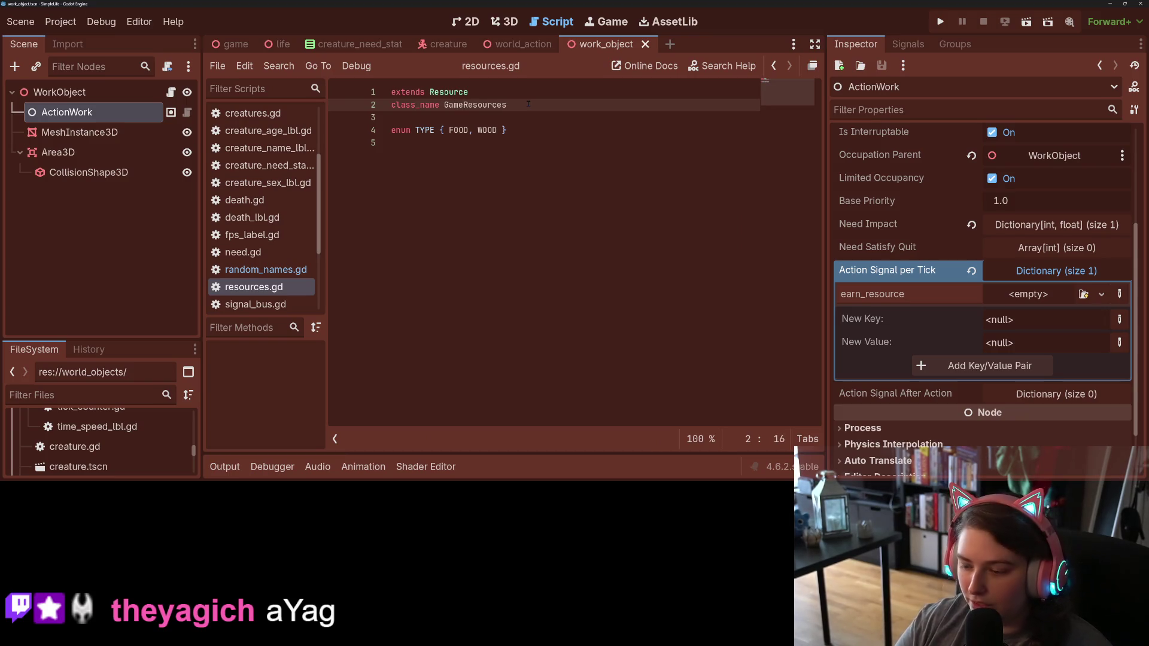
click(528, 104)
key(BackSpace)
key(ctrl+s)
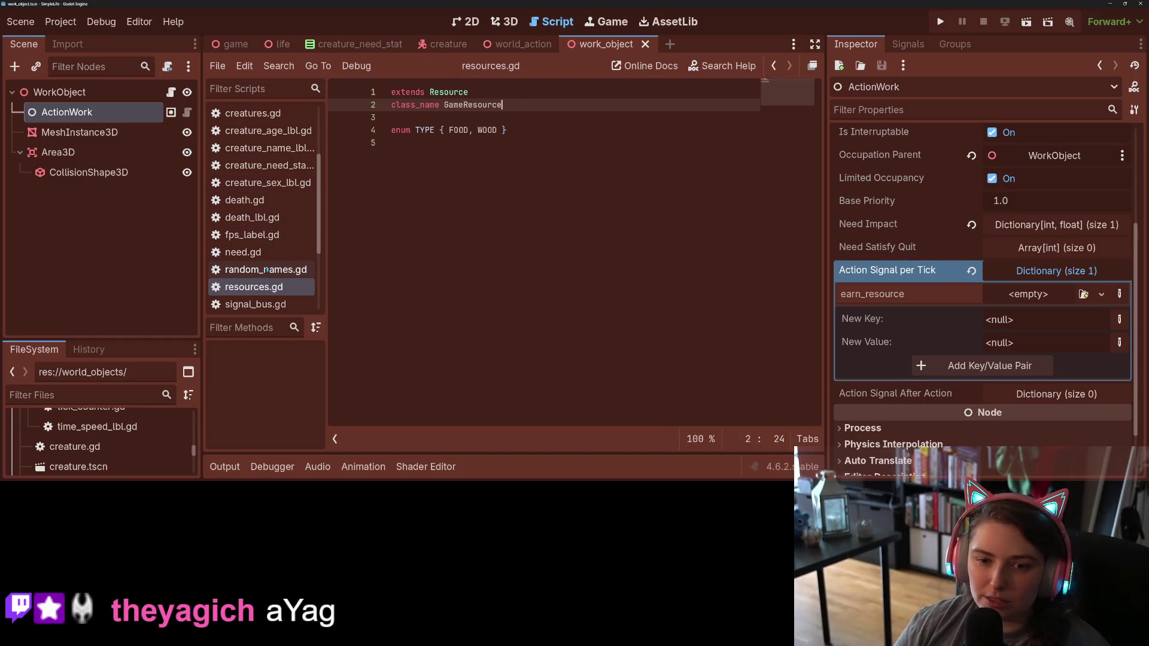
- Retype the resource parameter in available_resources.gd as GameResource.TYPE and save
scroll(271, 247, down, 1)
scroll(271, 263, up, 4)
scroll(271, 279, up, 1)
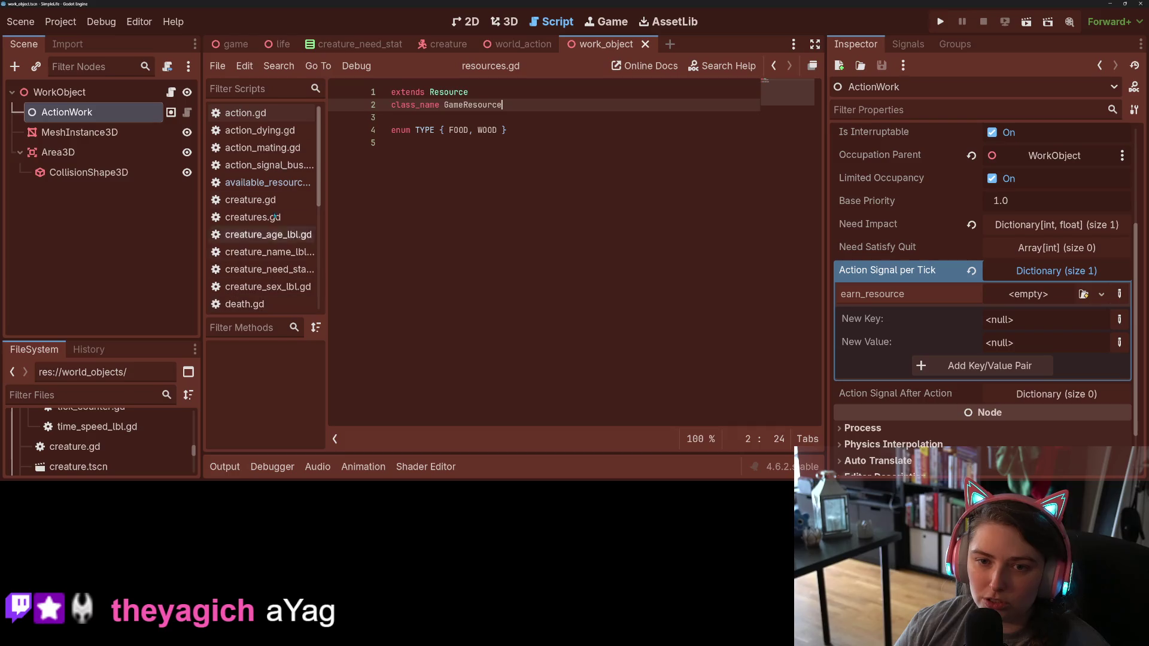
click(279, 165)
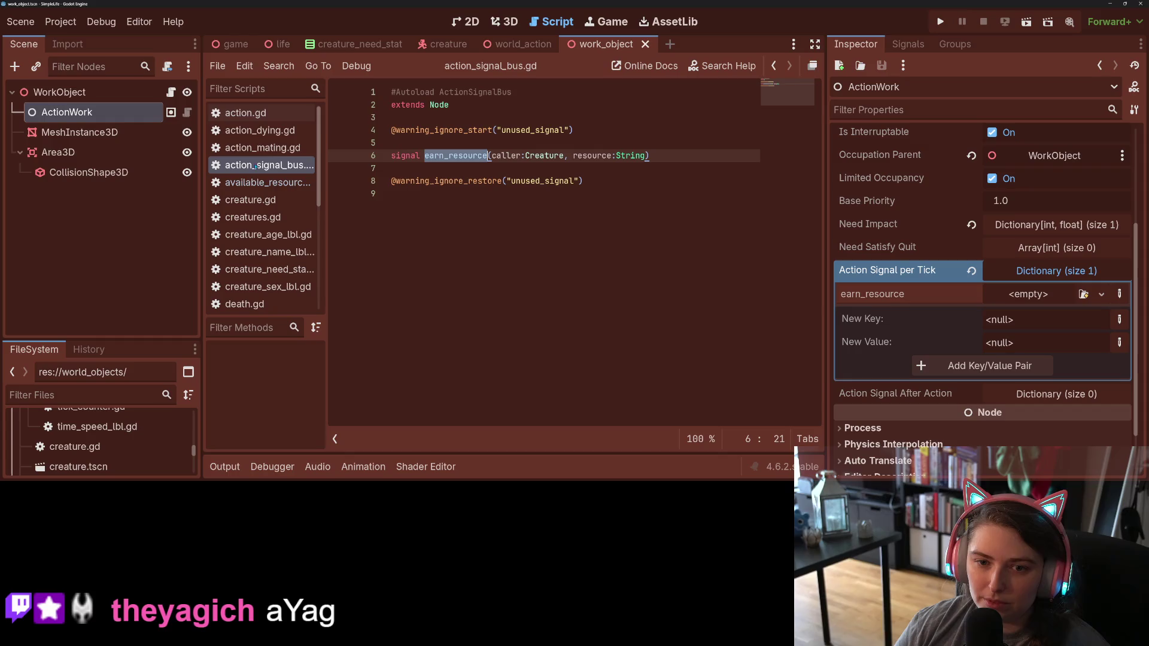
click(263, 183)
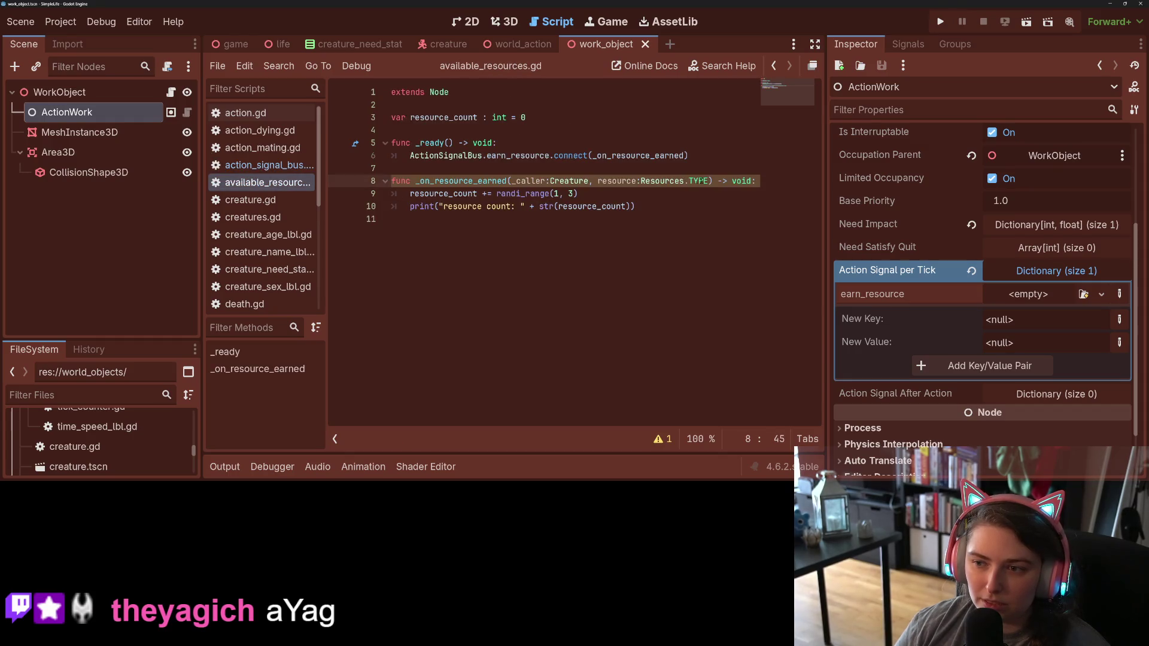
click(684, 181)
key(BackSpace)
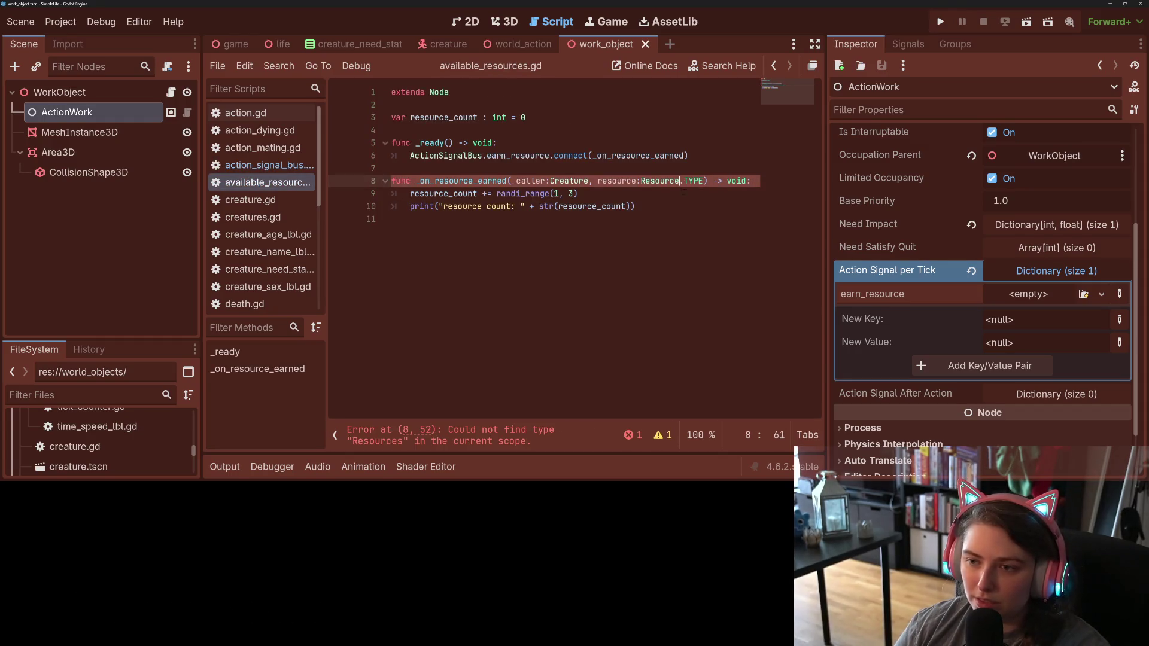
double_click(661, 181)
text(Ga)
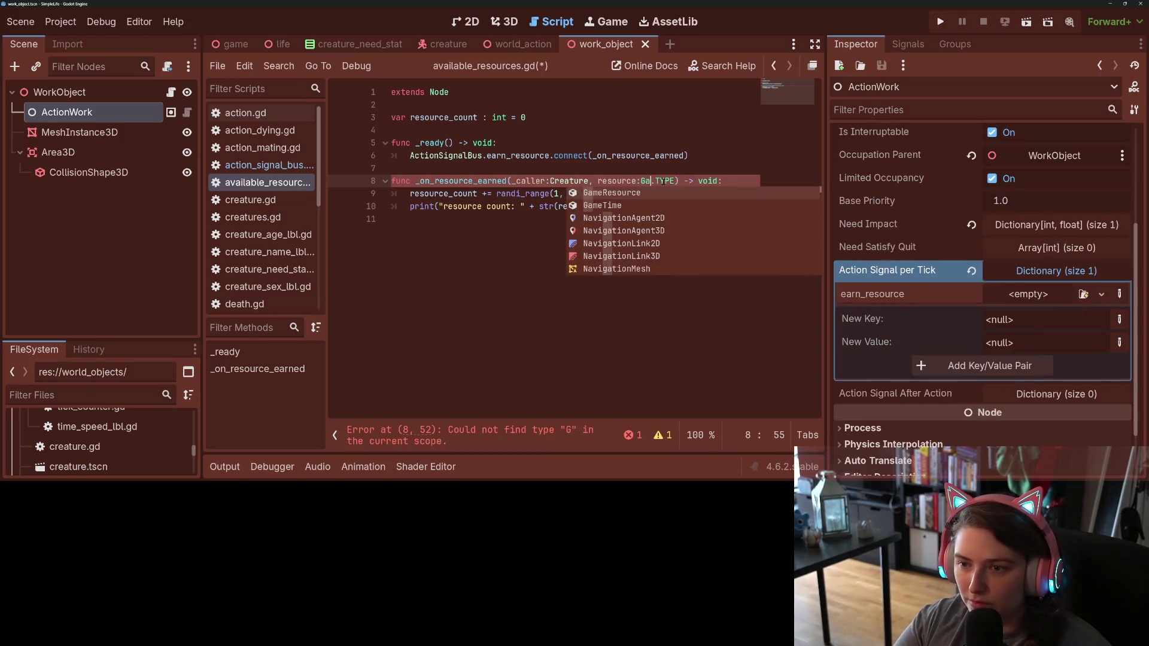
key(Return)
key(ctrl+s)
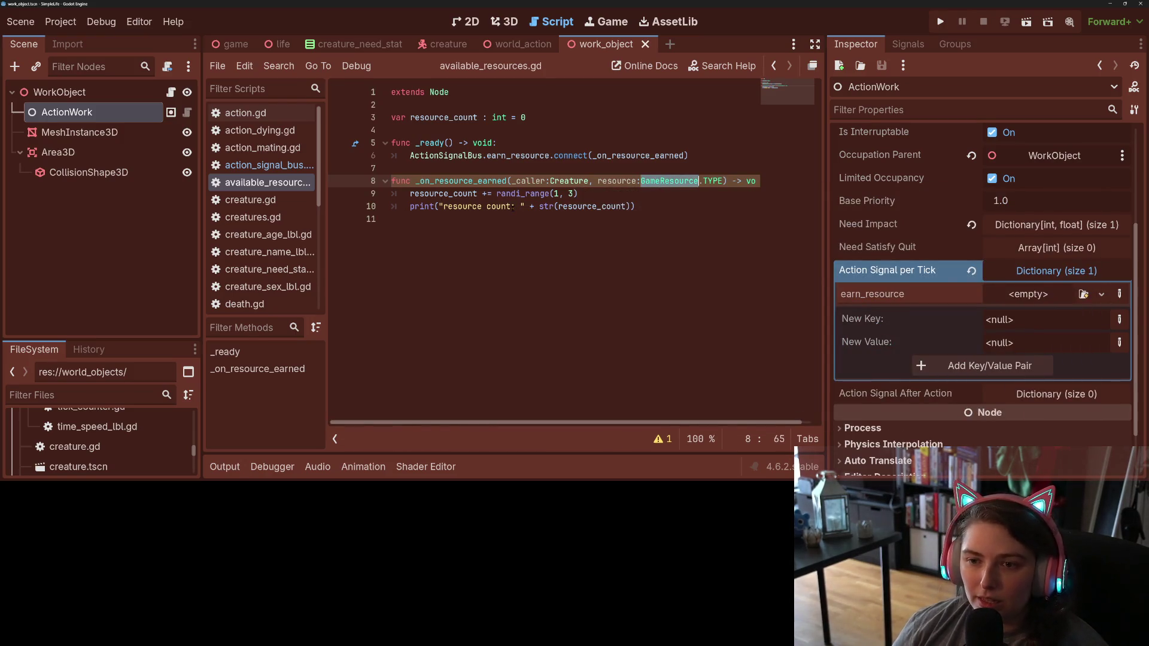
- Bring up action_signal_bus.gd to review the earn_resource signal and enlarge the FileSystem panel
click(263, 164)
click(1118, 293)
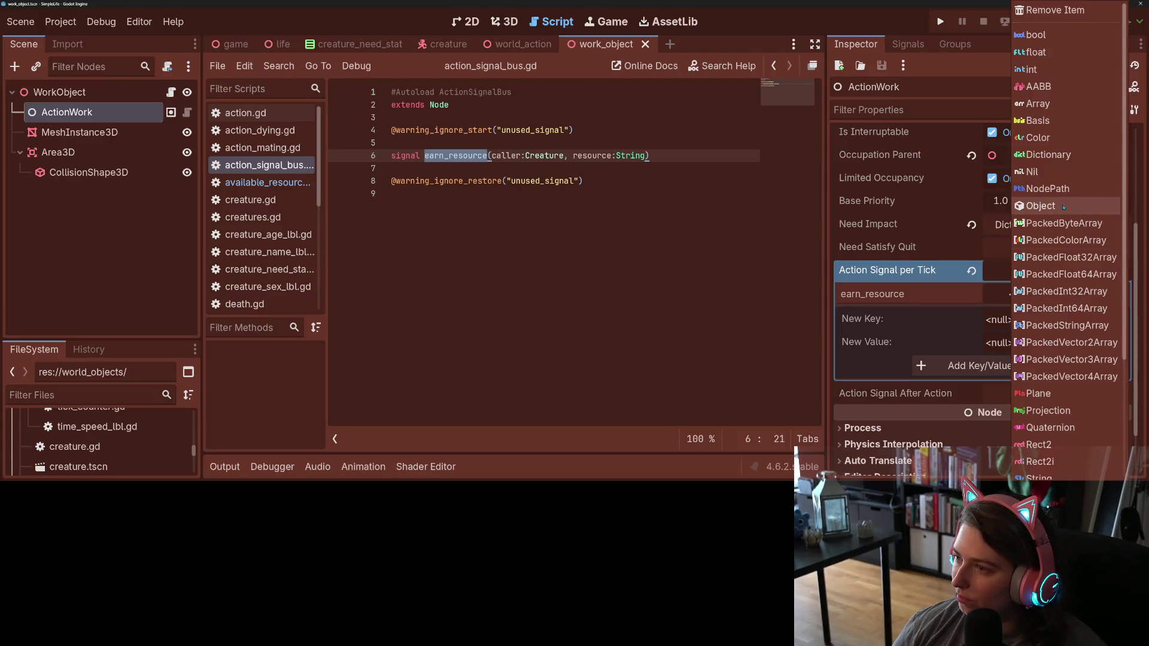
scroll(1068, 269, down, 3)
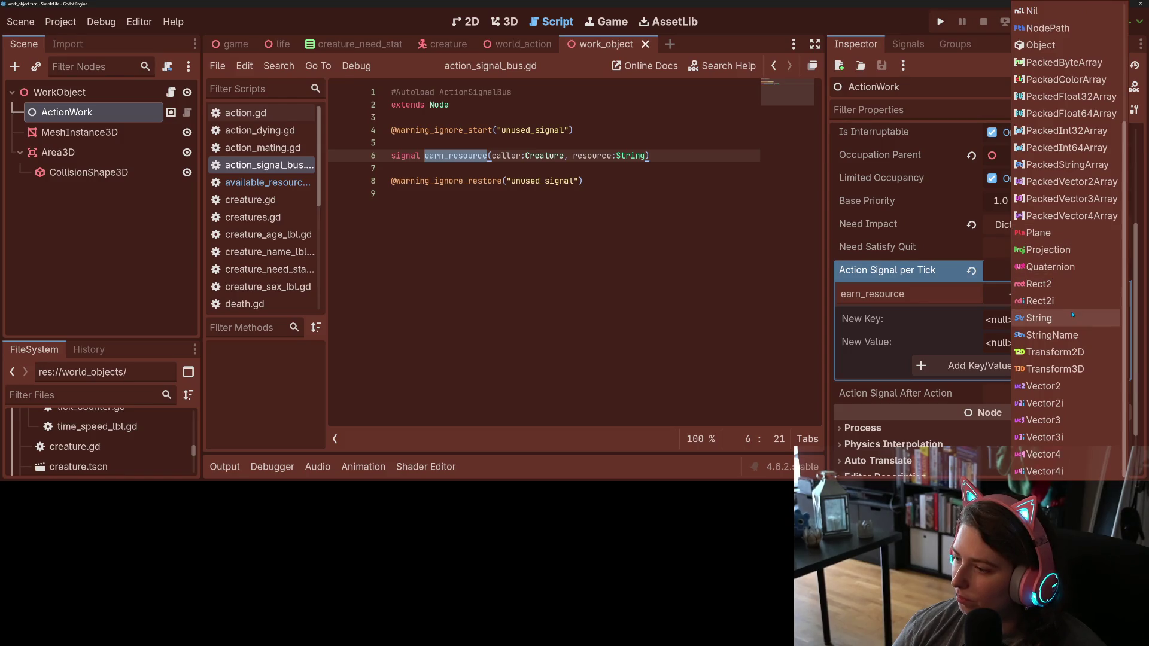
click(889, 273)
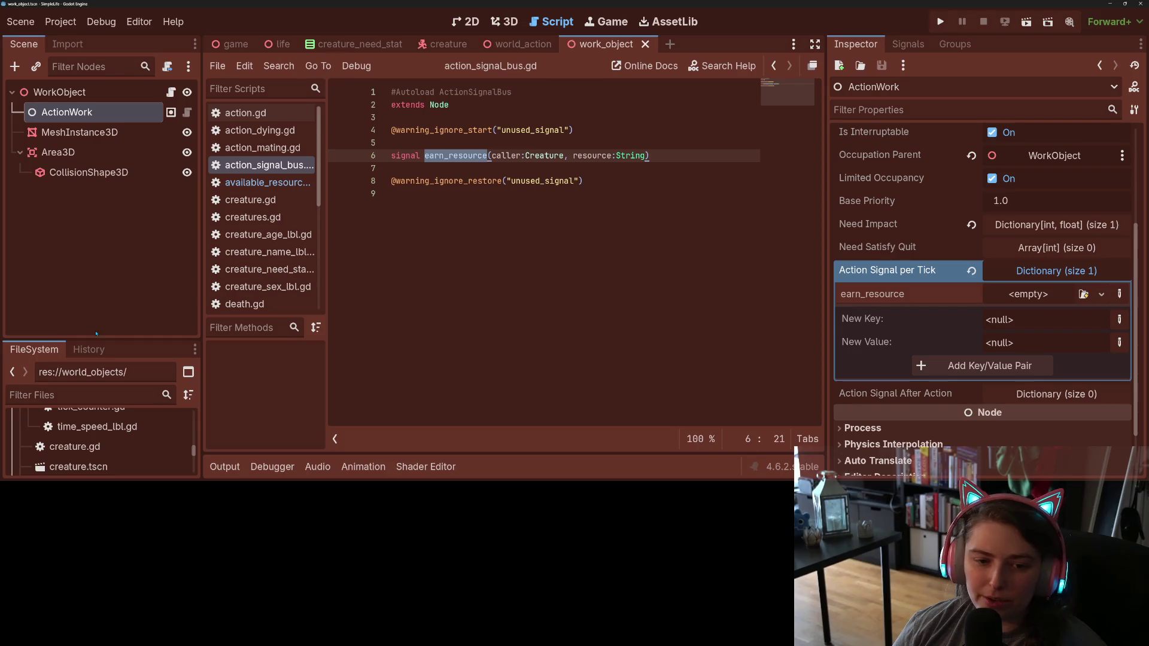
drag(95, 333, 95, 114)
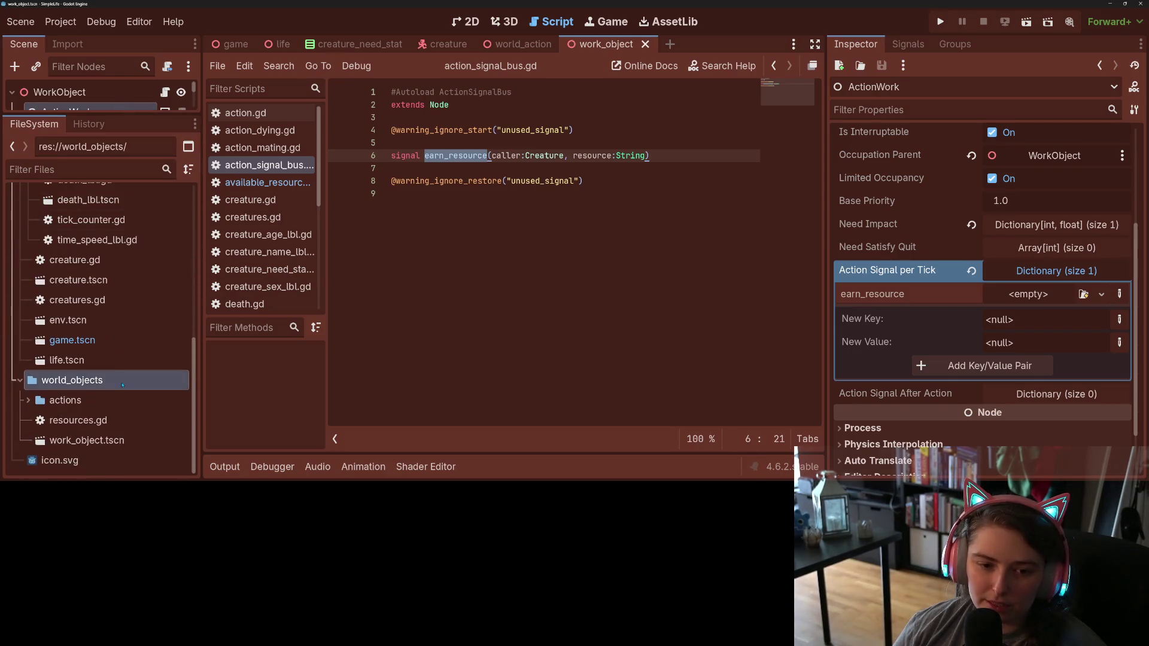
- Create a resources folder in world_objects and move resources.gd into it
right_click(101, 381)
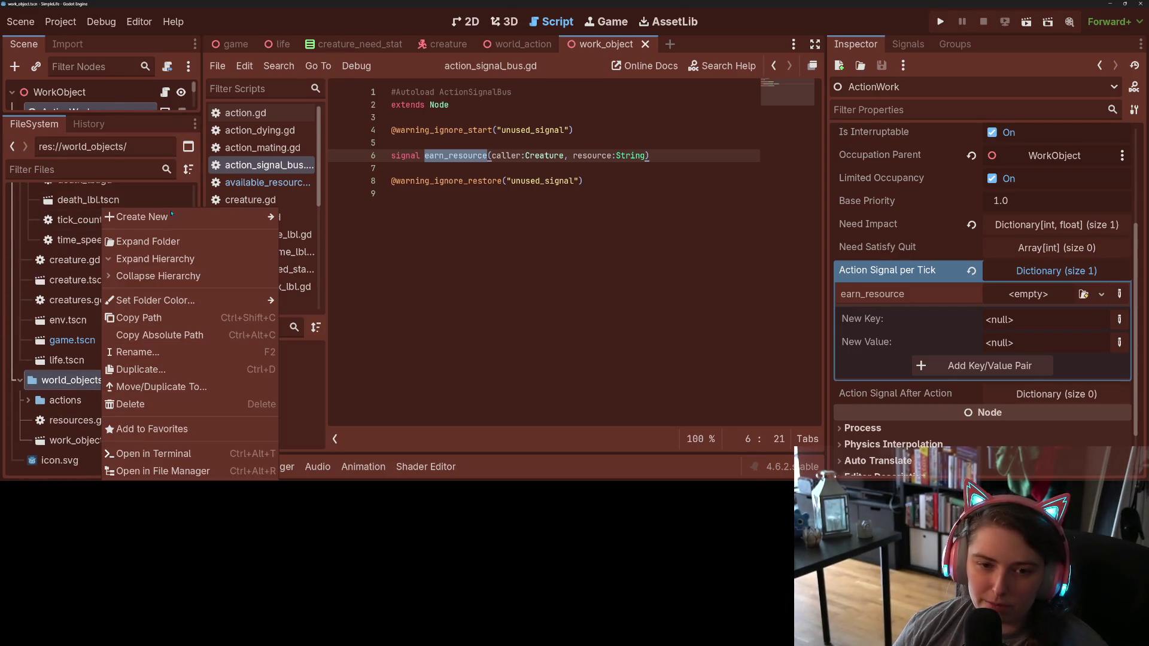
mouse_move(210, 217)
click(327, 216)
text(resources)
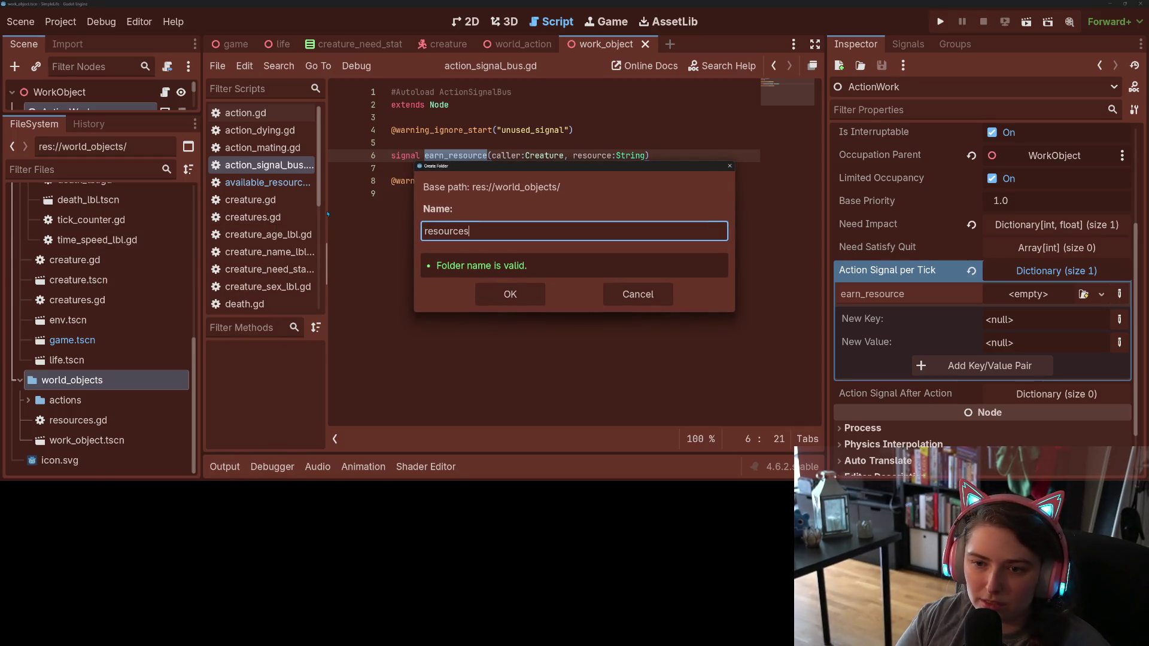
key(Return)
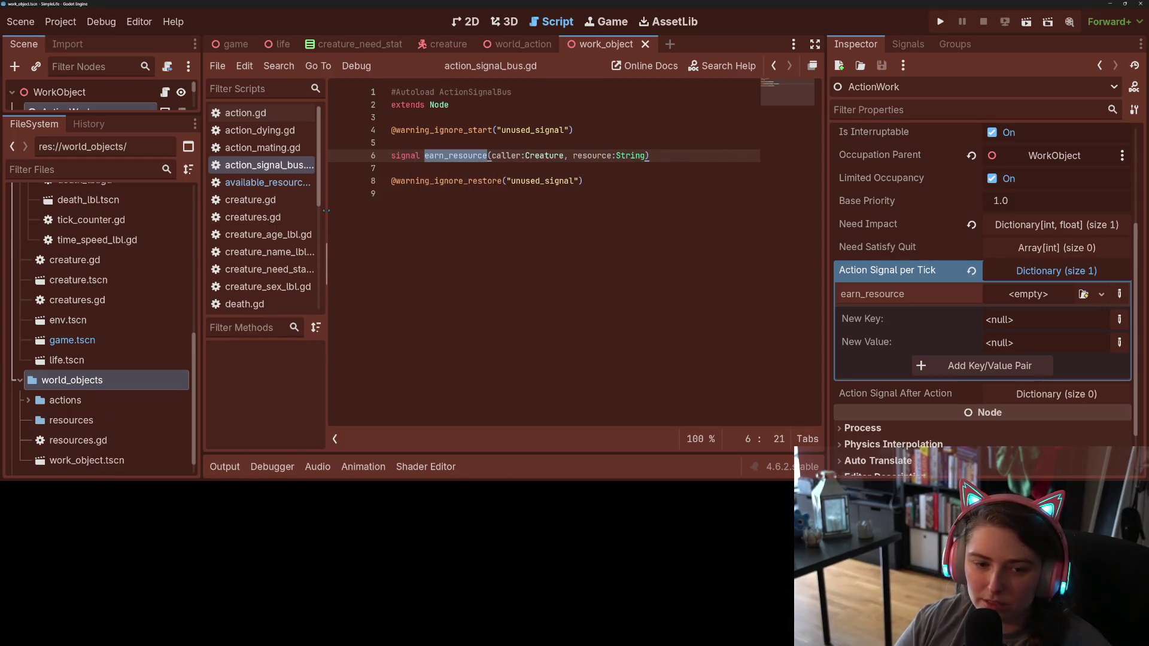
drag(78, 440, 95, 421)
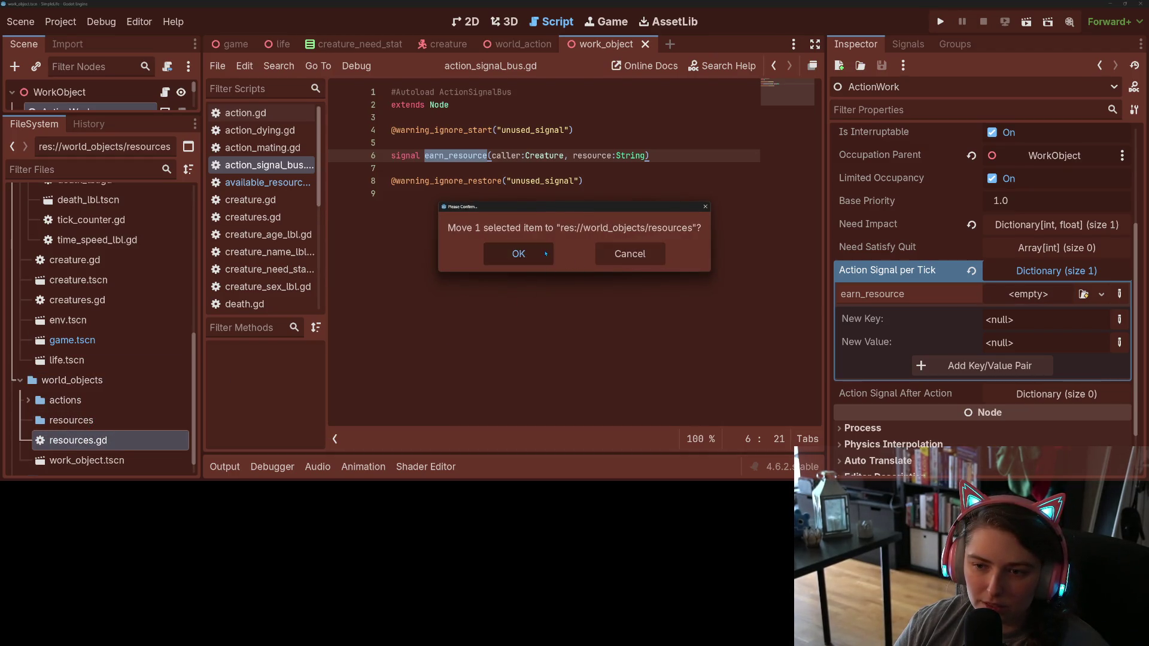
click(518, 253)
- Rename the resources folder to game_resources
right_click(92, 424)
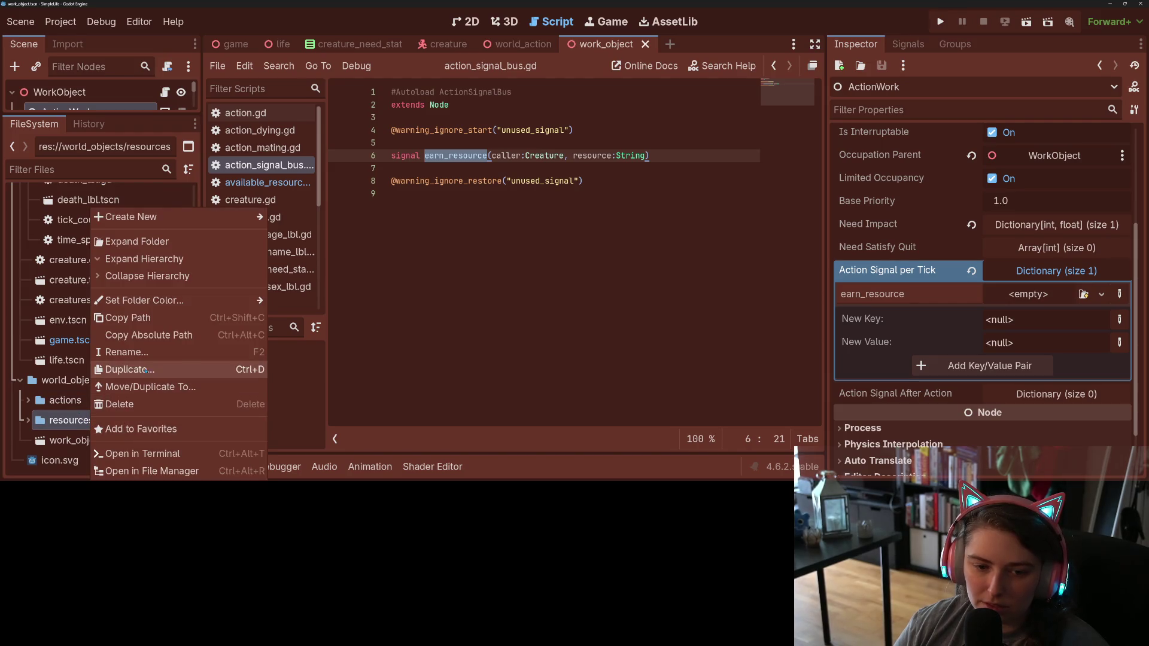
click(143, 359)
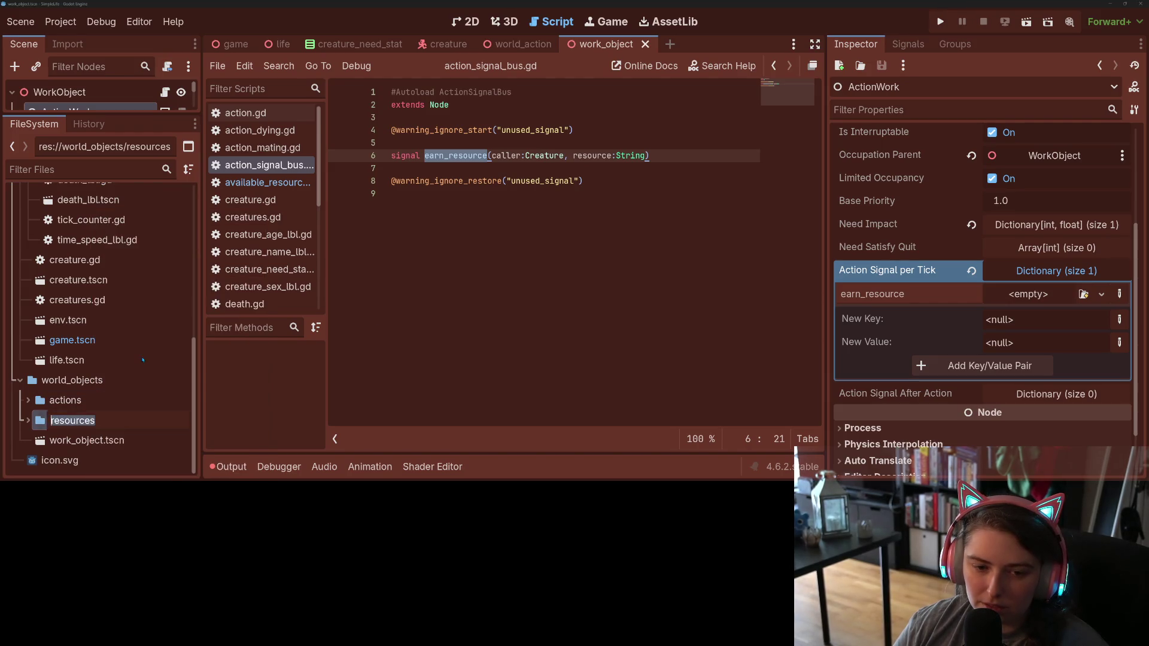
text(game)
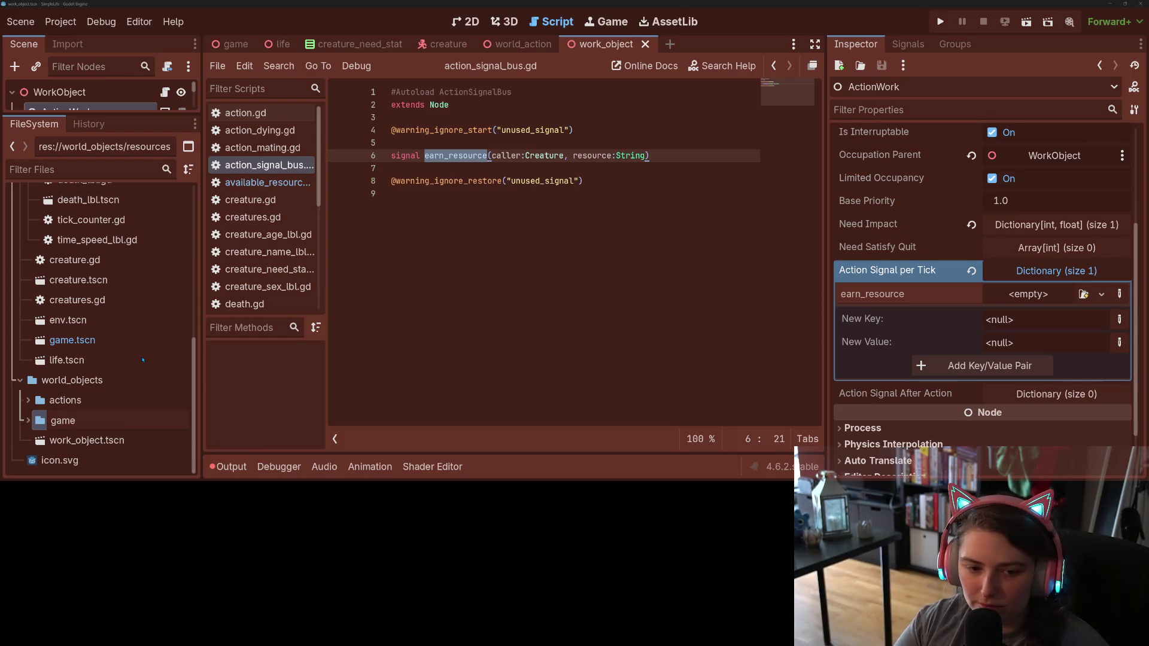
text(source)
key(Return)
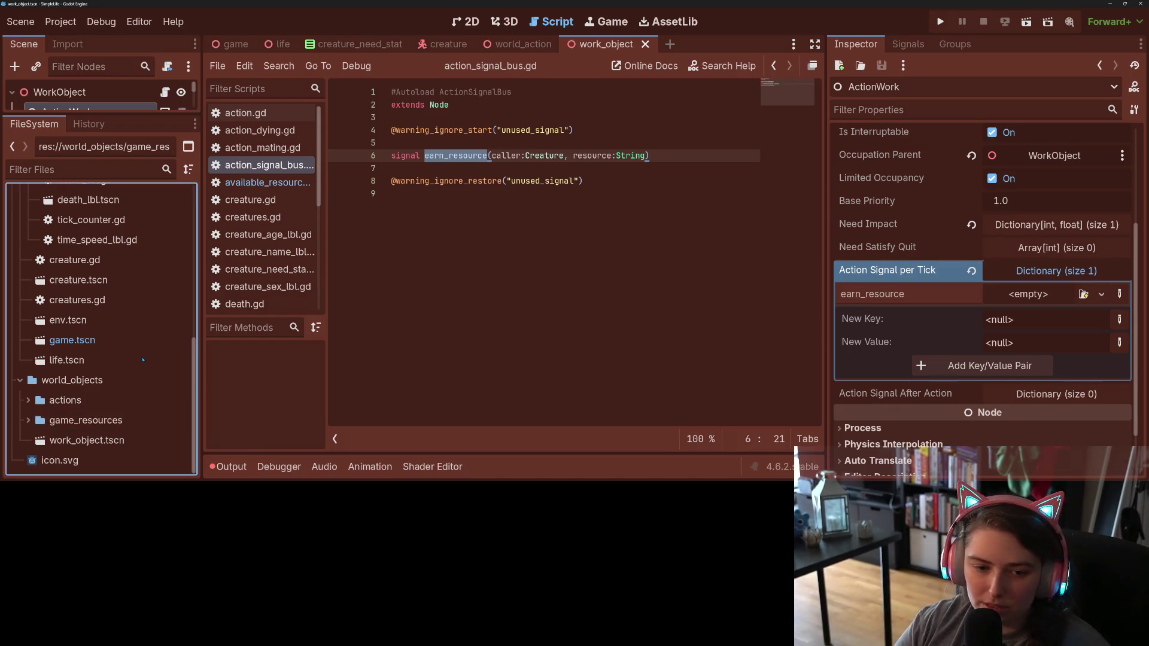
- Rename resources.gd to game_resource.gd
right_click(72, 423)
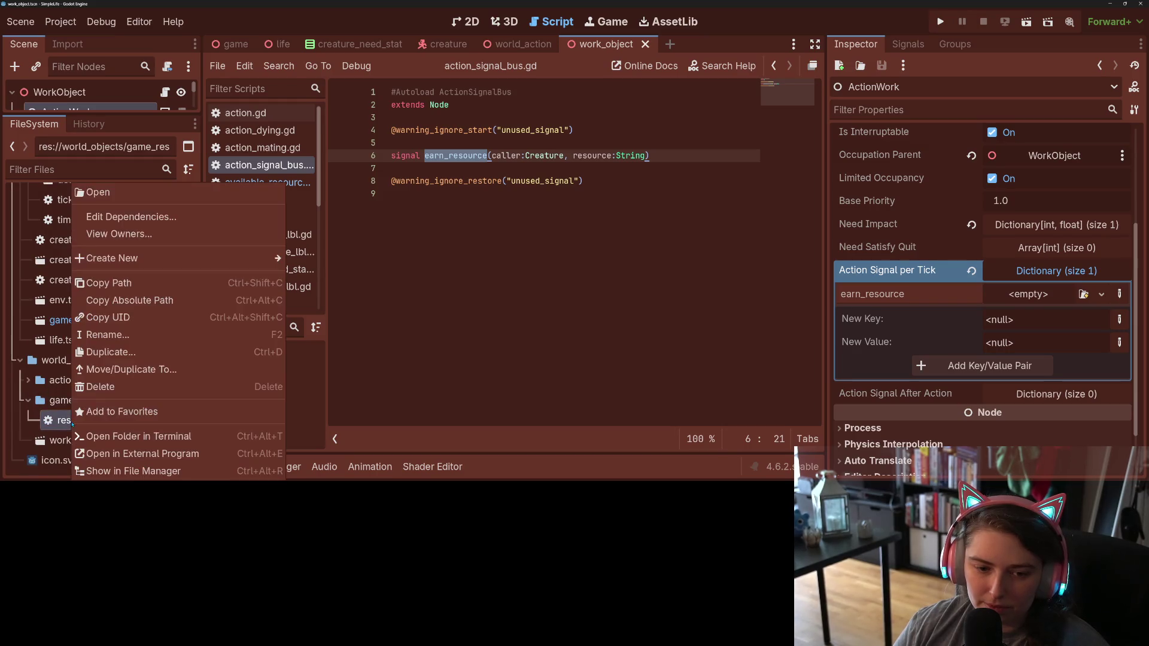
right_click(71, 420)
right_click(72, 421)
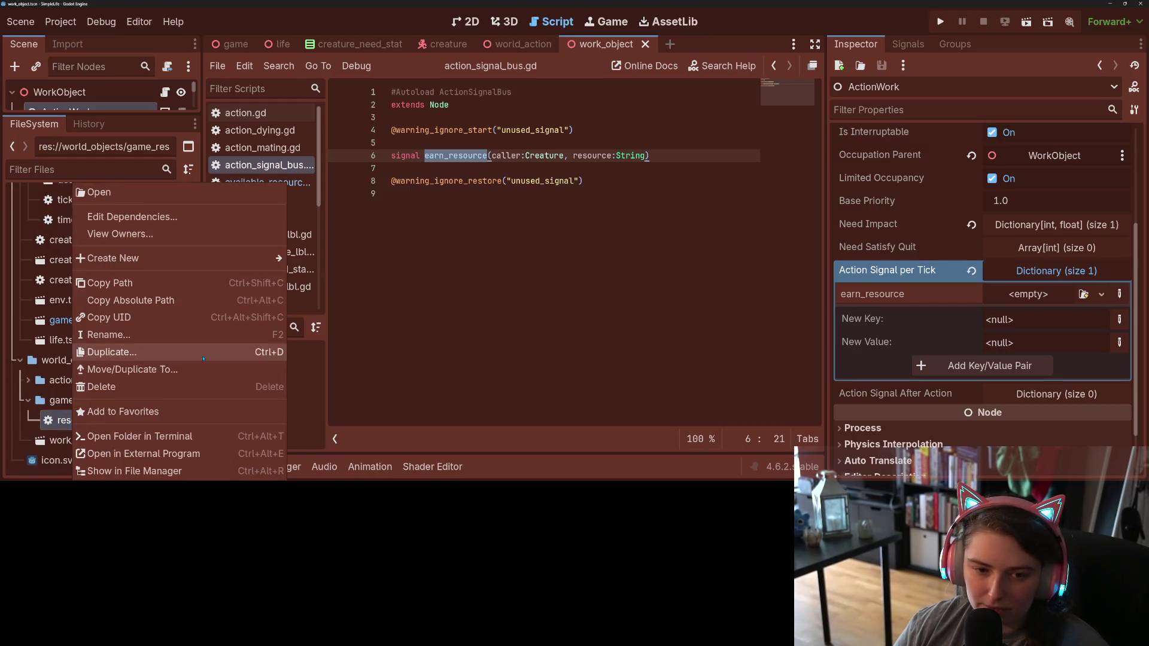
click(138, 340)
text(game_resou)
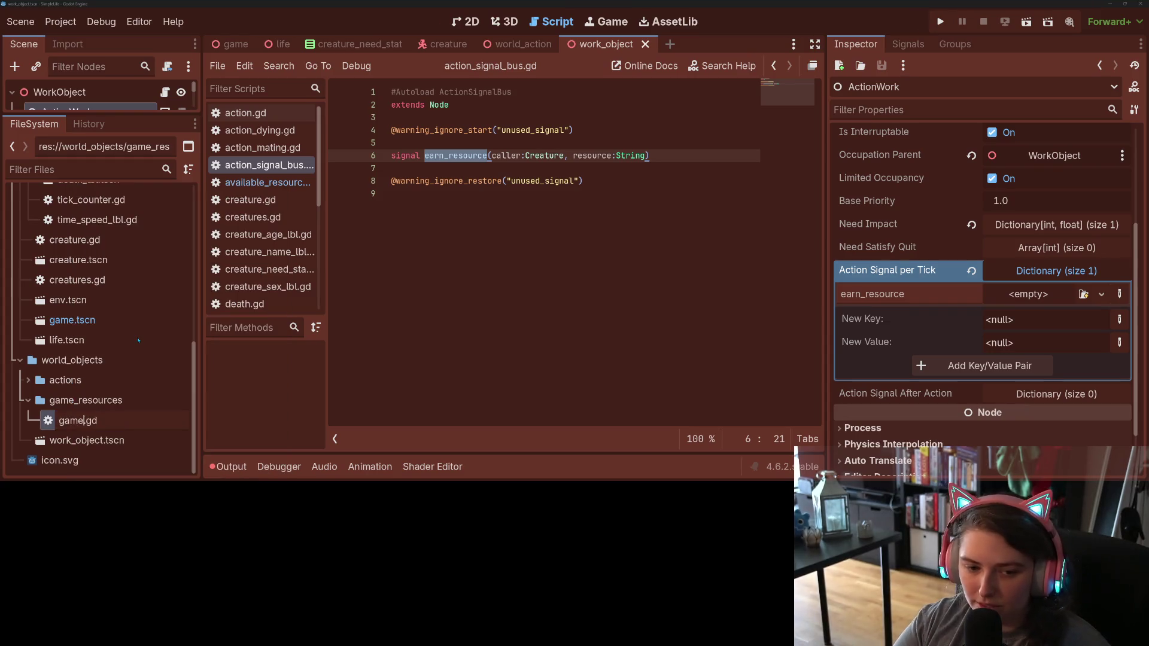
text(rce)
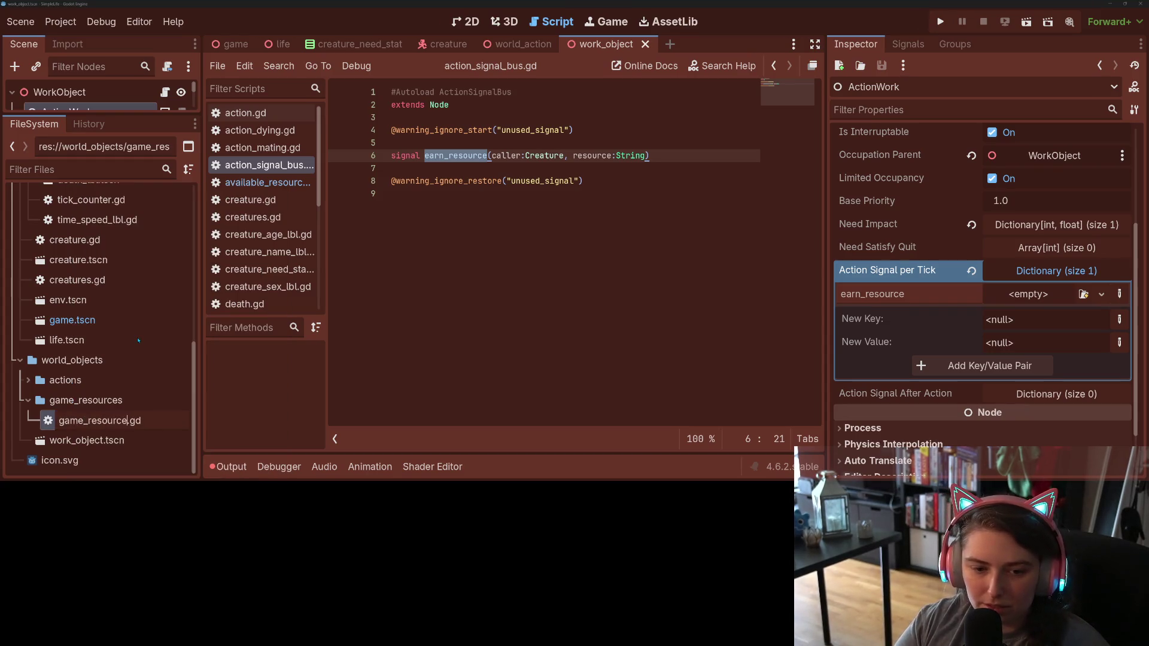
key(Return)
click(135, 398)
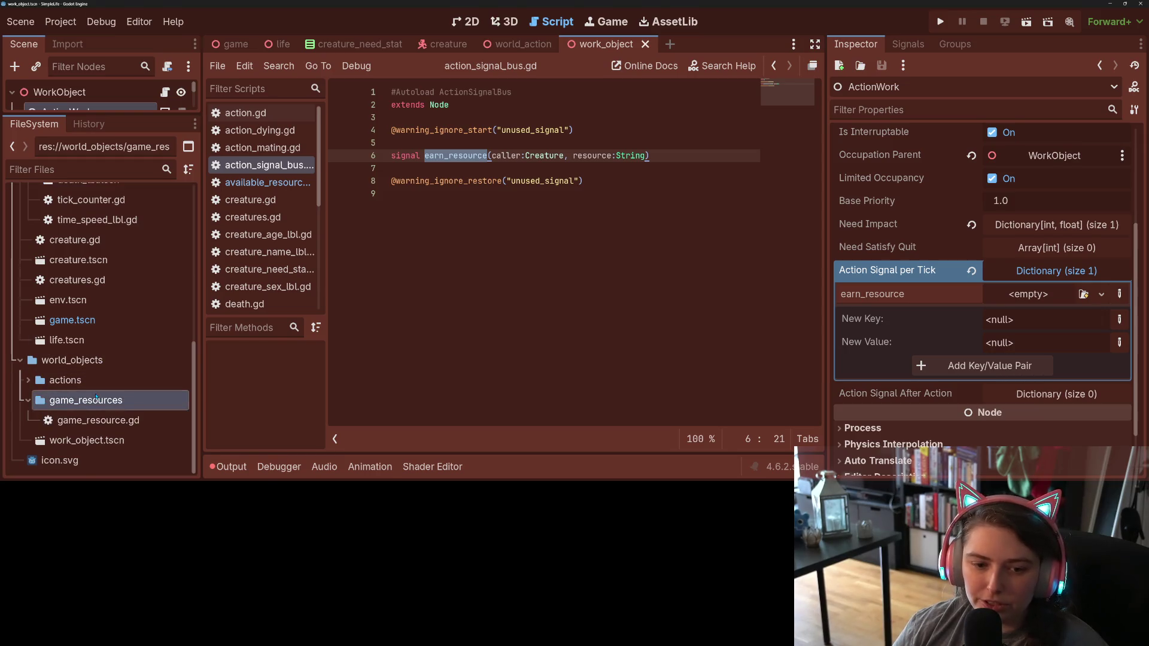
right_click(134, 398)
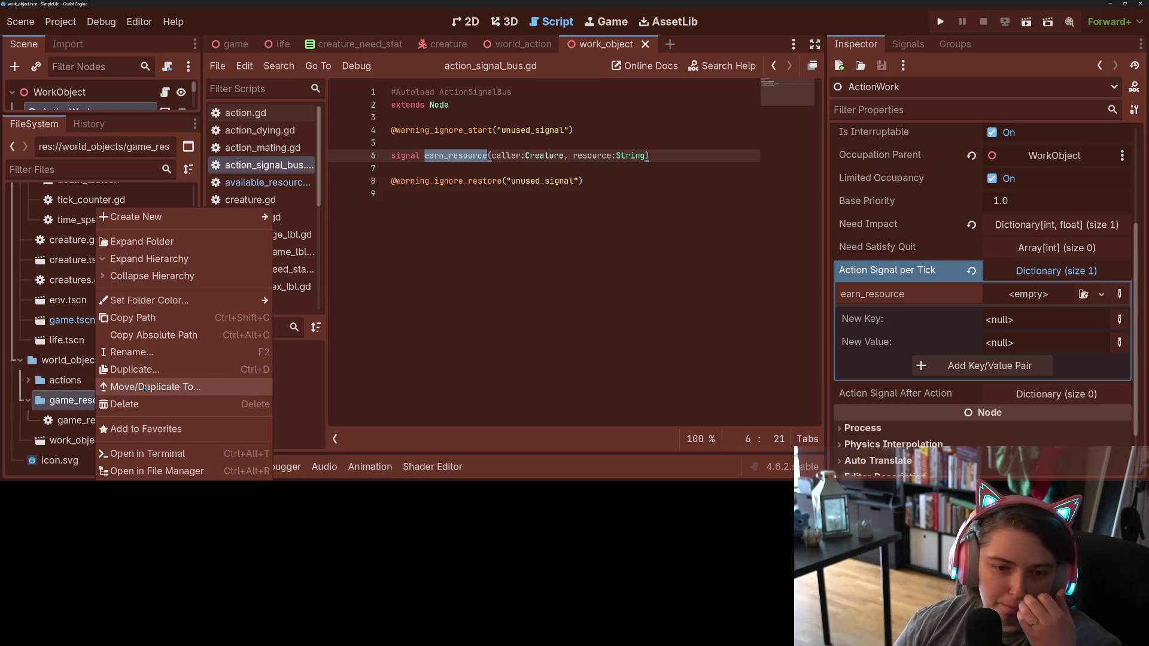
- Create a GameResource saved as food.tres in game_resources and inspect it
mouse_move(247, 219)
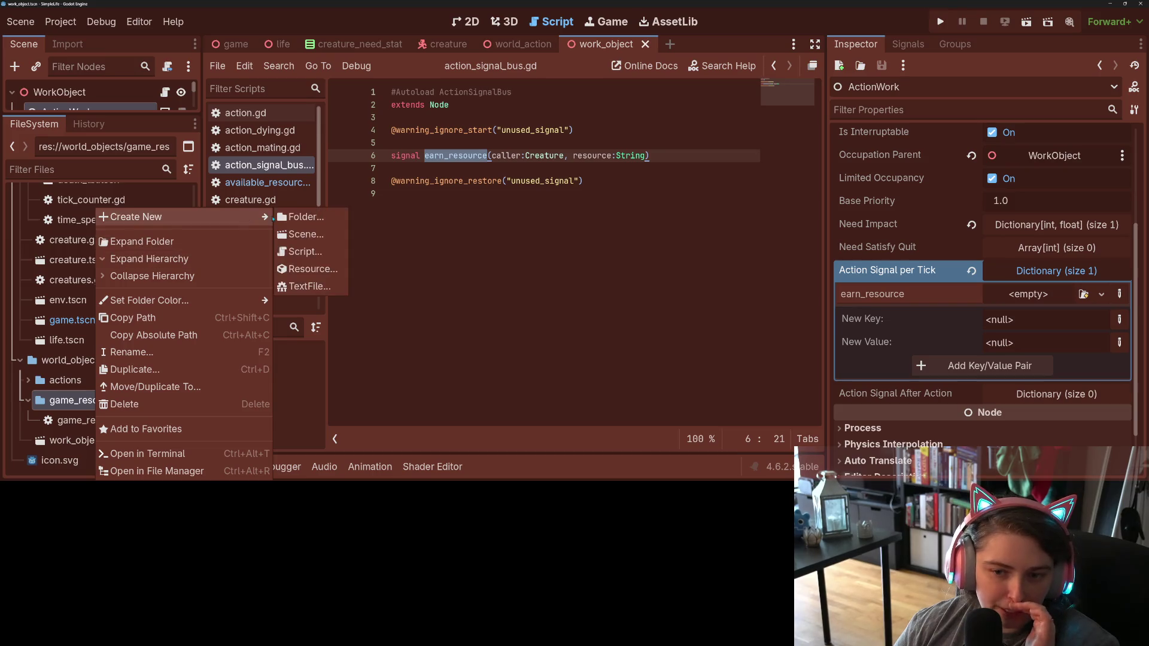
click(307, 267)
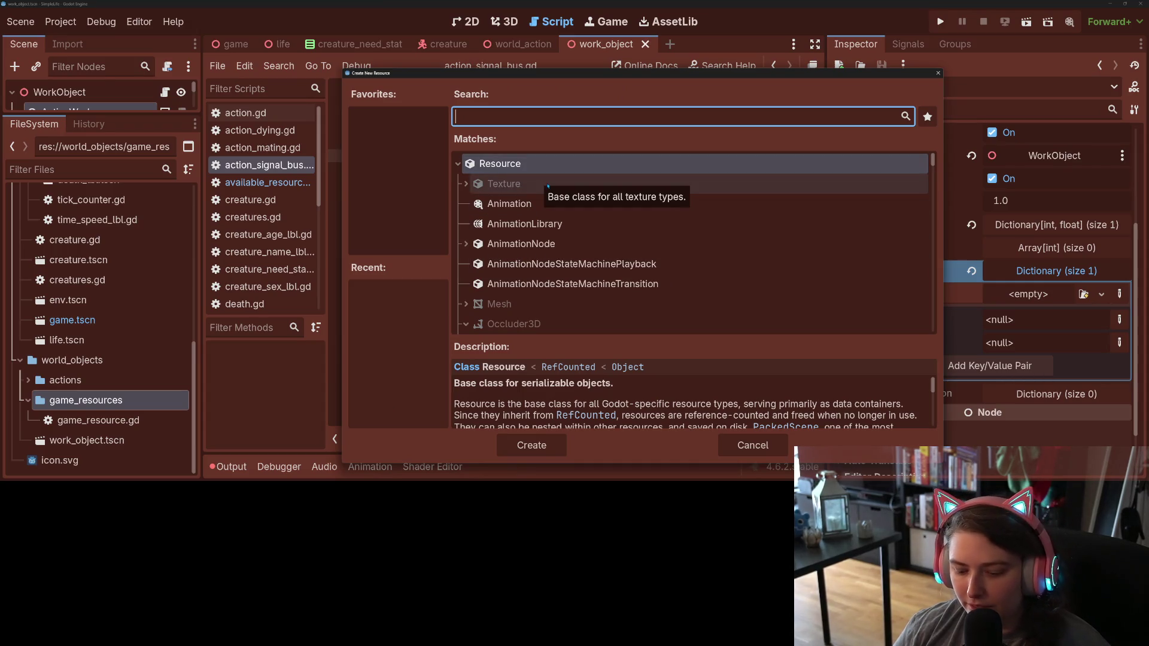
text(ga)
double_click(543, 242)
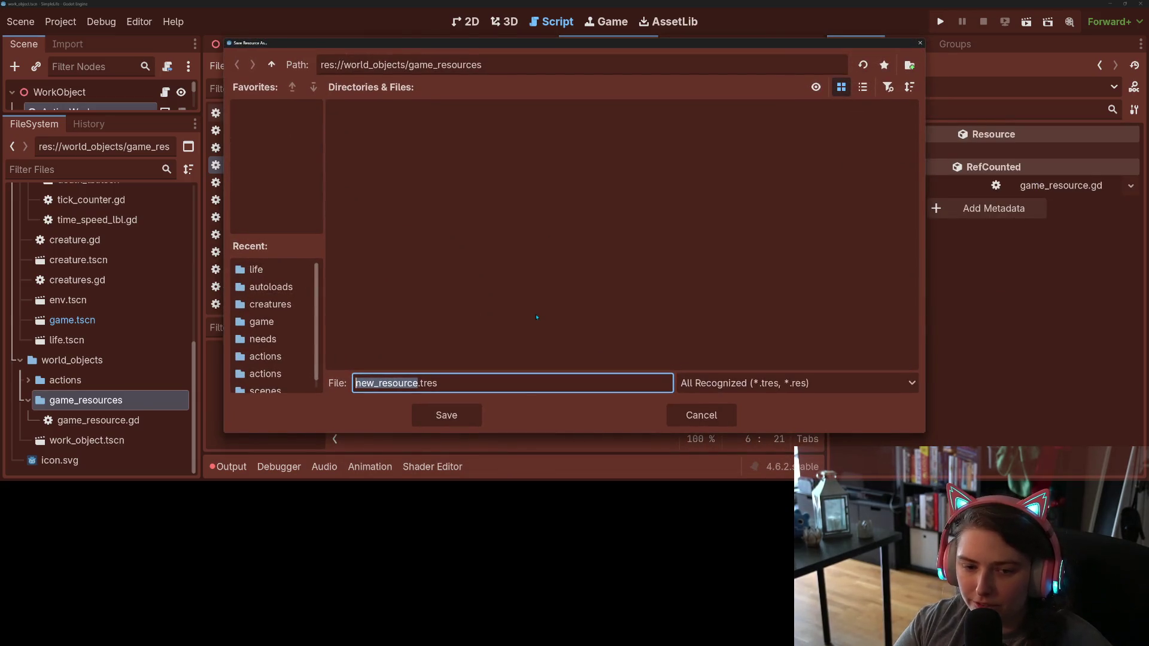
text(food)
key(Return)
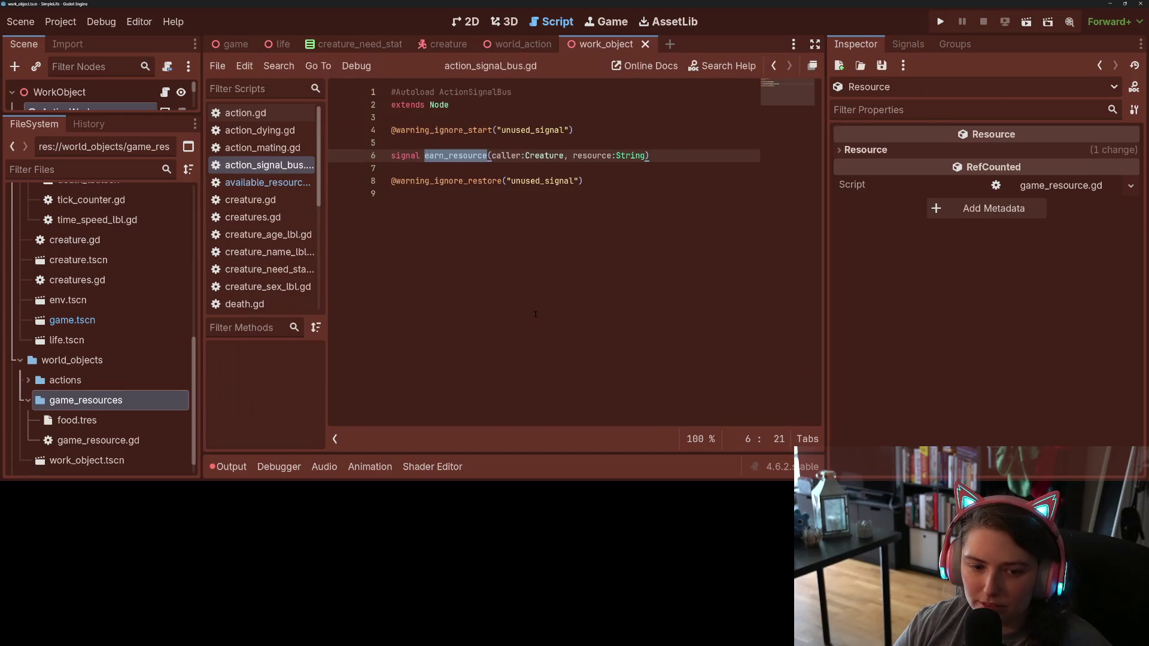
click(93, 422)
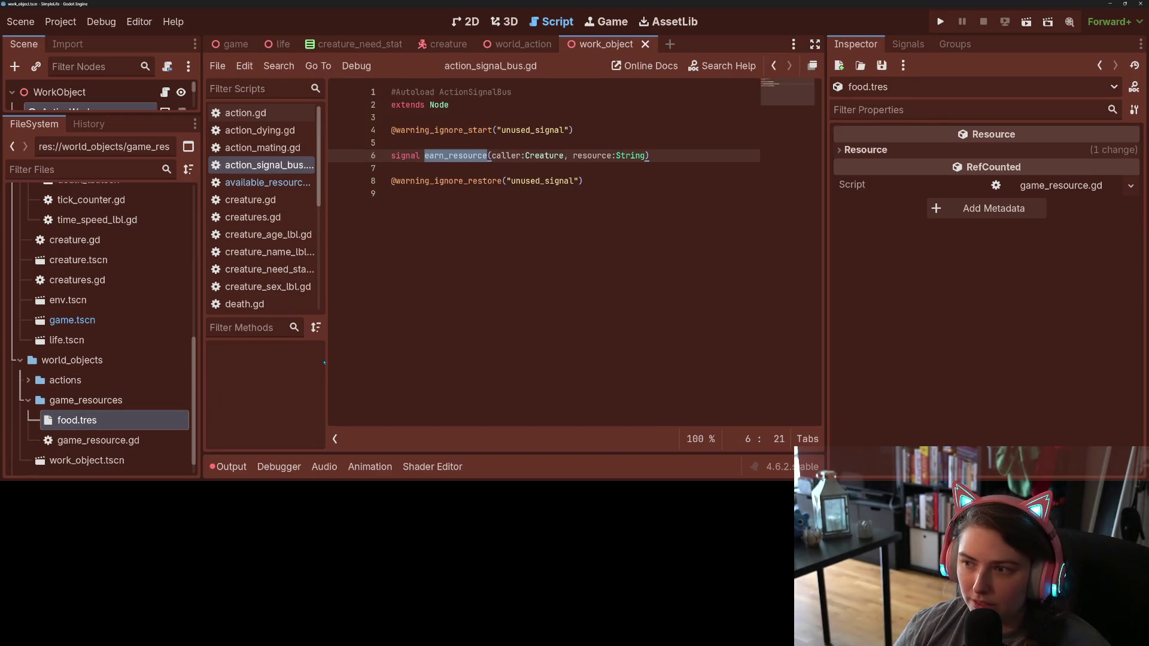
double_click(96, 440)
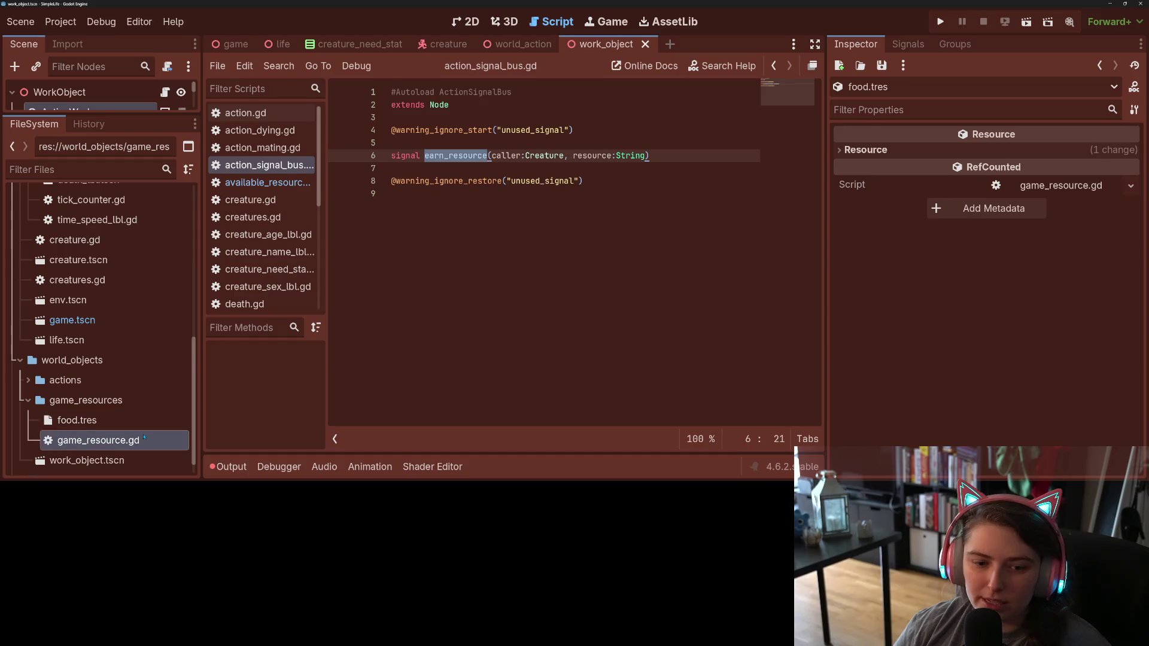
click(544, 220)
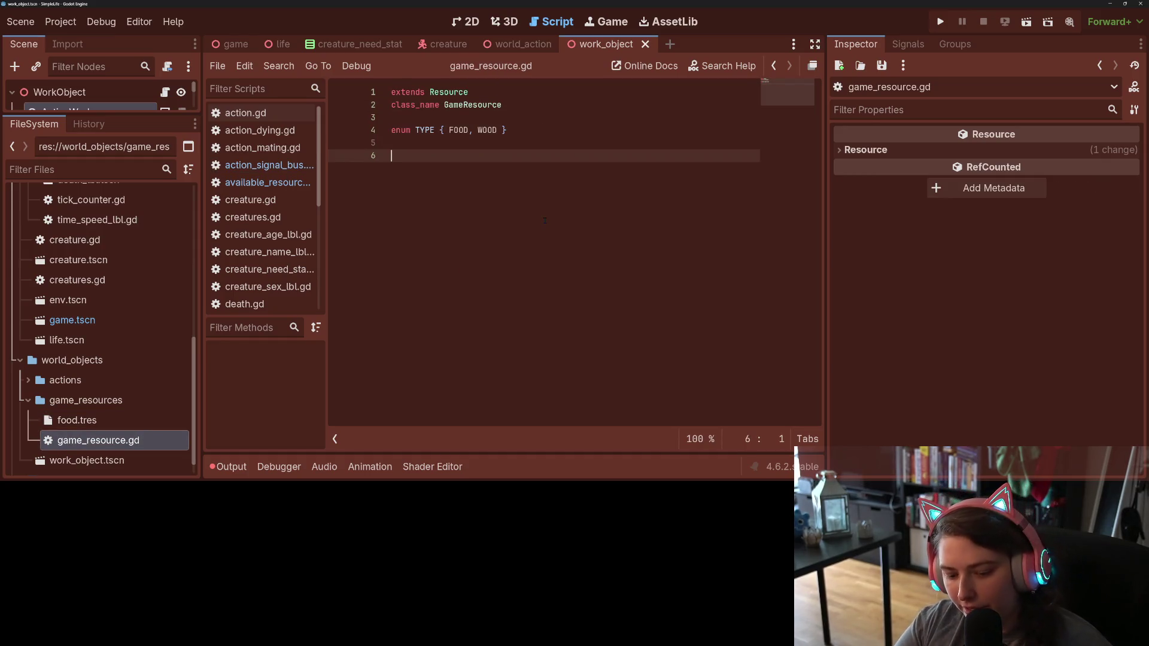
text(@export var )
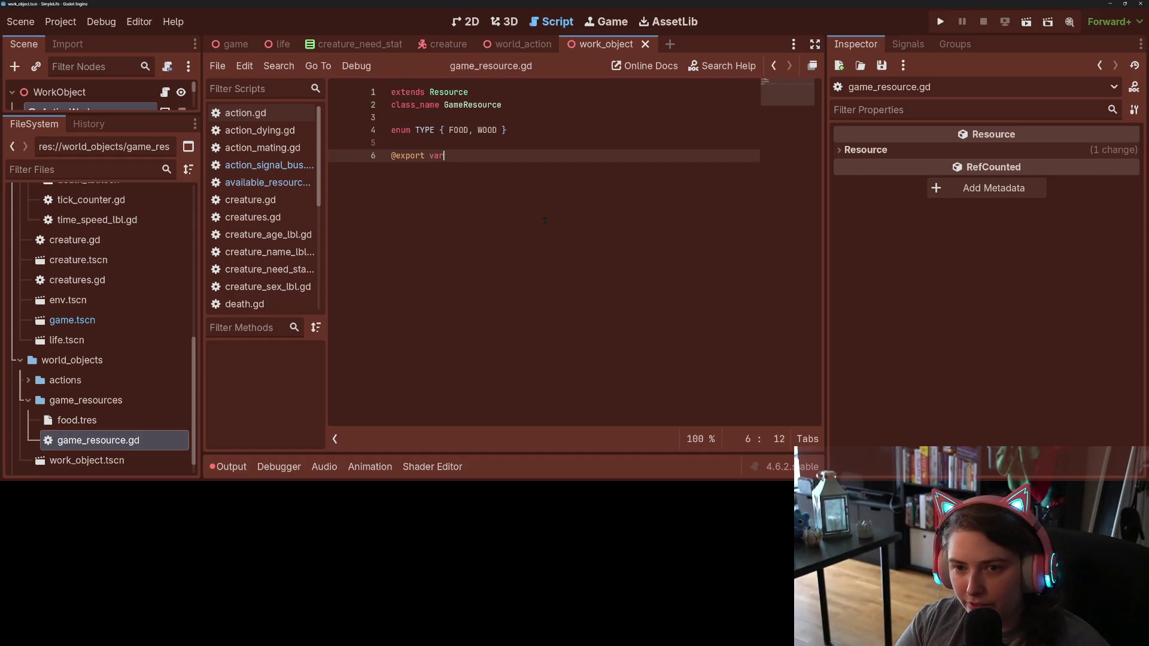
text(type : T)
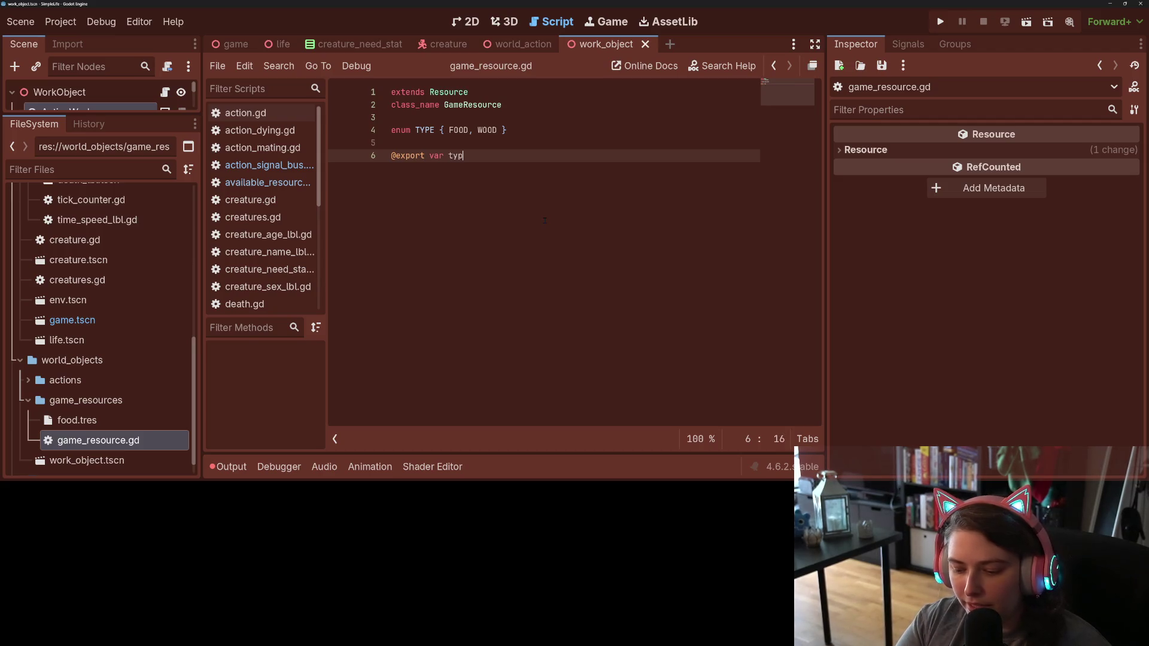
text(YPE)
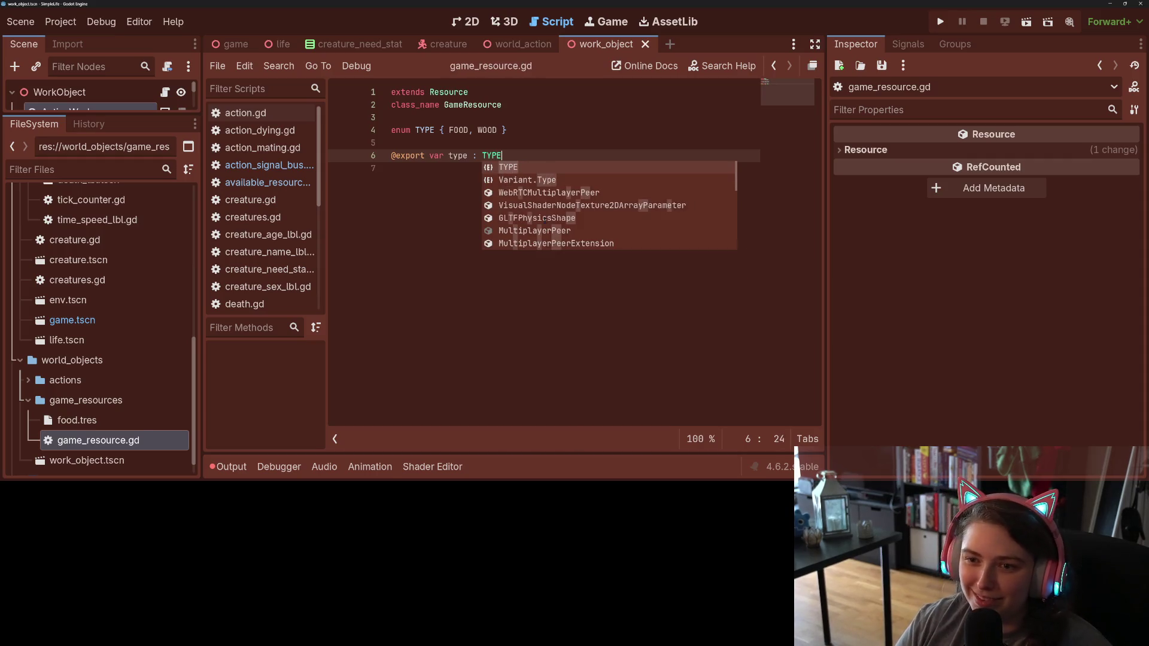
key(Return)
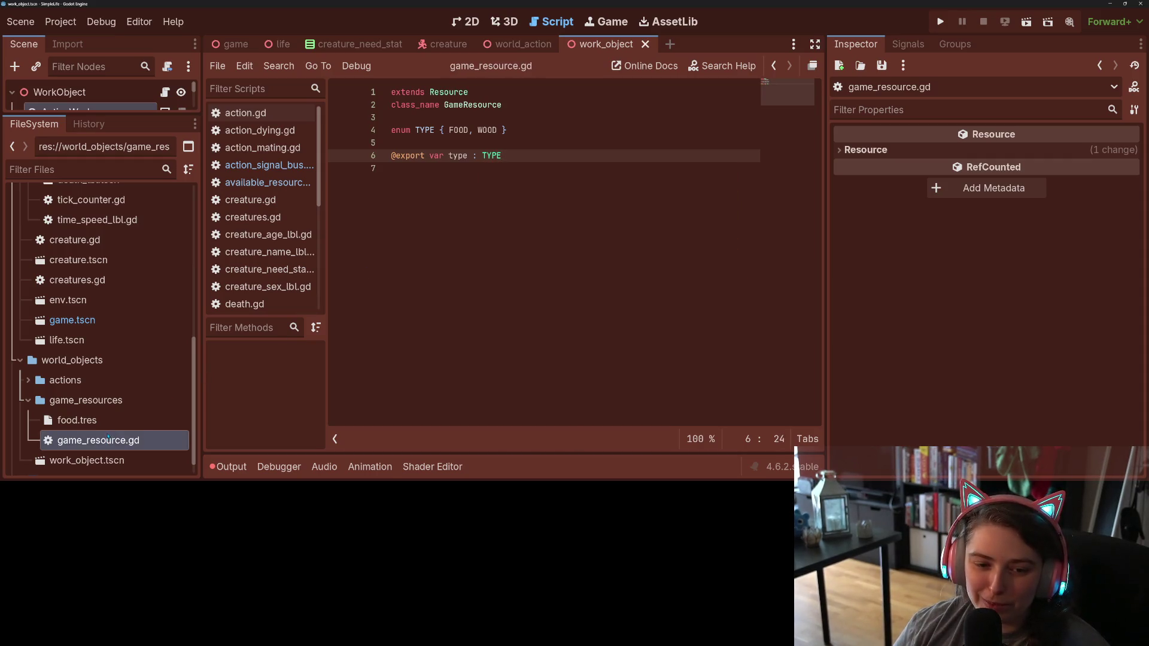
click(84, 420)
click(563, 291)
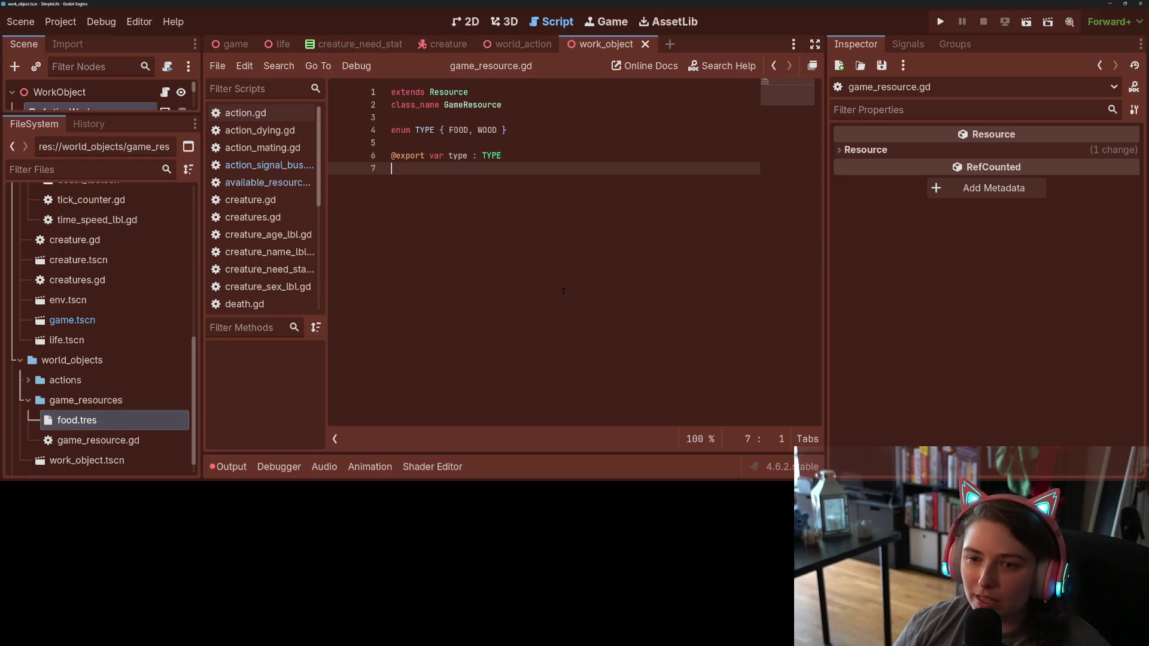
click(582, 157)
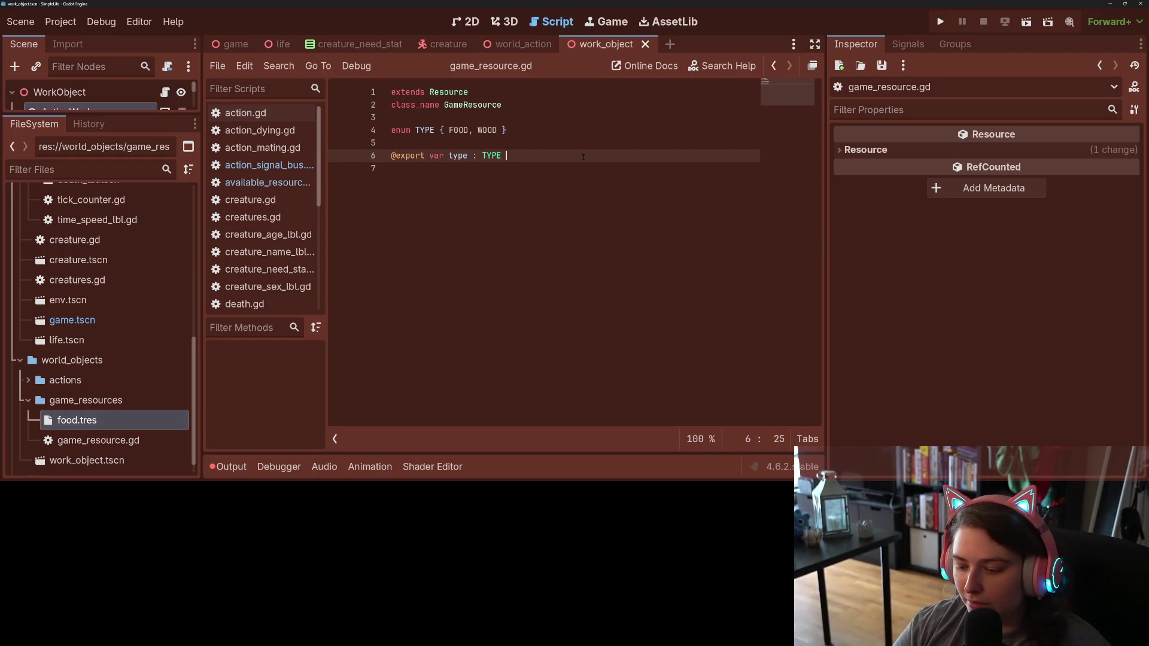
text(T)
key(Return)
text(.)
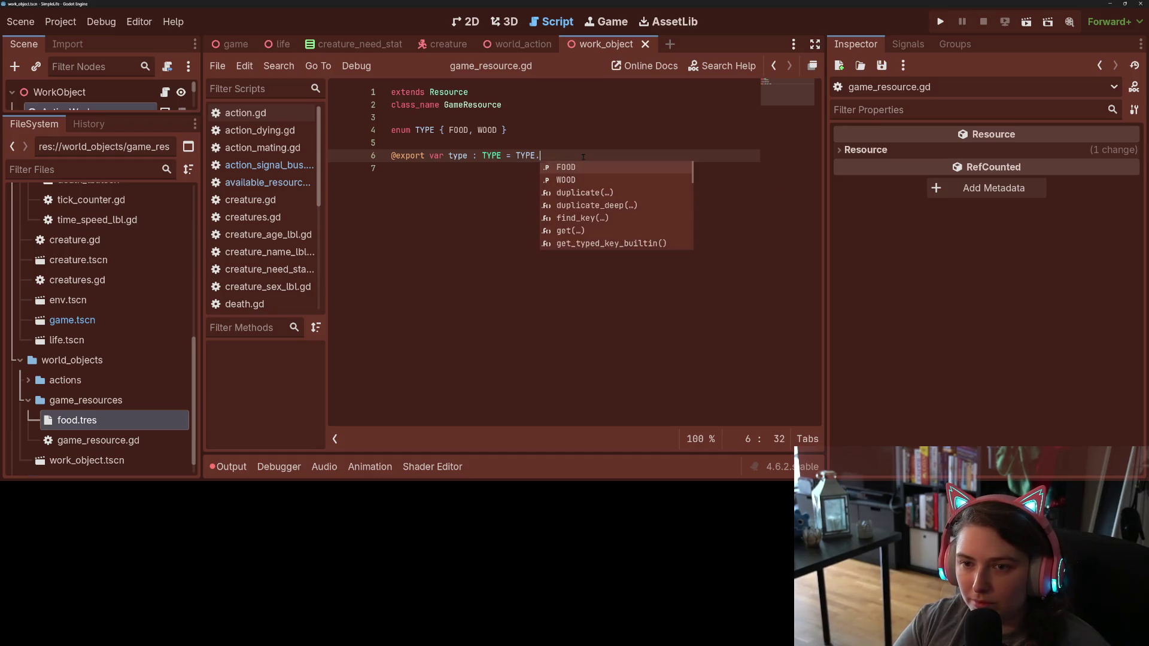
text(F)
key(Return)
key(ctrl+s)
click(560, 185)
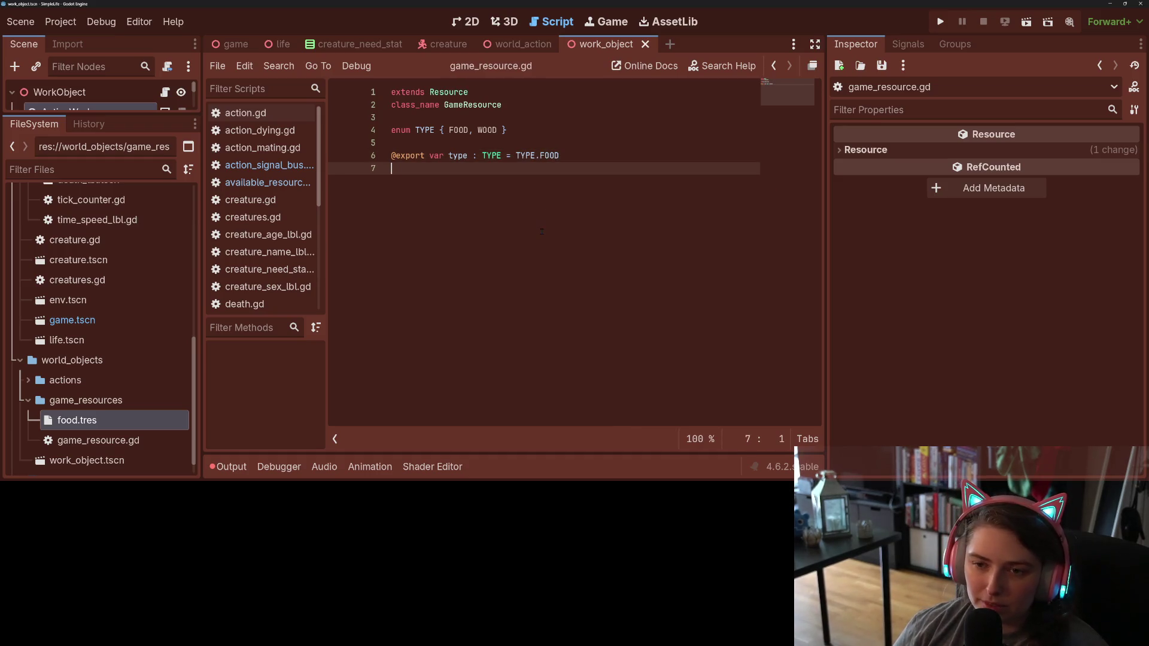
- Check that food.tres shows its Type as Food in the Inspector
click(89, 400)
click(121, 422)
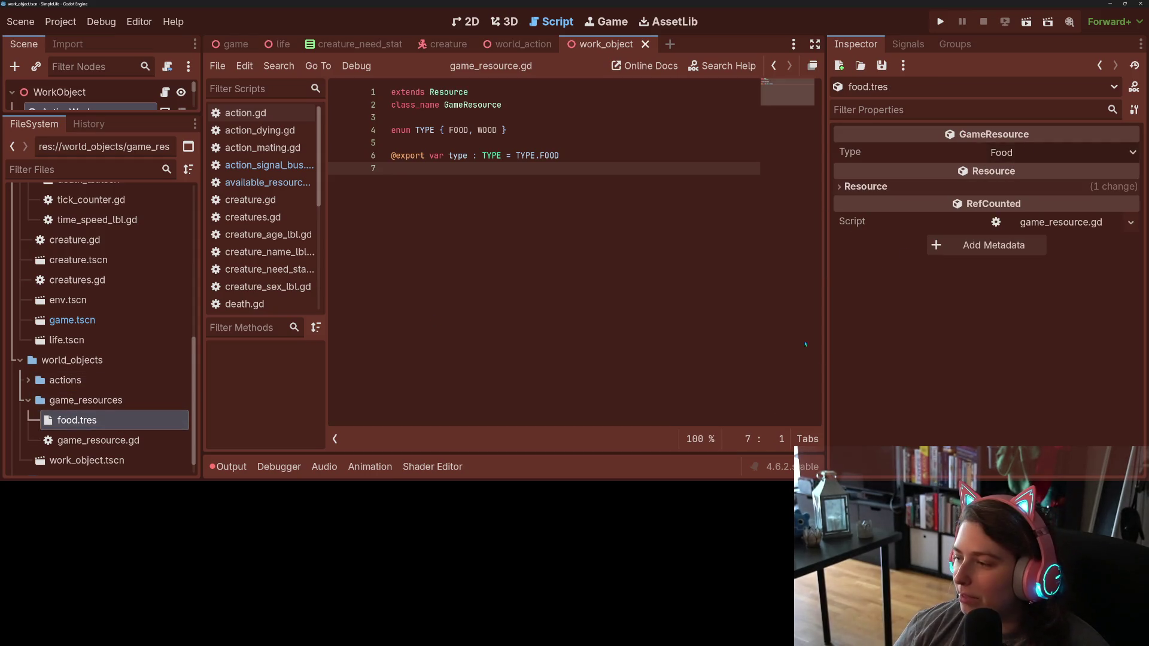
click(1050, 152)
click(1050, 152)
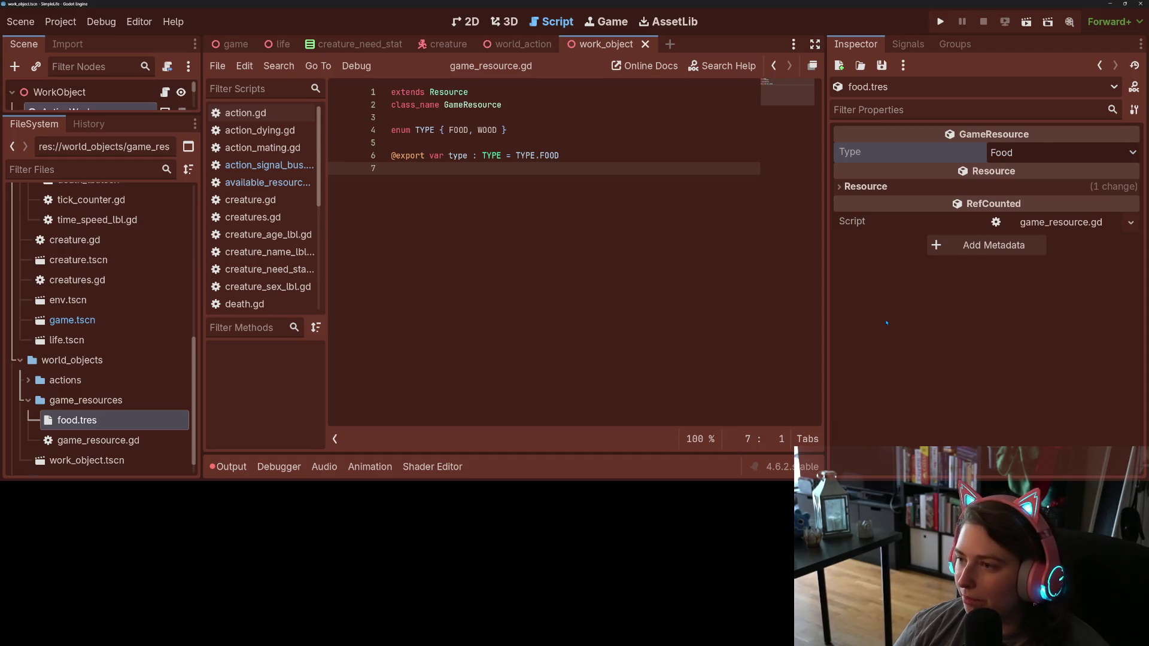
click(117, 448)
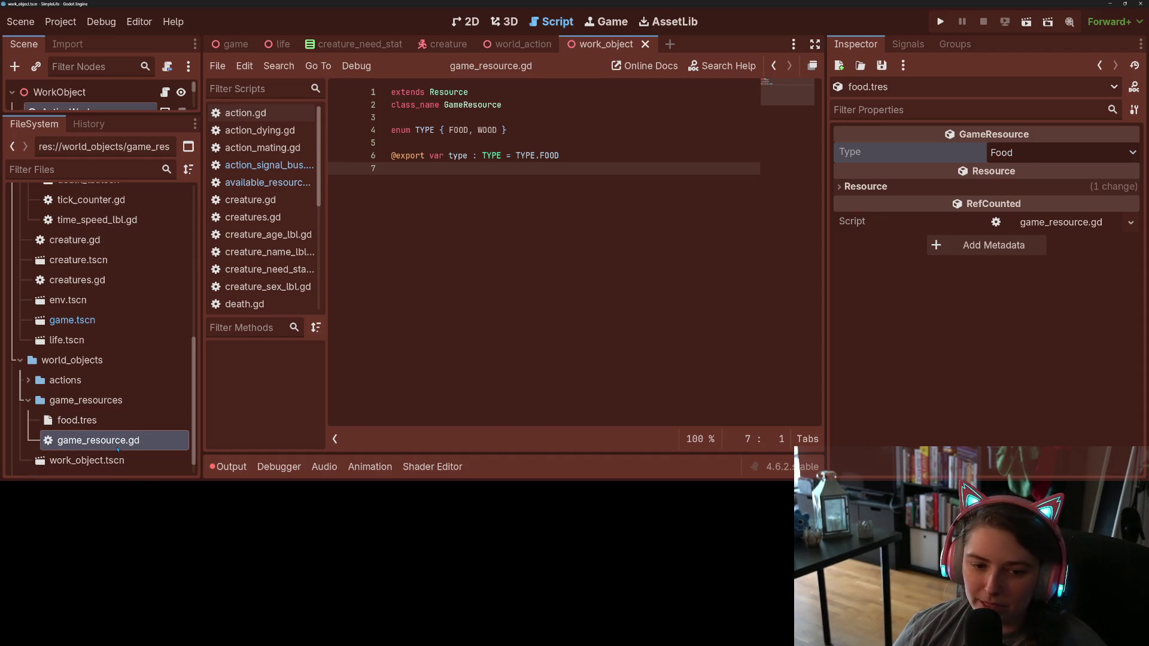
click(134, 422)
- Create wood.tres as a new GameResource in game_resources and set its Type to Wood
click(93, 399)
right_click(93, 400)
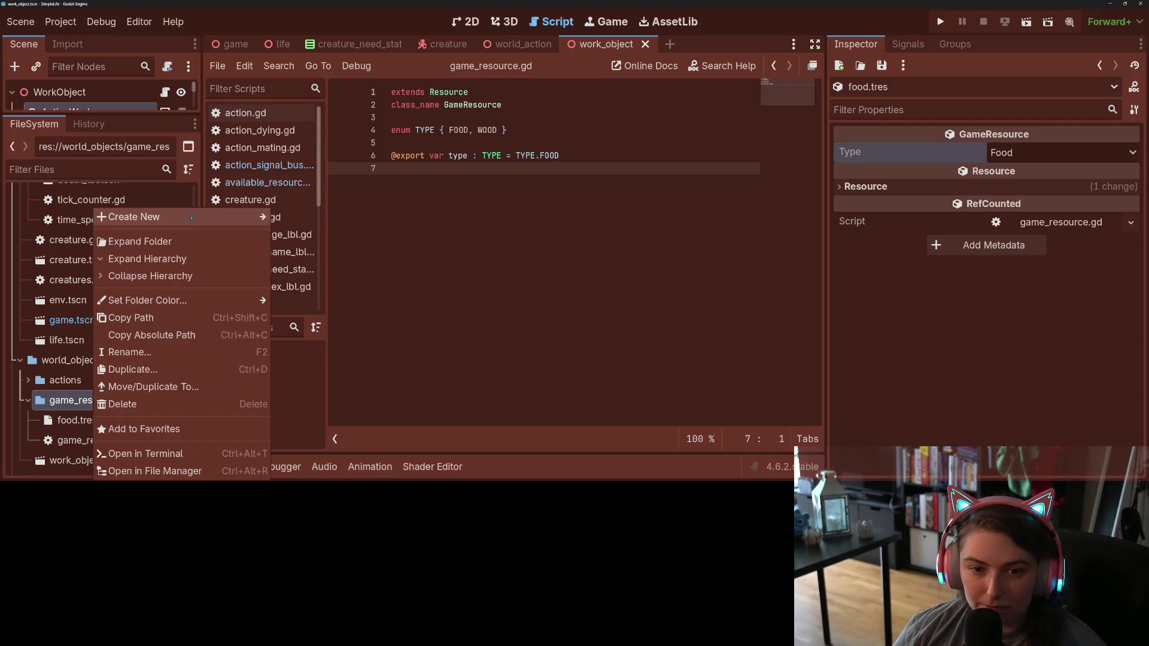
mouse_move(192, 217)
click(299, 269)
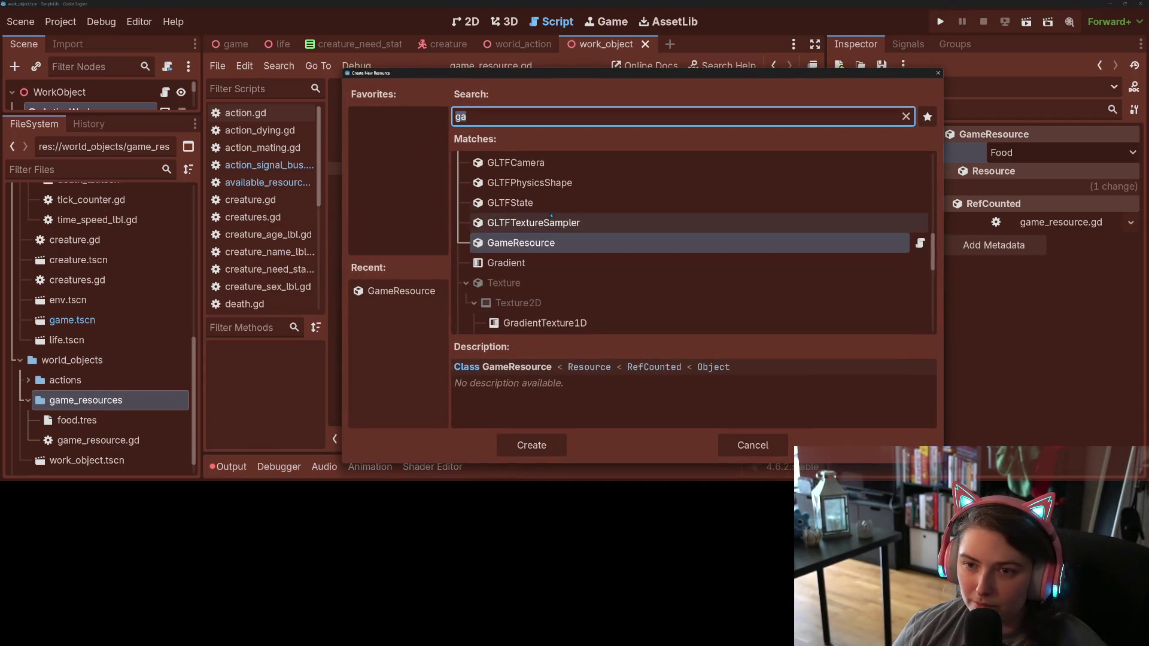
key(Return)
text(wood)
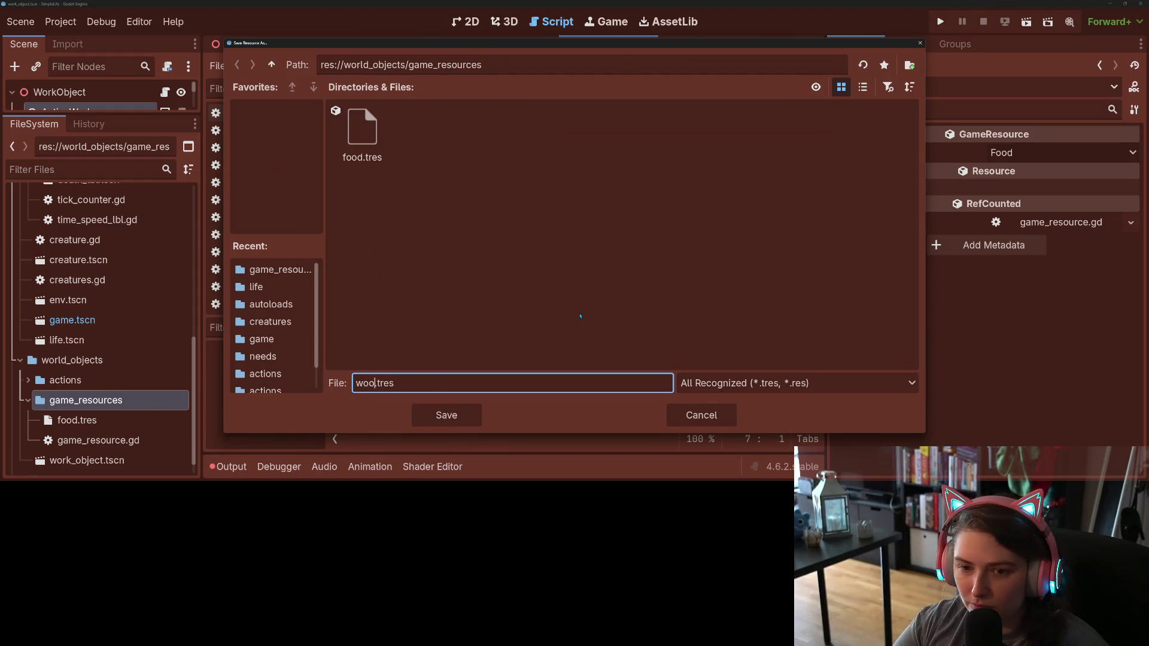
key(Return)
click(79, 460)
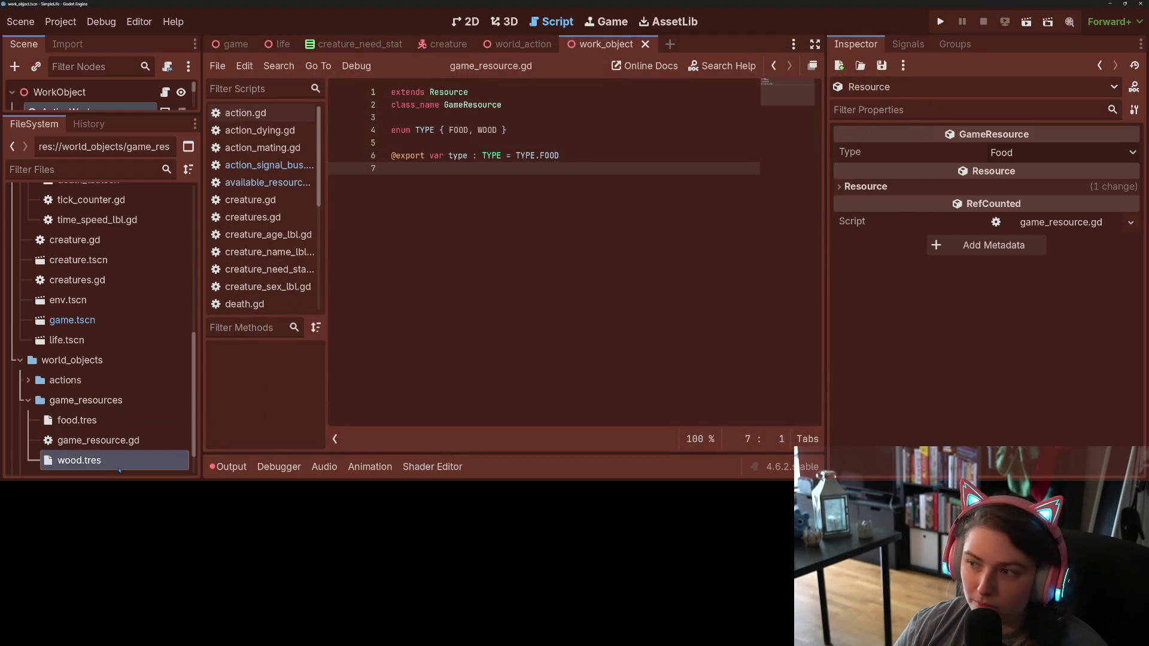
click(1017, 153)
click(1011, 190)
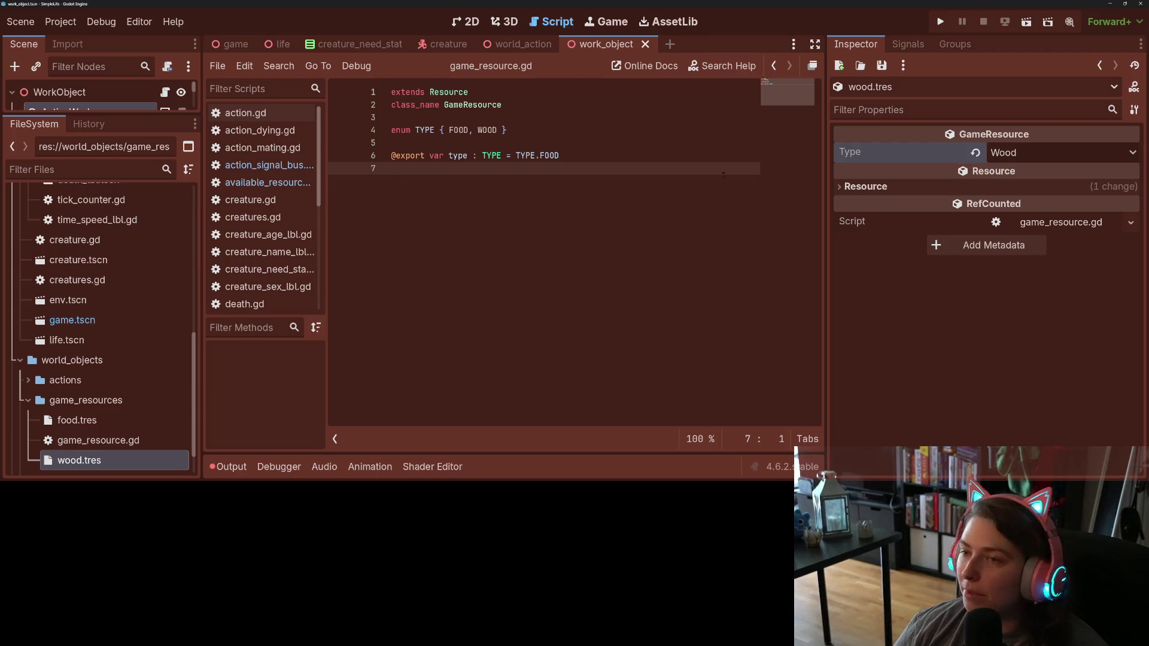
click(523, 173)
- Drag food.tres into ActionWork's earn_resource slot under Action Signal per Tick and save
drag(141, 113, 140, 263)
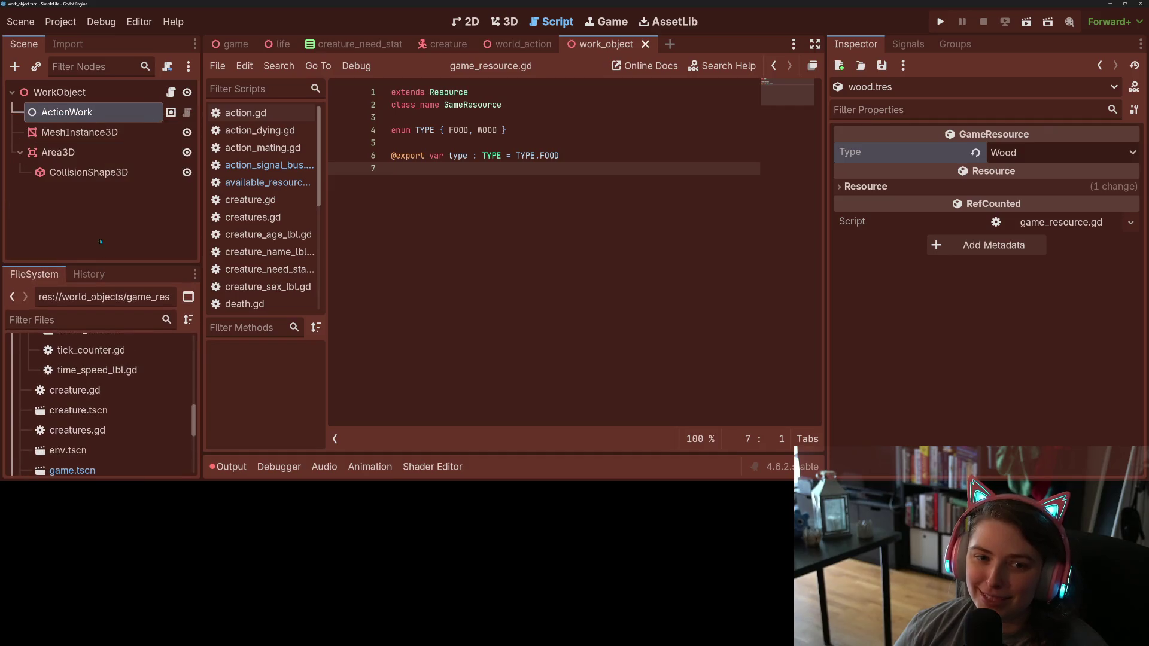
click(79, 132)
click(67, 112)
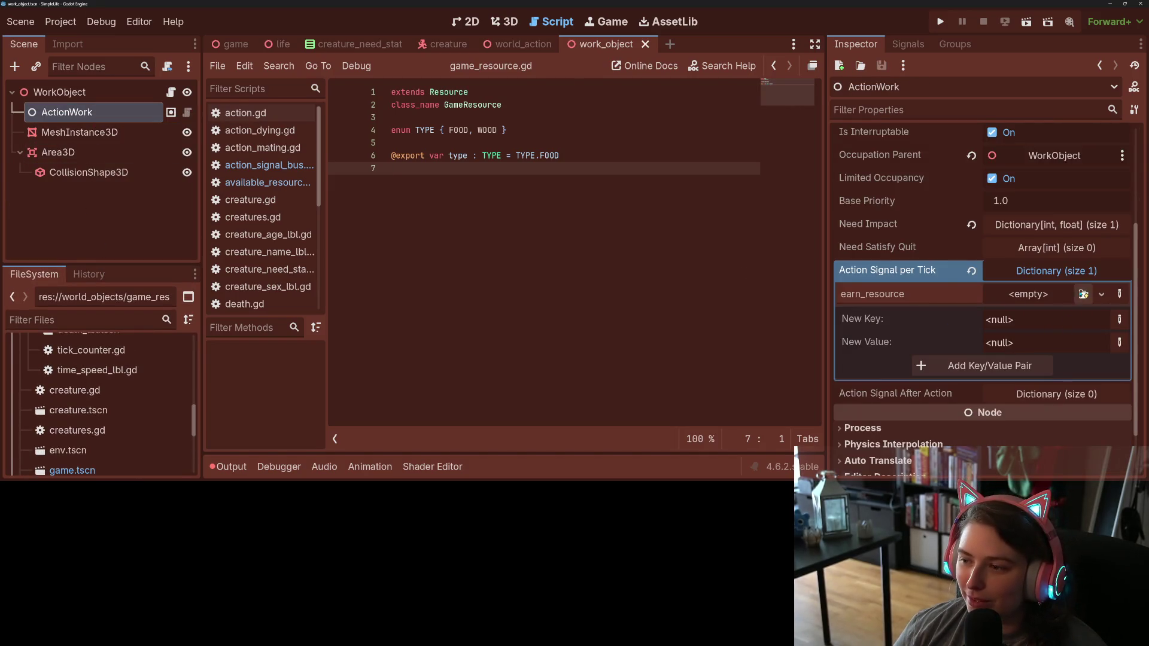
scroll(98, 419, down, 5)
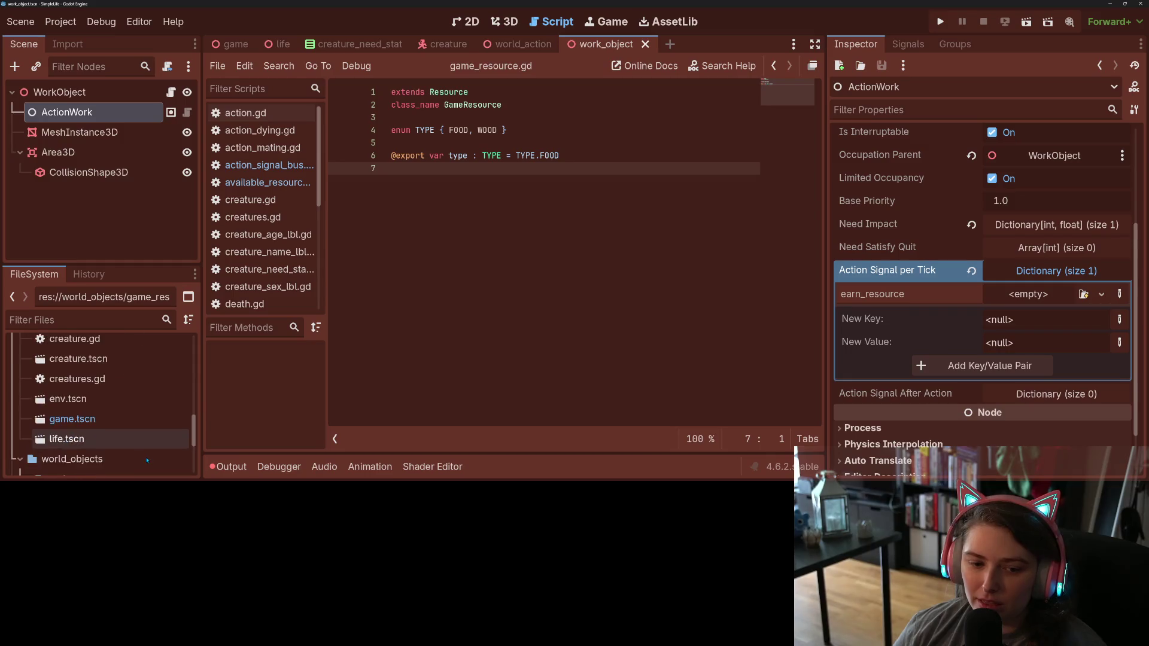
drag(76, 415, 201, 413)
mouse_move(464, 390)
mouse_down()
mouse_move(1053, 284)
mouse_move(1035, 295)
mouse_up()
key(ctrl+s)
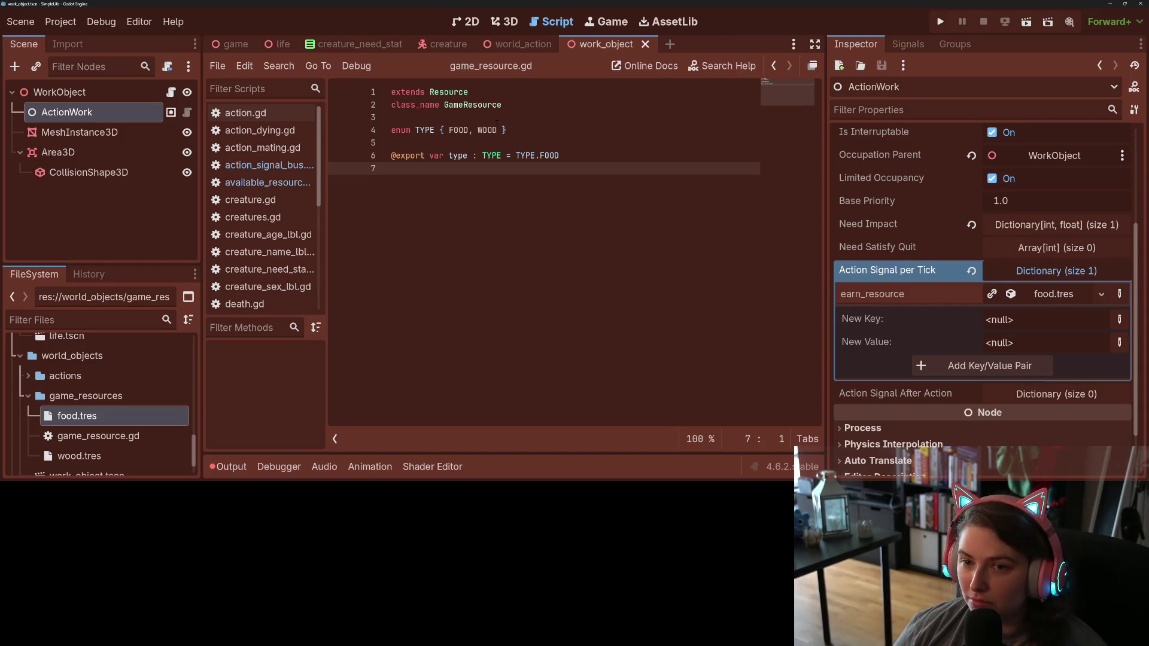
double_click(485, 105)
key(super+c)
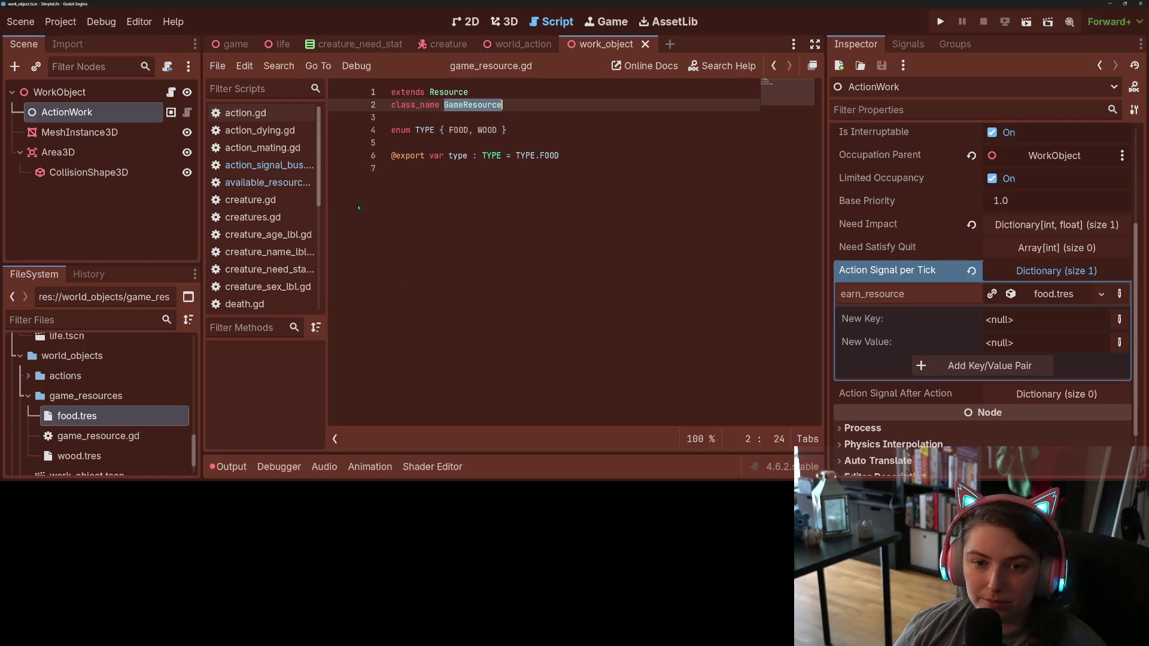
- In action_signal_bus.gd, retype the earn_resource signal's resource parameter from String to GameResource
click(268, 165)
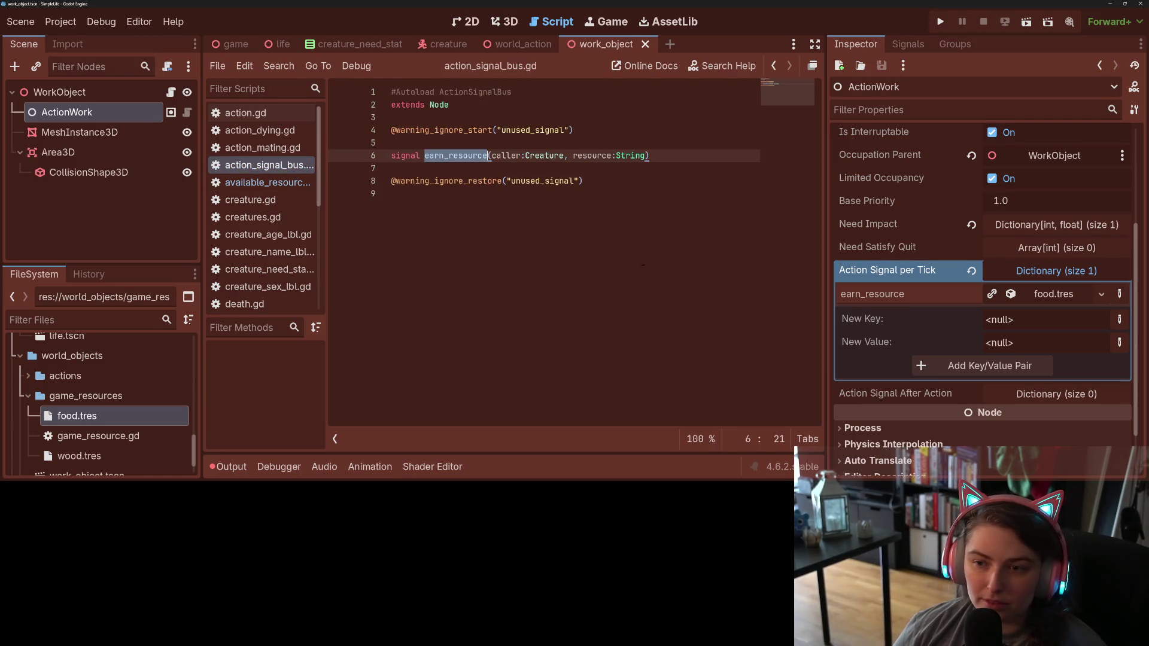
double_click(628, 156)
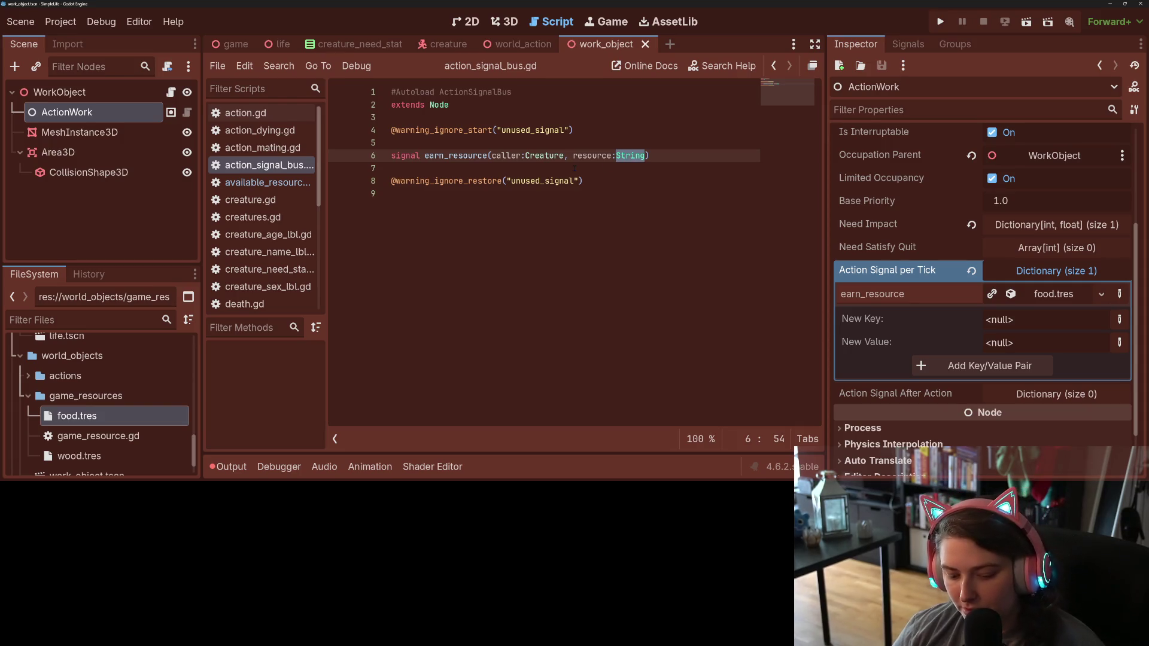
key(super+v)
click(691, 254)
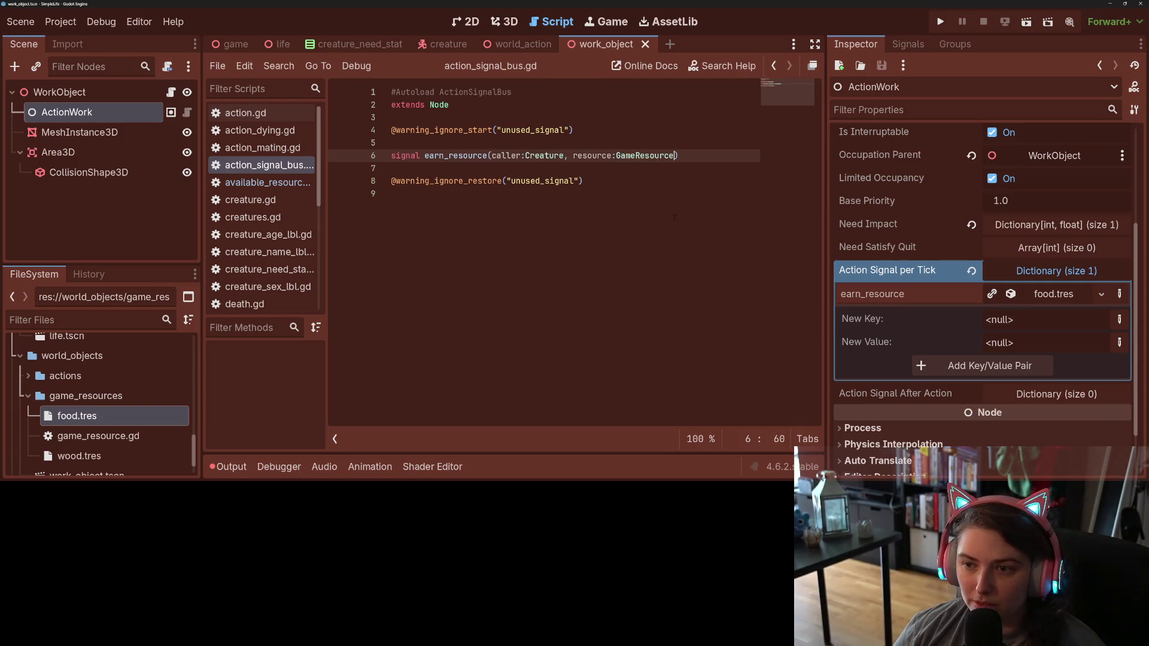
double_click(654, 155)
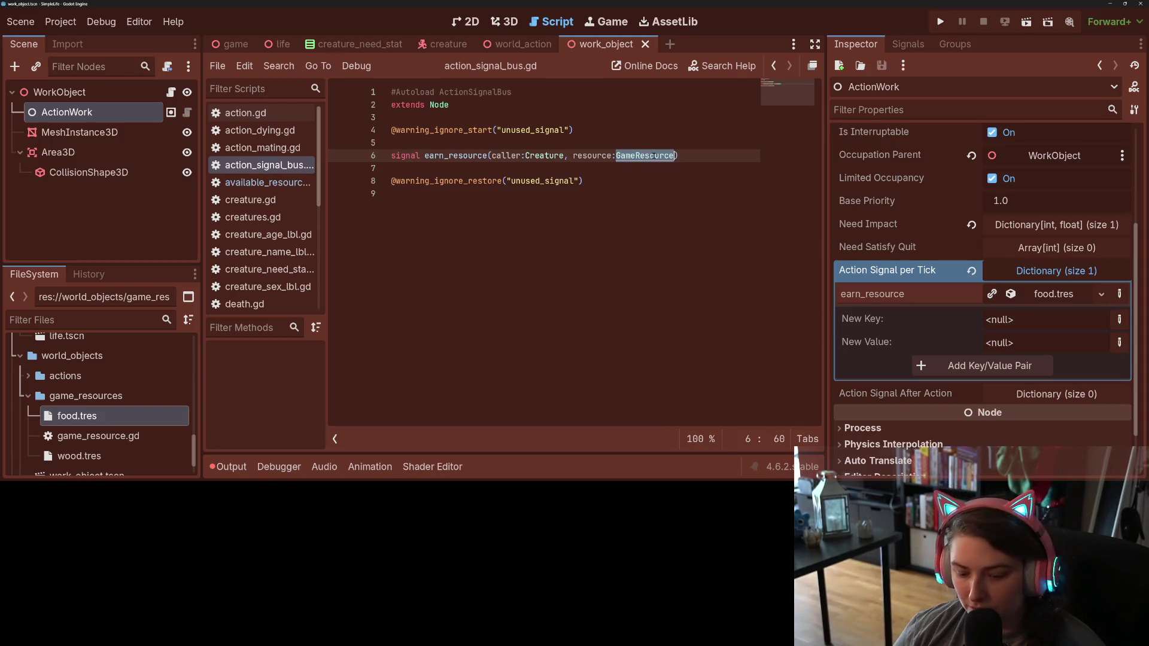
- In available_resources.gd, change the _on_resource_earned parameter type from GameResource.TYPE to GameResource
click(267, 182)
double_click(680, 181)
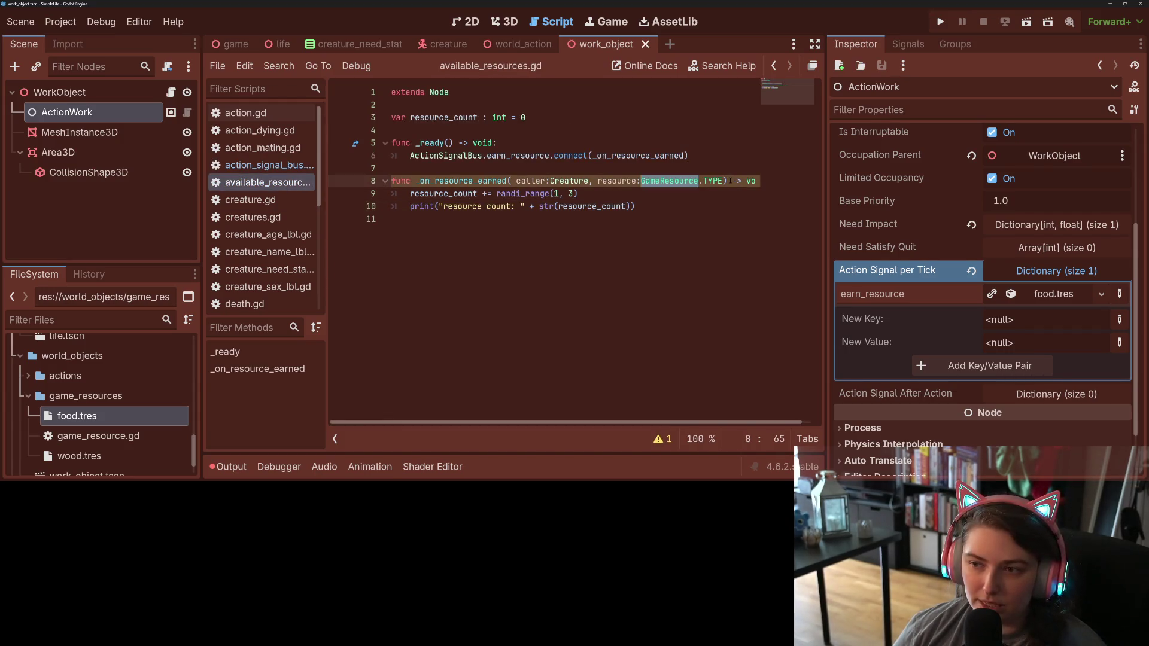
drag(722, 181, 655, 180)
text(GameResource)
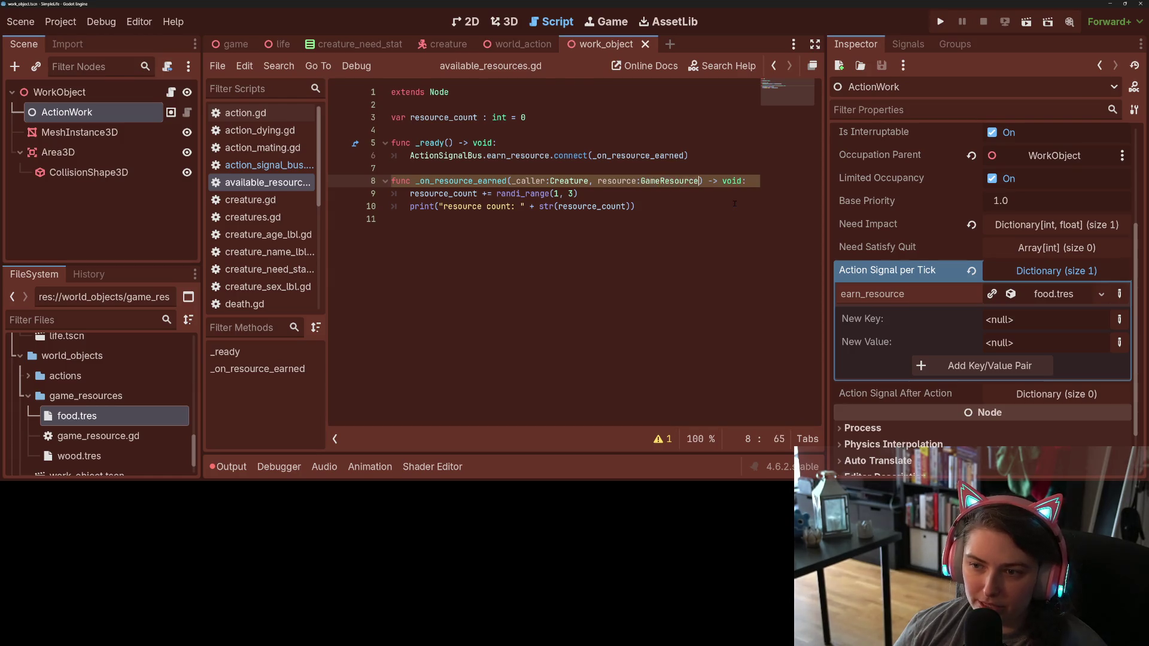
double_click(565, 209)
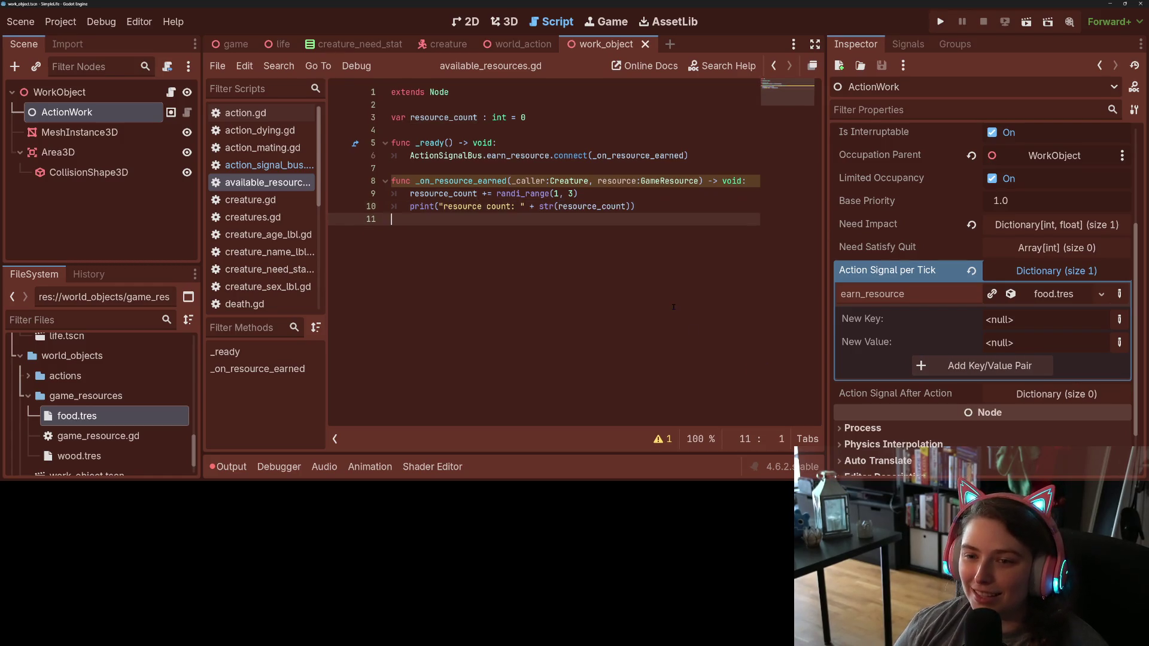
- Replace the resource_count variable with resource_stash : Dictionary[GameResource, int] and save the script
click(693, 210)
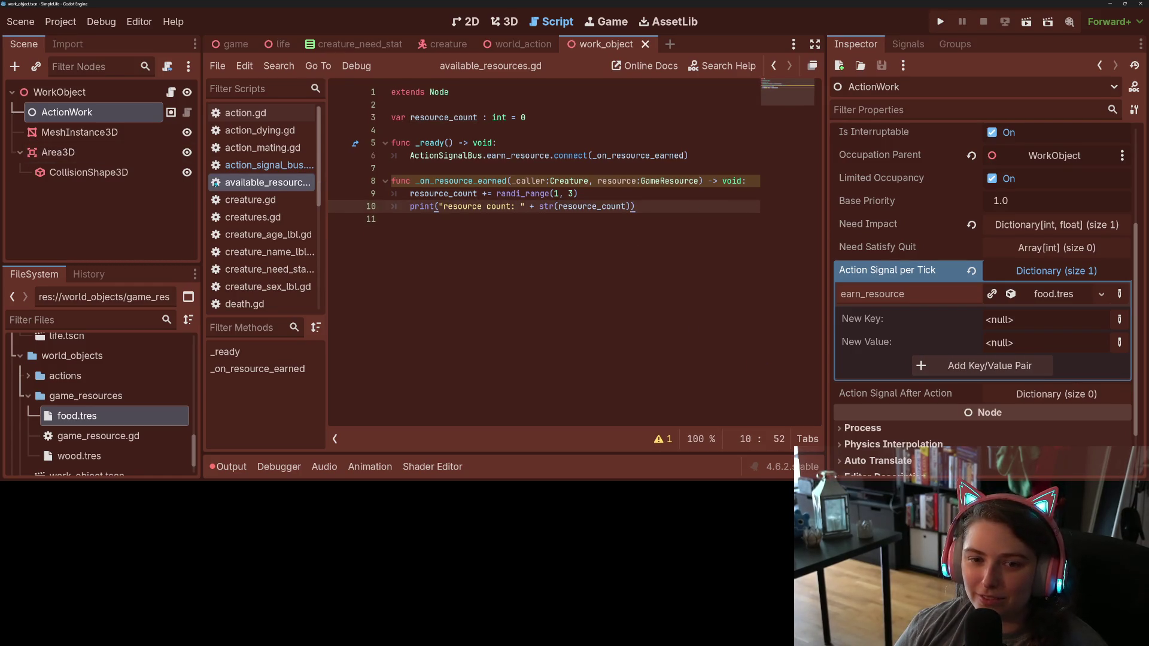
drag(202, 186, 172, 186)
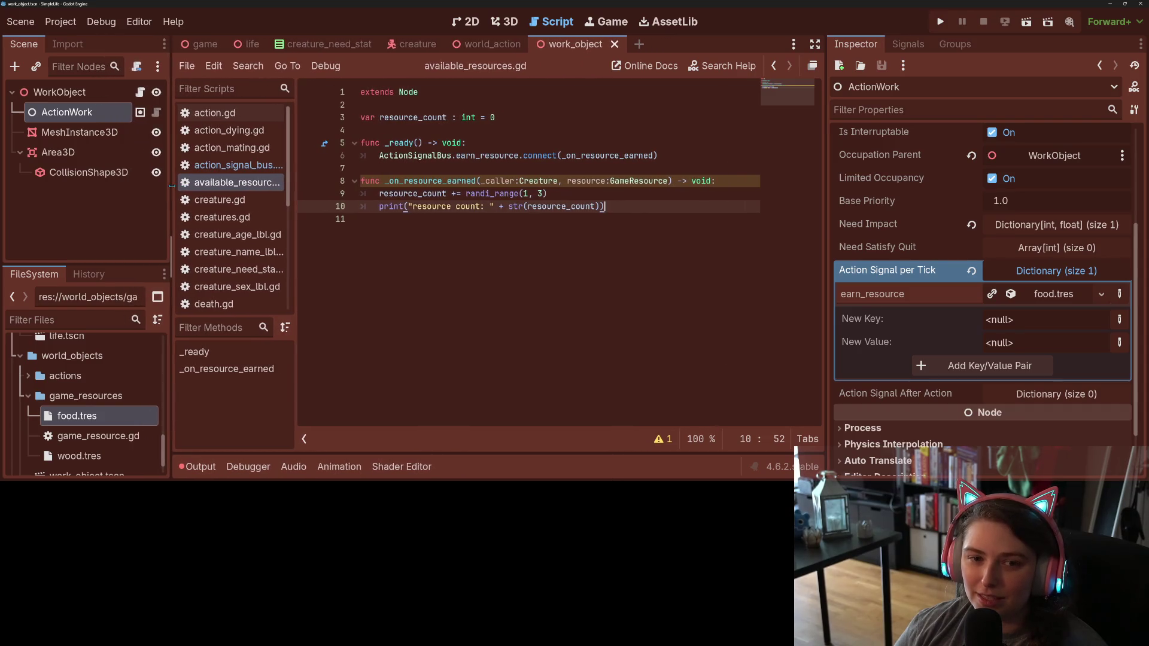
click(477, 267)
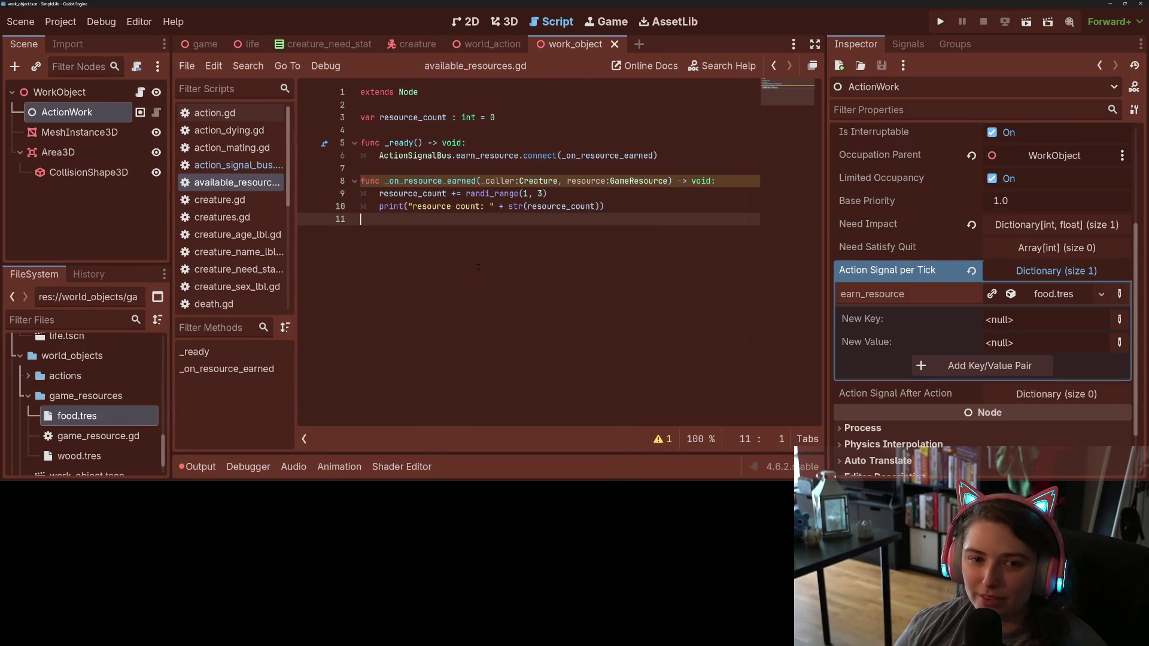
click(412, 179)
double_click(419, 118)
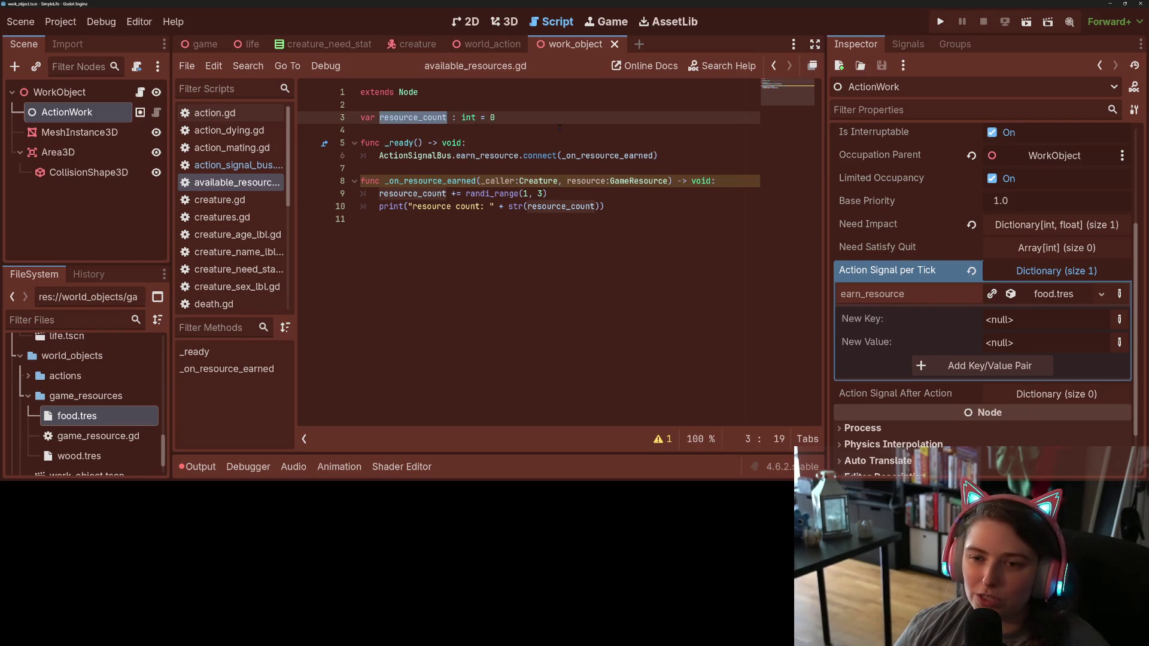
key(End)
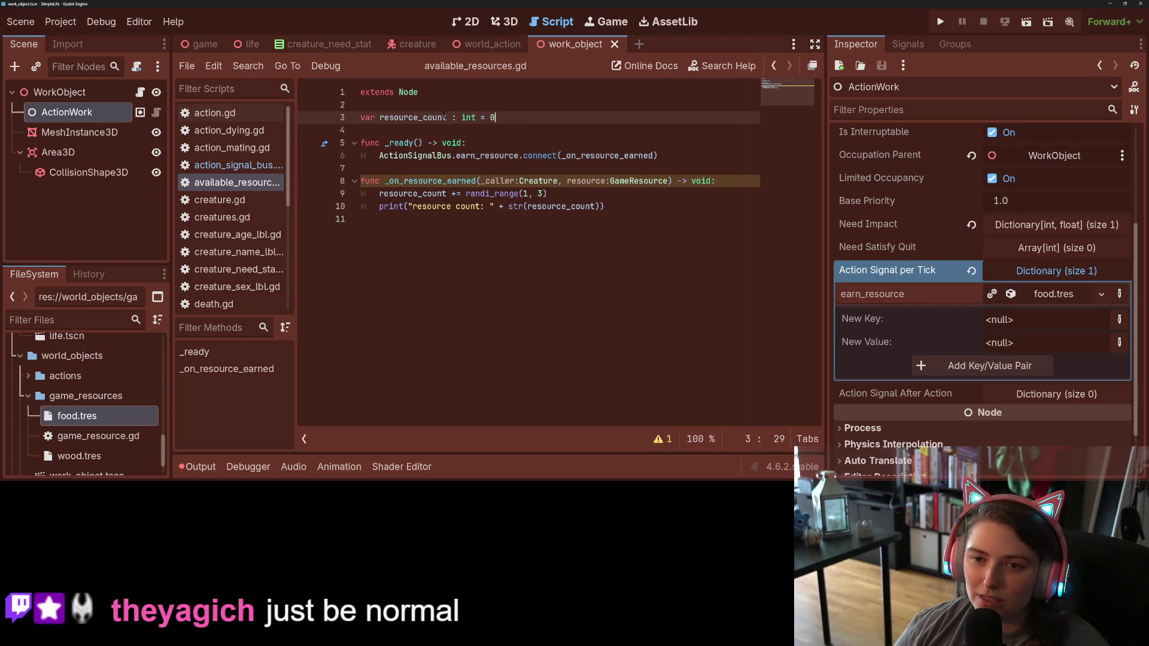
shift+click(420, 118)
text(sta)
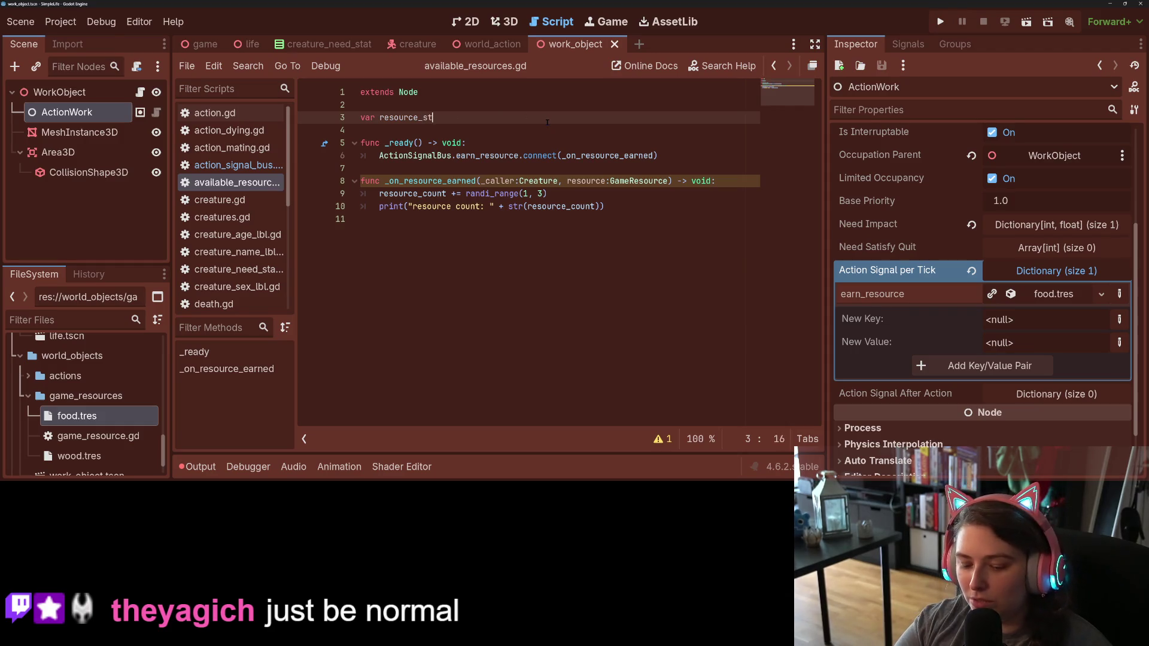
text(sh : )
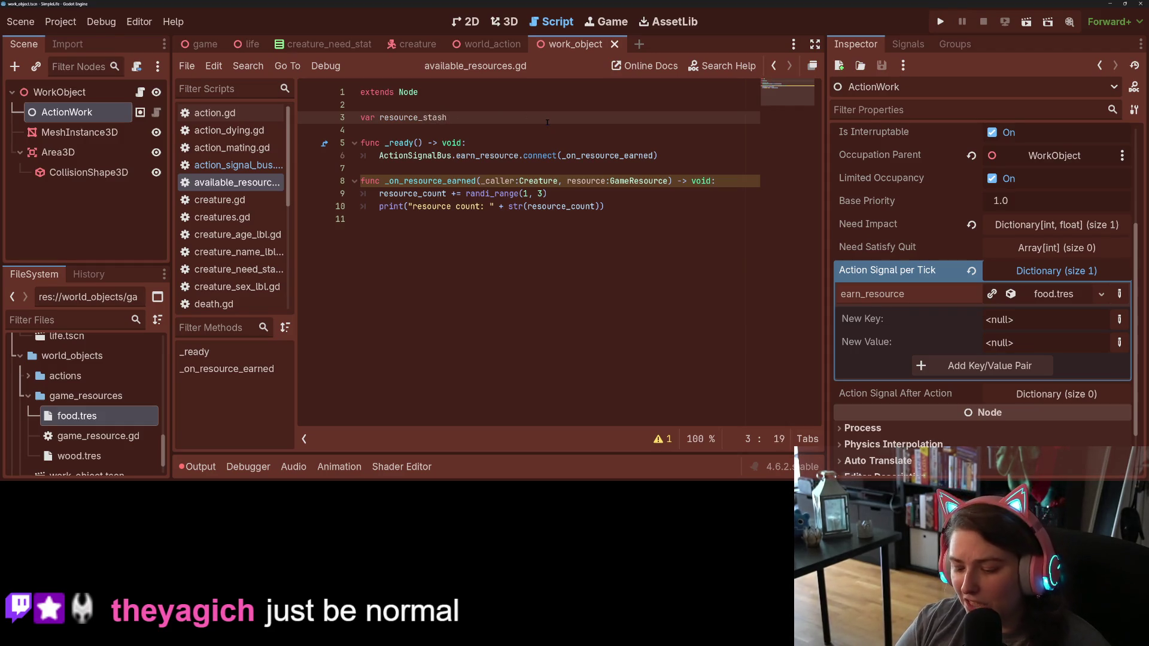
text(Dic)
key(Return)
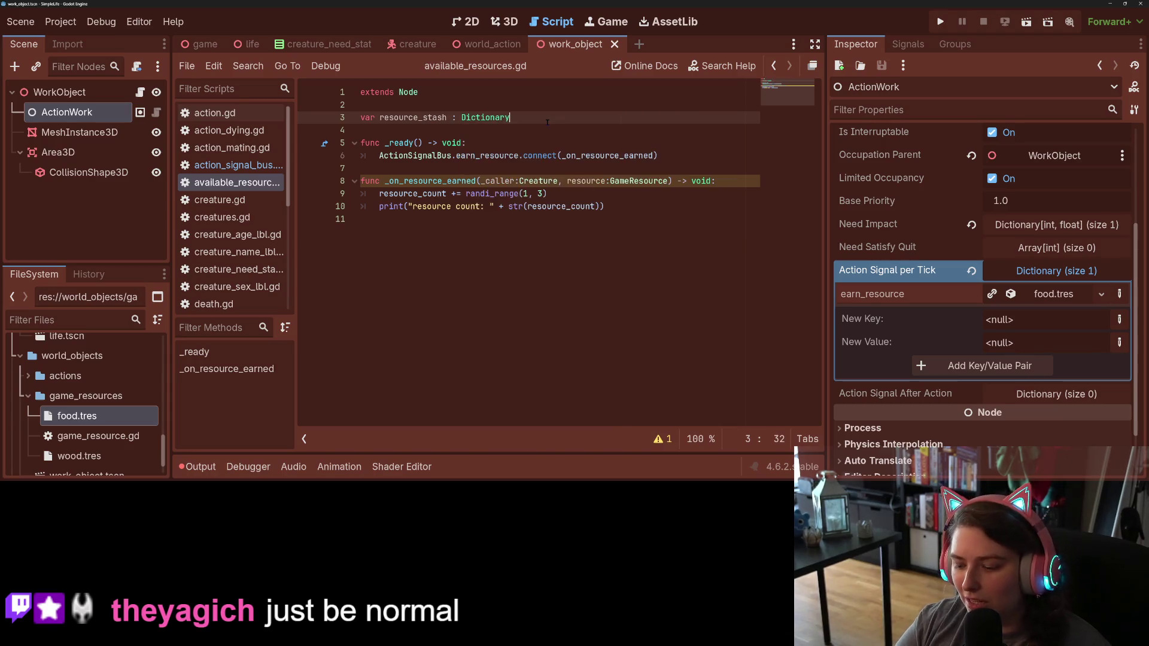
text([]V)
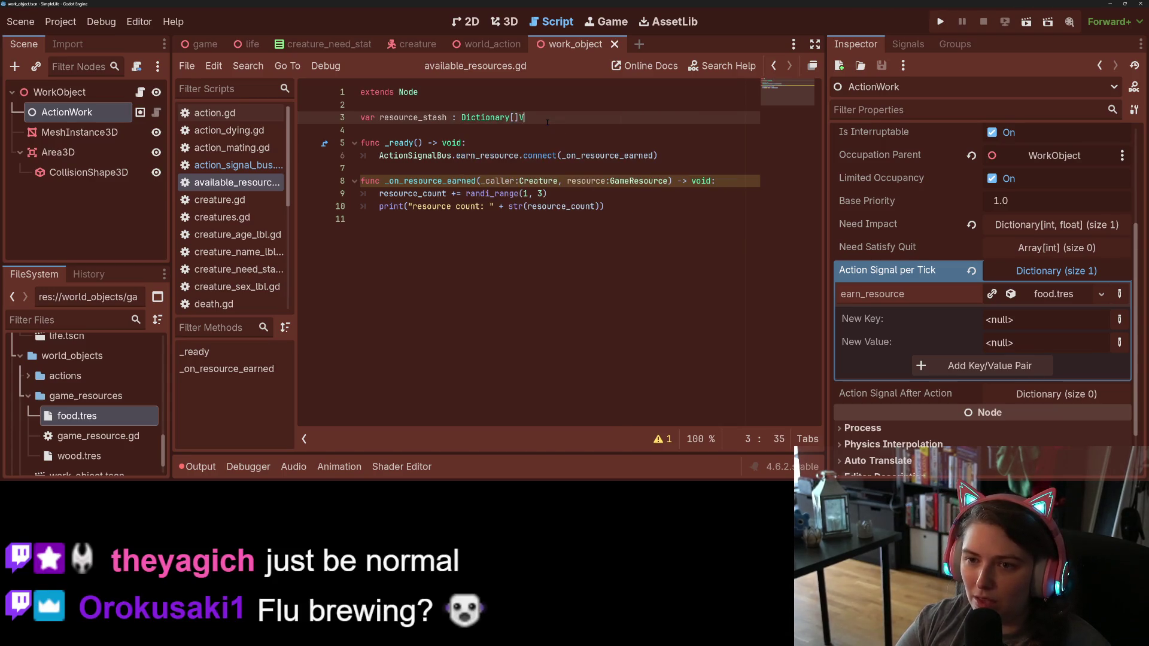
key(Left)
text(Game)
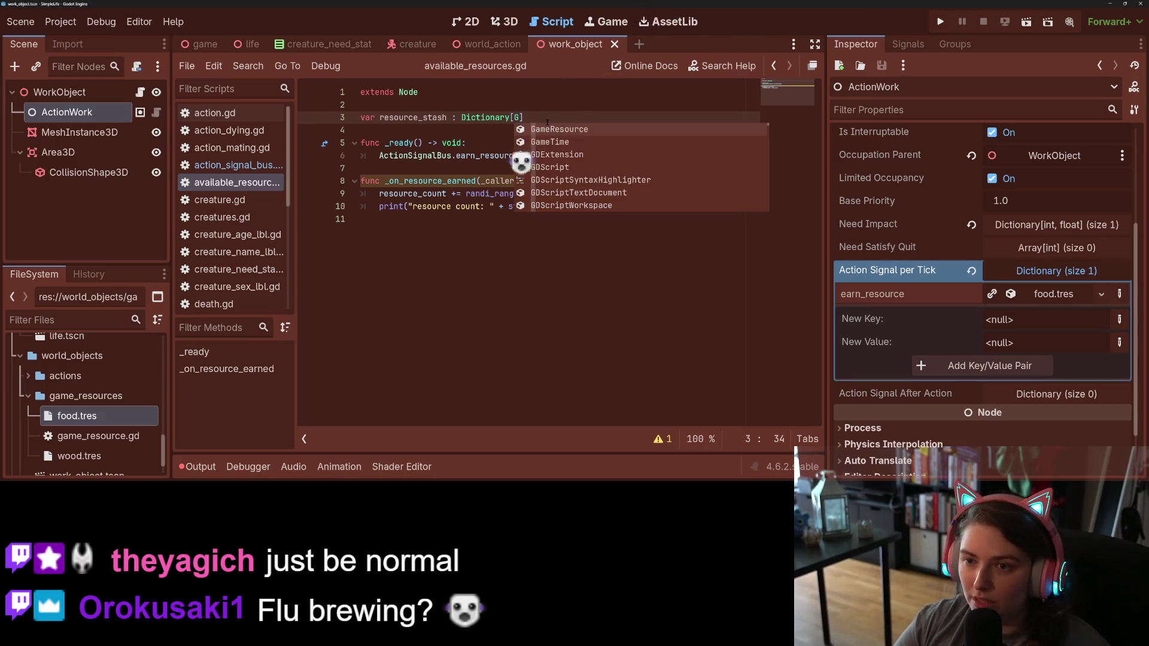
key(Return)
text(, int)
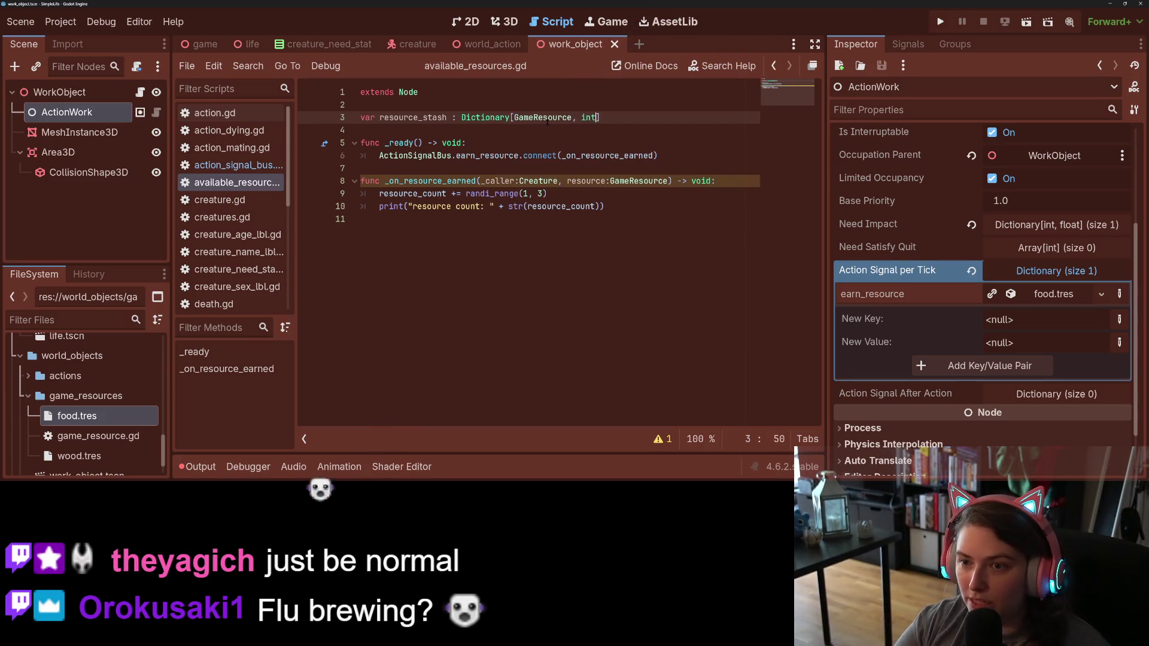
key(ctrl+s)
- Rewrite the handler's resource_count += line as var accural = and tidy the surrounding blank lines
click(535, 131)
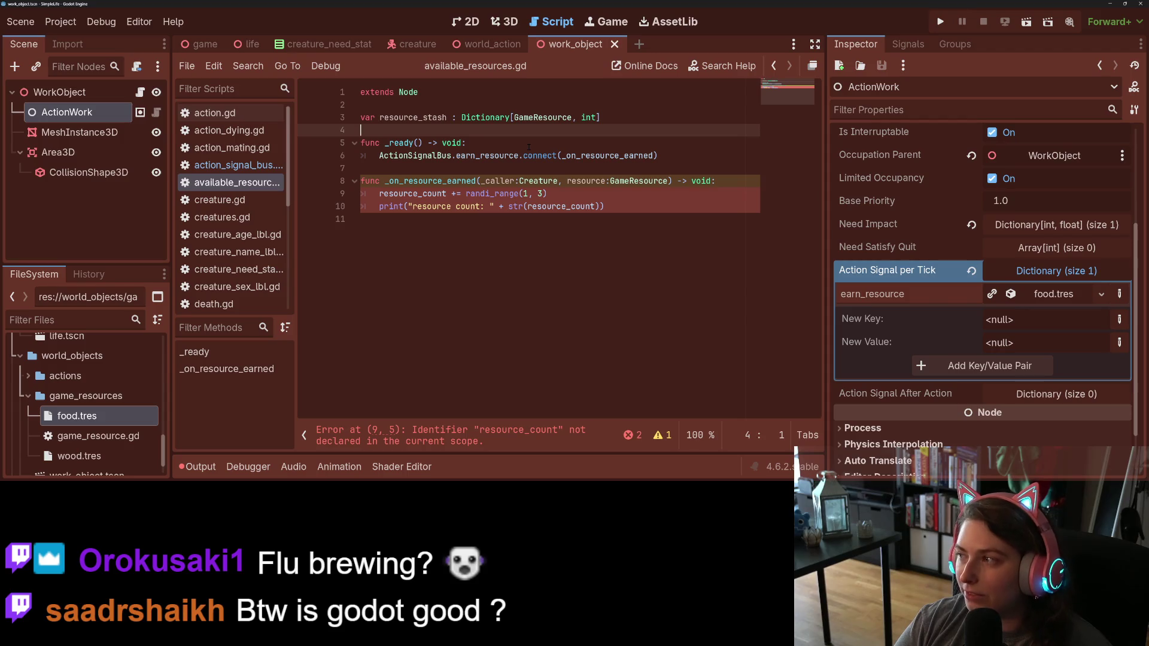
click(448, 194)
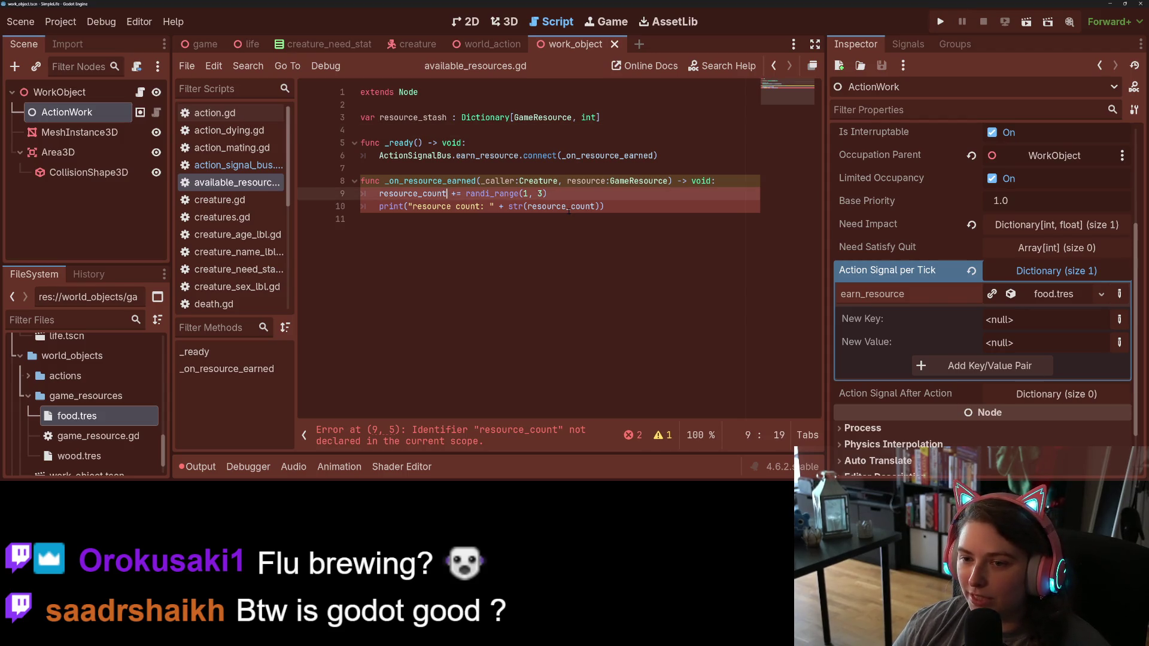
click(726, 184)
key(Return)
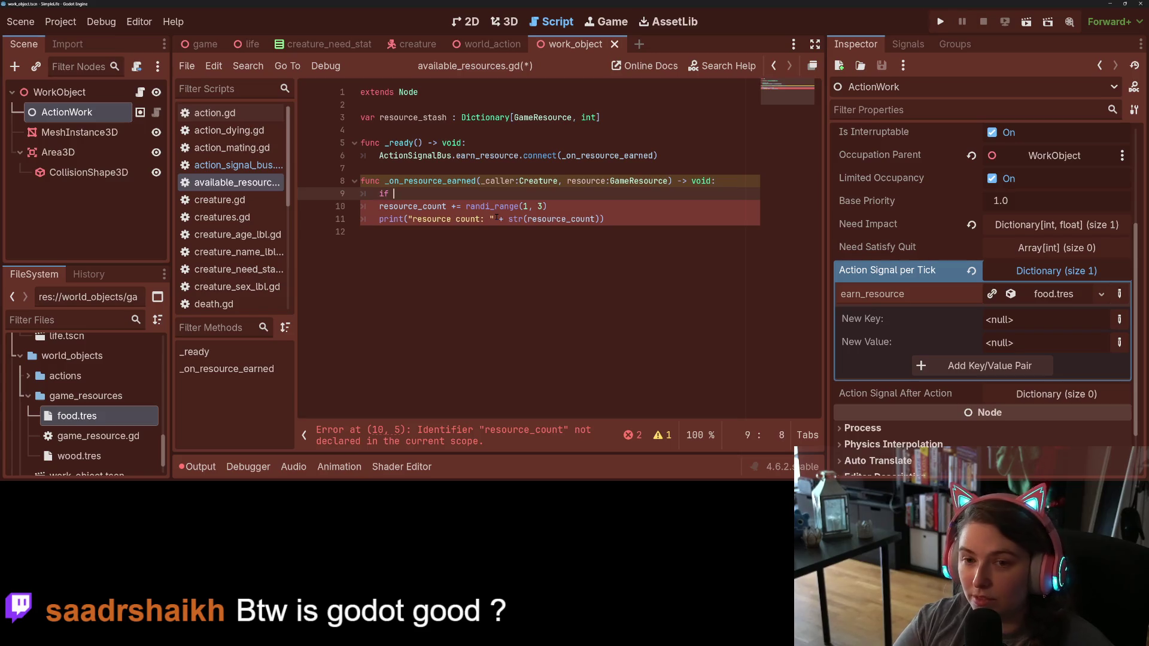
text(if r)
key(BackSpace)
key(BackSpace)
key(BackSpace)
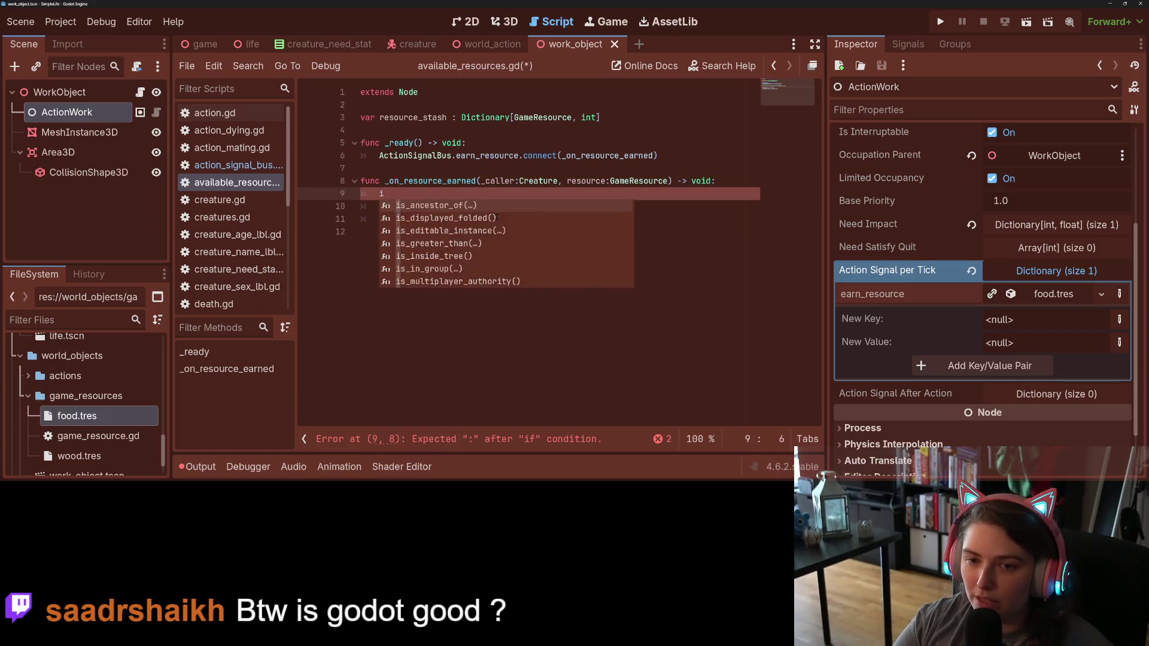
drag(461, 206, 377, 205)
text(var )
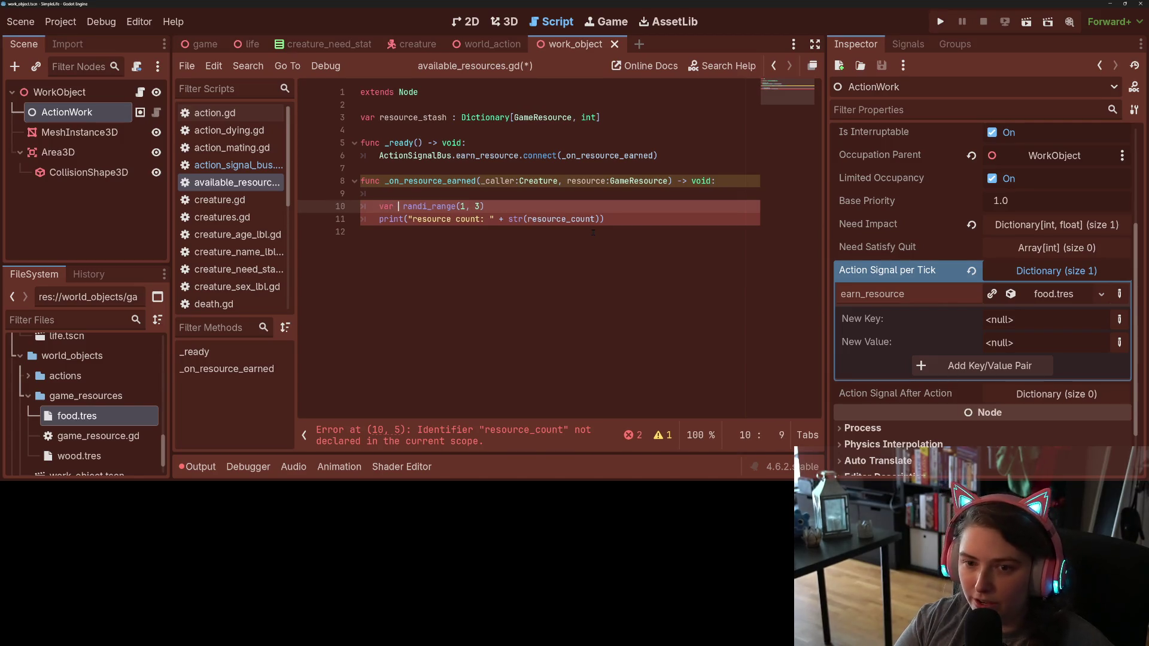
text(accumul)
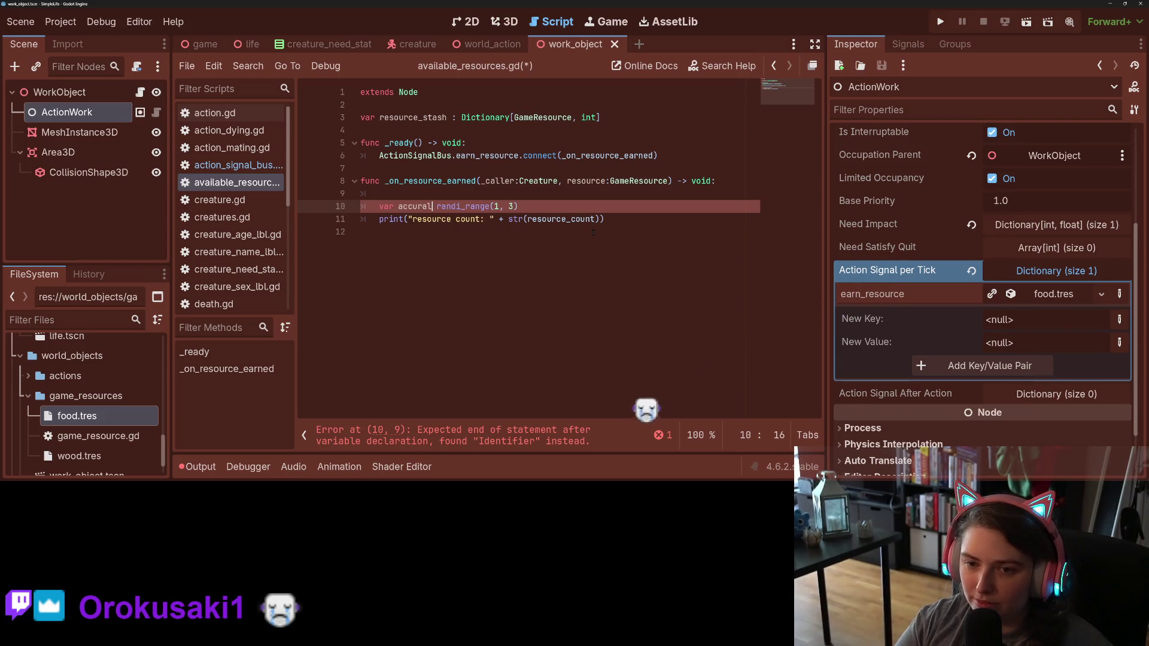
key(BackSpace)
text(al =)
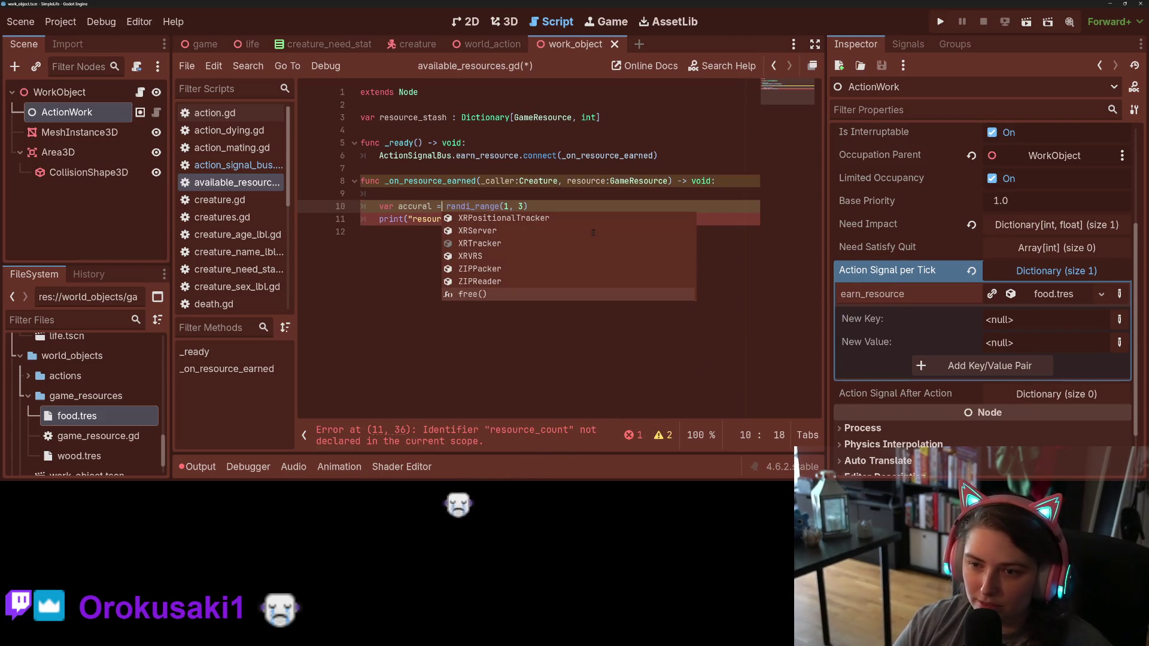
click(552, 198)
key(BackSpace)
key(BackSpace)
key(Down)
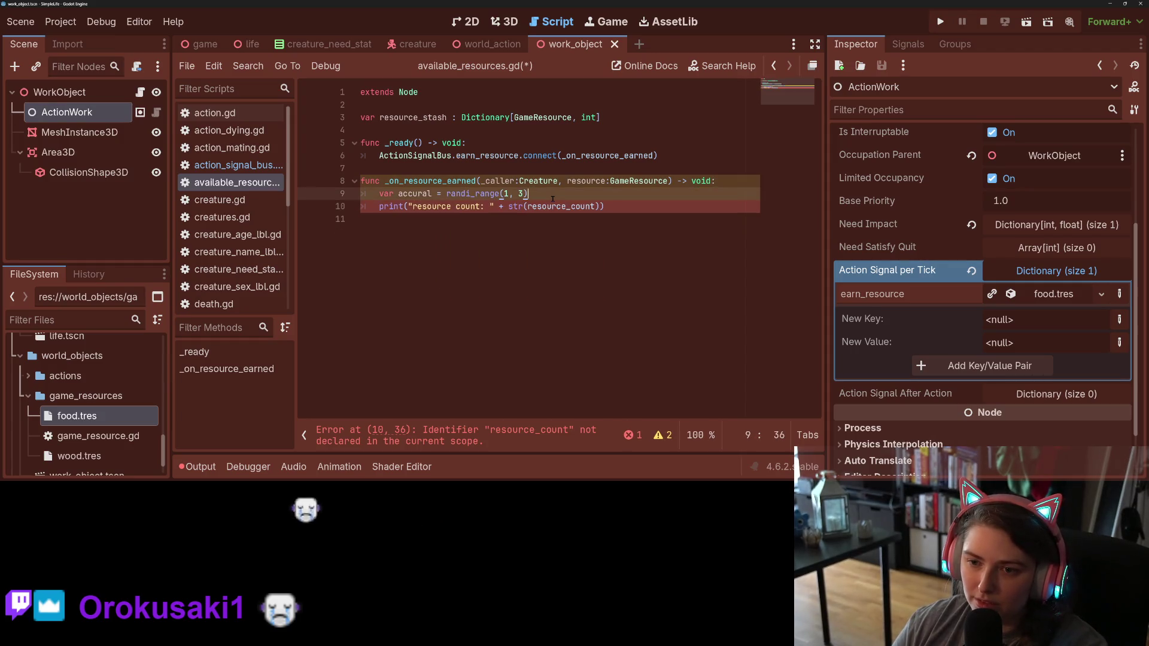
key(Return)
- Delete the var accural = randi_range(1, 3) line from _on_resource_earned
click(426, 198)
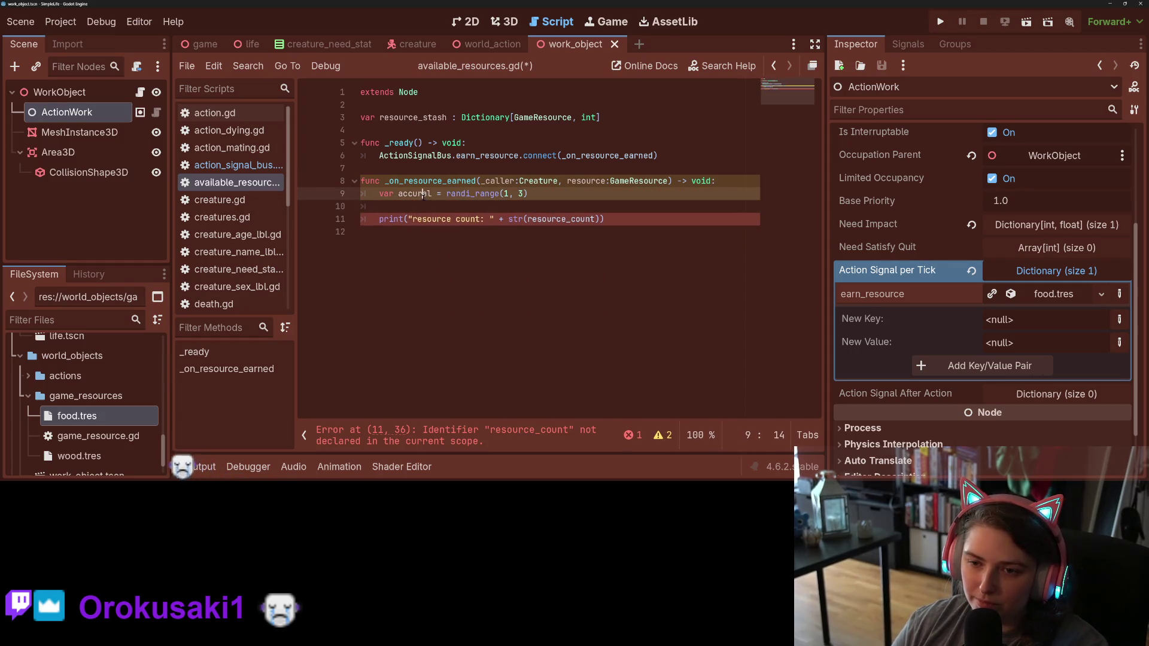
click(466, 206)
click(549, 193)
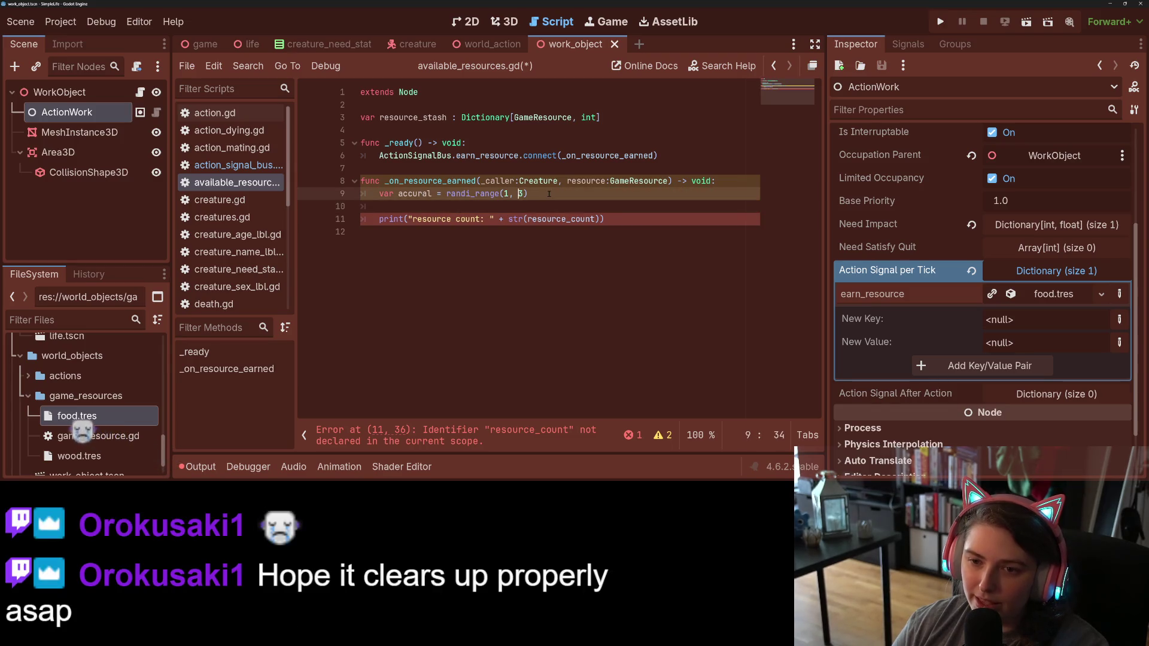
drag(517, 209, 378, 191)
key(BackSpace)
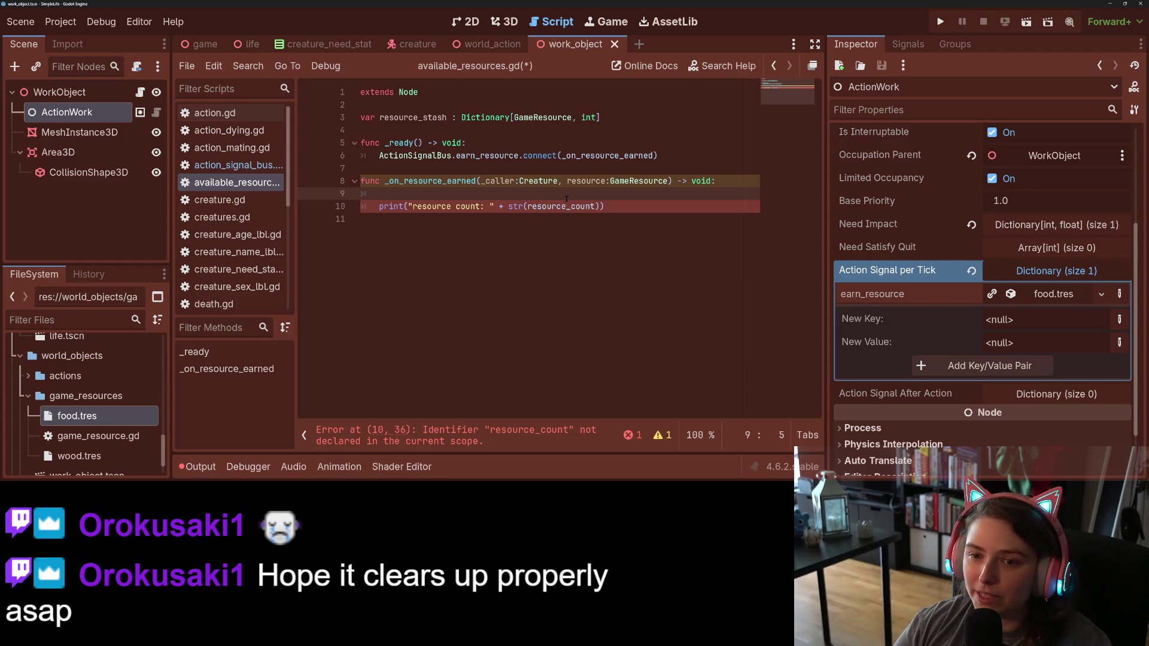
- Add an if resource_stash.has(resource): branch that indexes resource_stash[resource]
text(if )
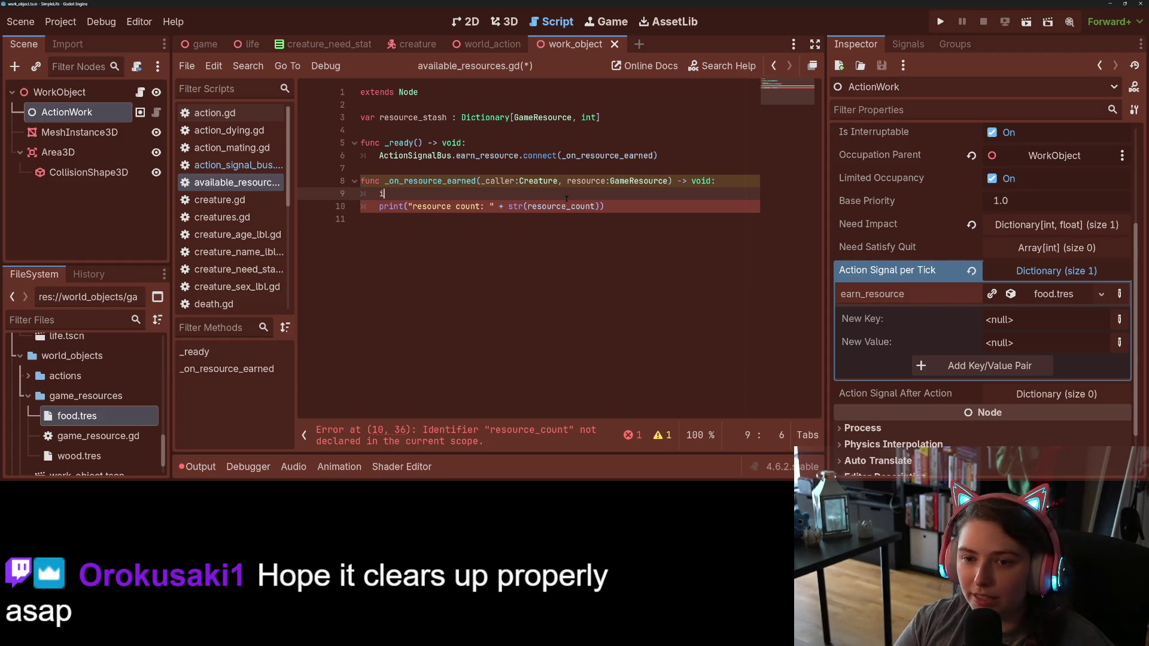
text(re)
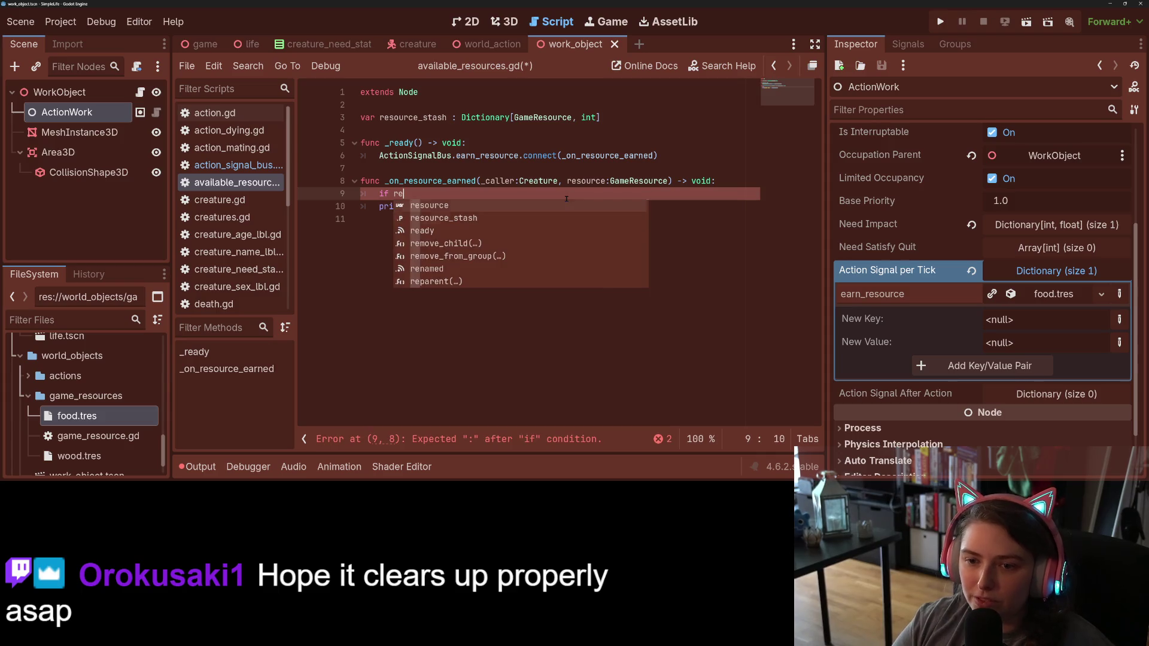
key(Return)
text(.has()
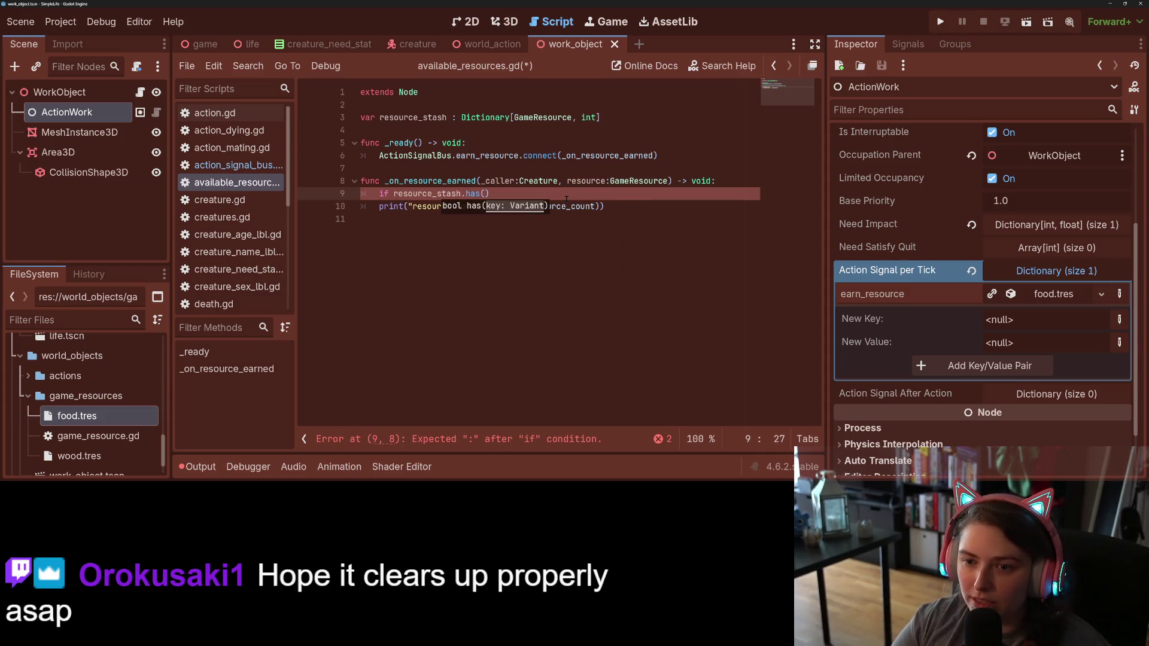
text(res)
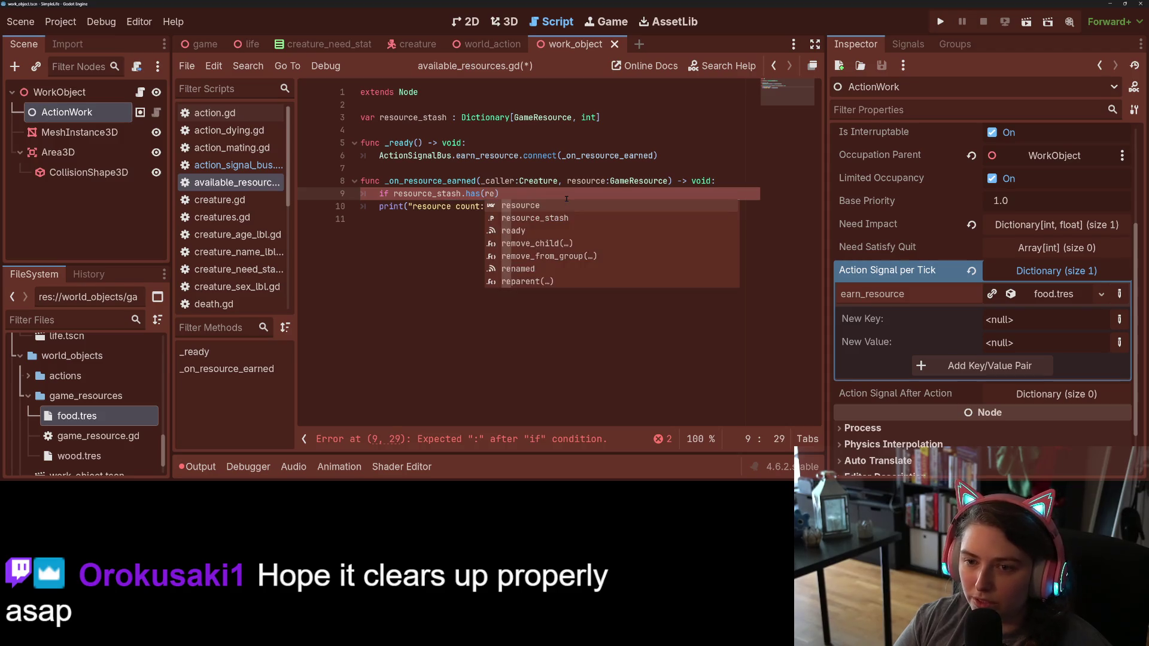
key(Return)
text(:)
key(Return)
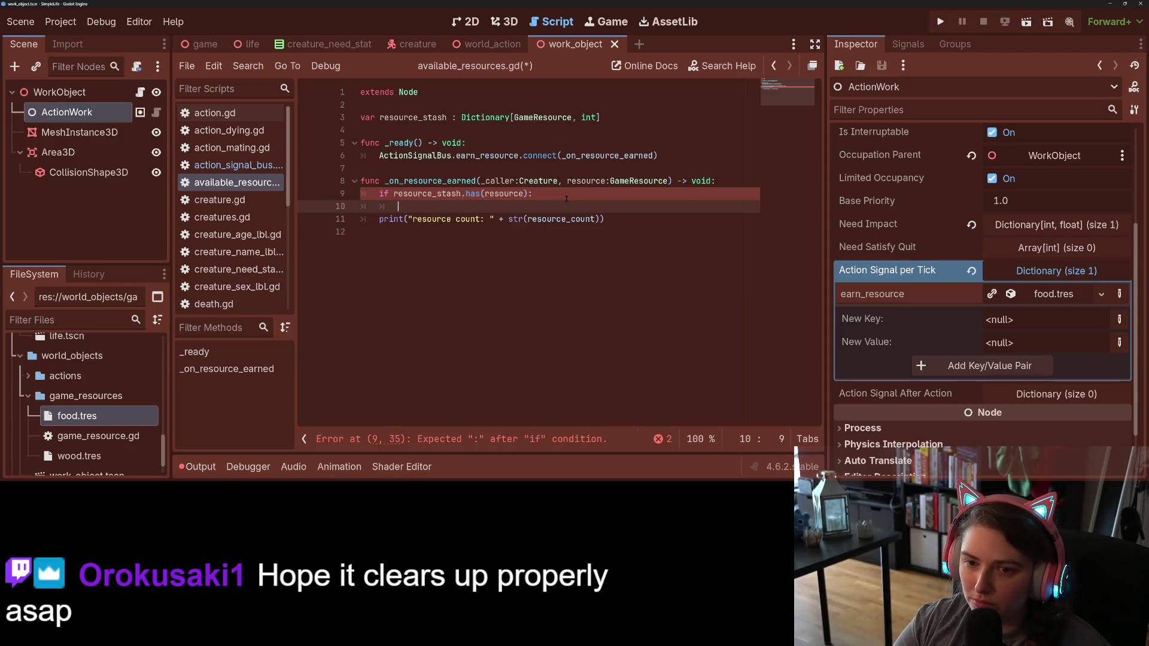
text(re)
key(Return)
text([re)
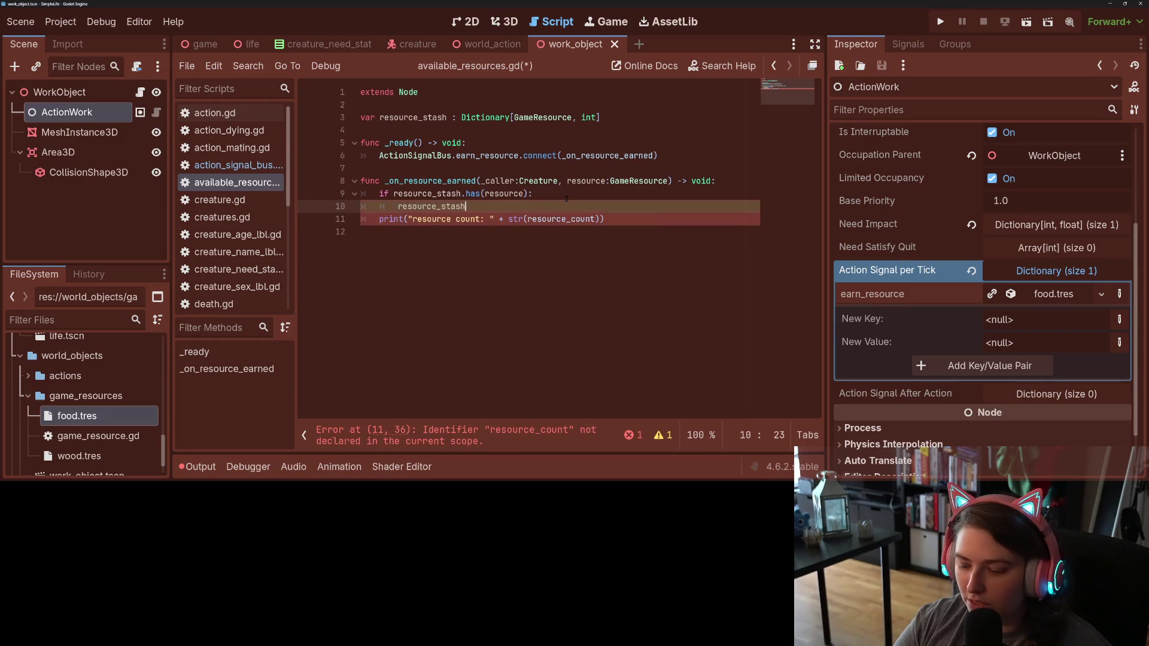
text(s)
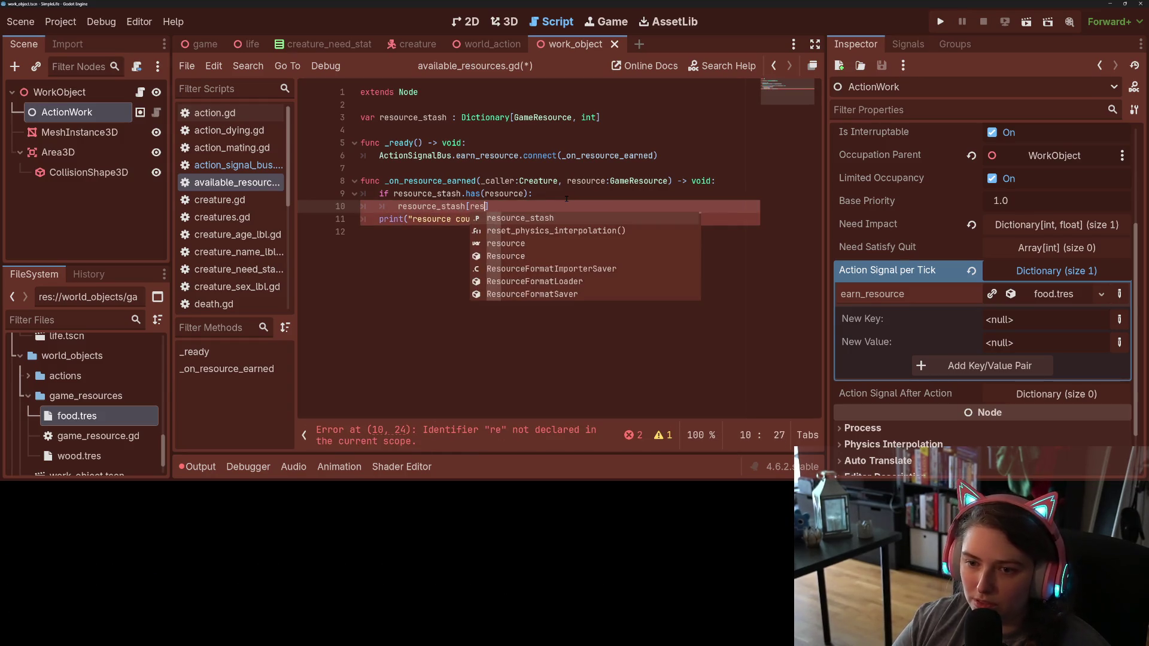
key(Down)
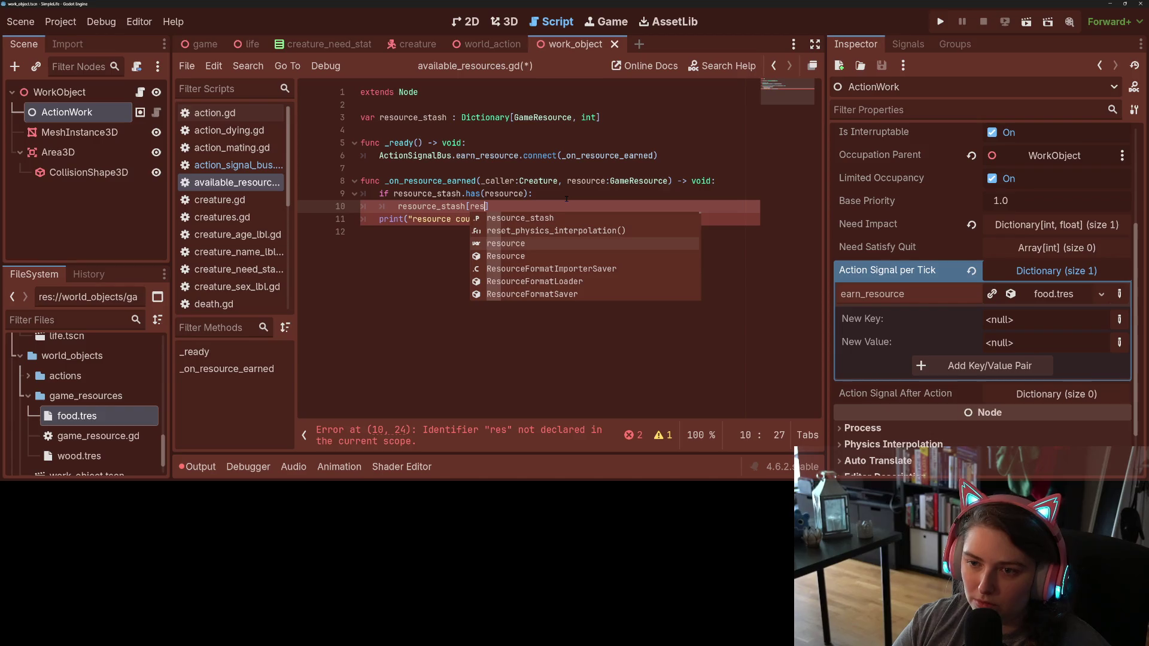
key(Return)
- Rename the parameter to a_resource, use it in has() and the key, and increment with +=
click(580, 181)
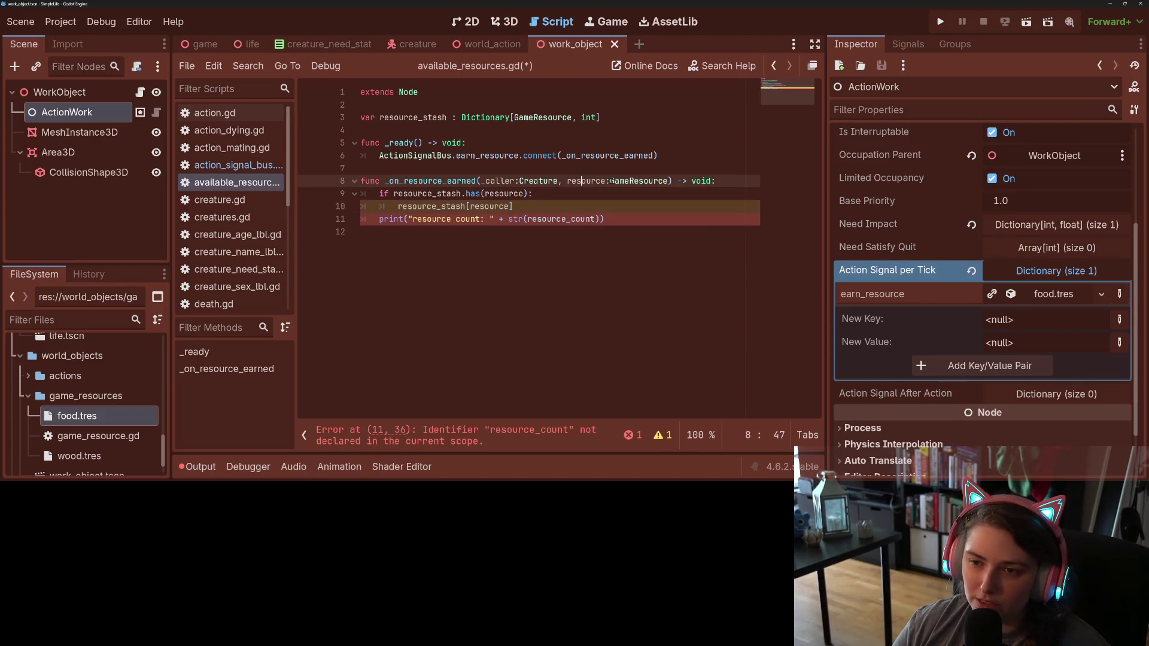
key(ctrl+Left)
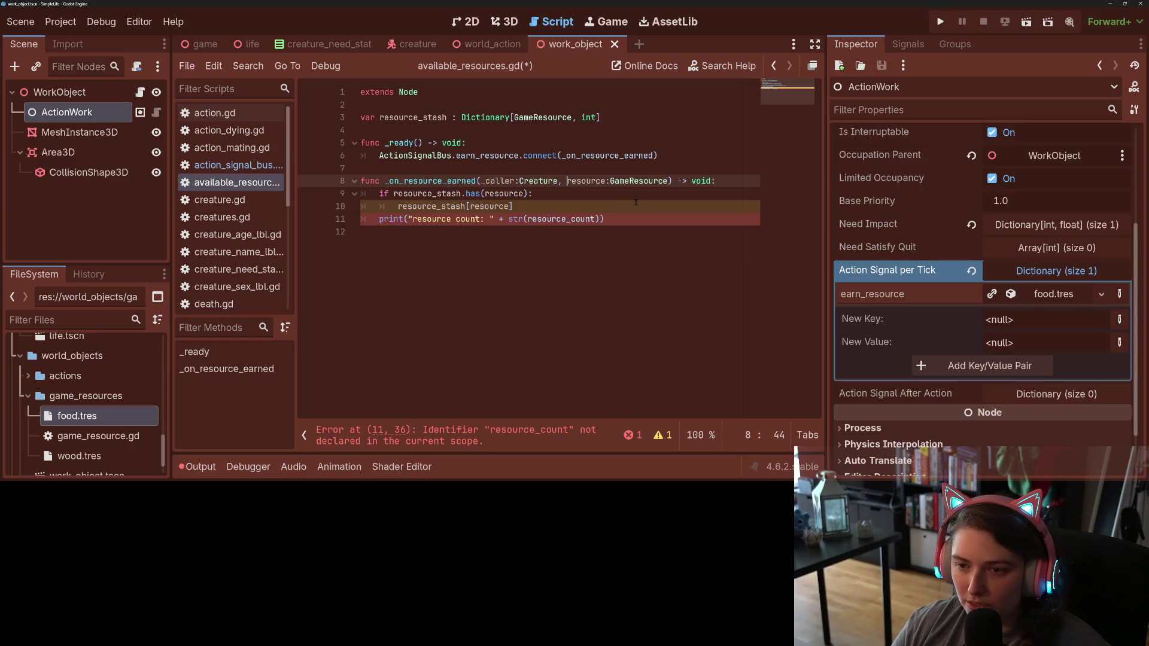
text(a_)
double_click(594, 180)
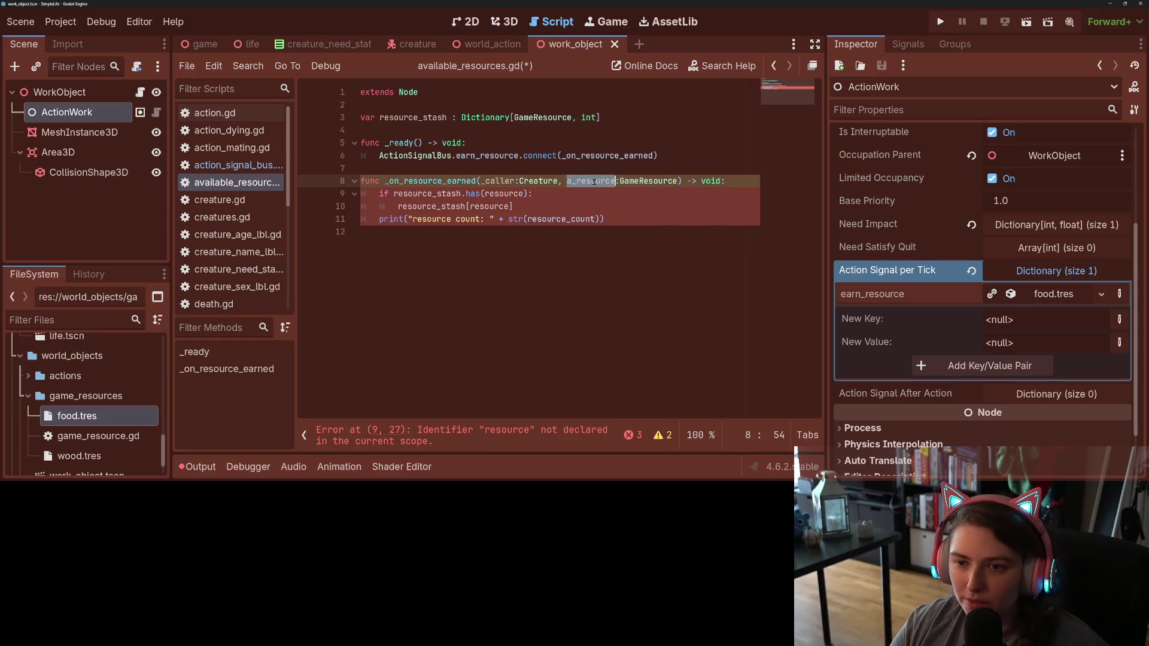
key(ctrl+c)
double_click(492, 193)
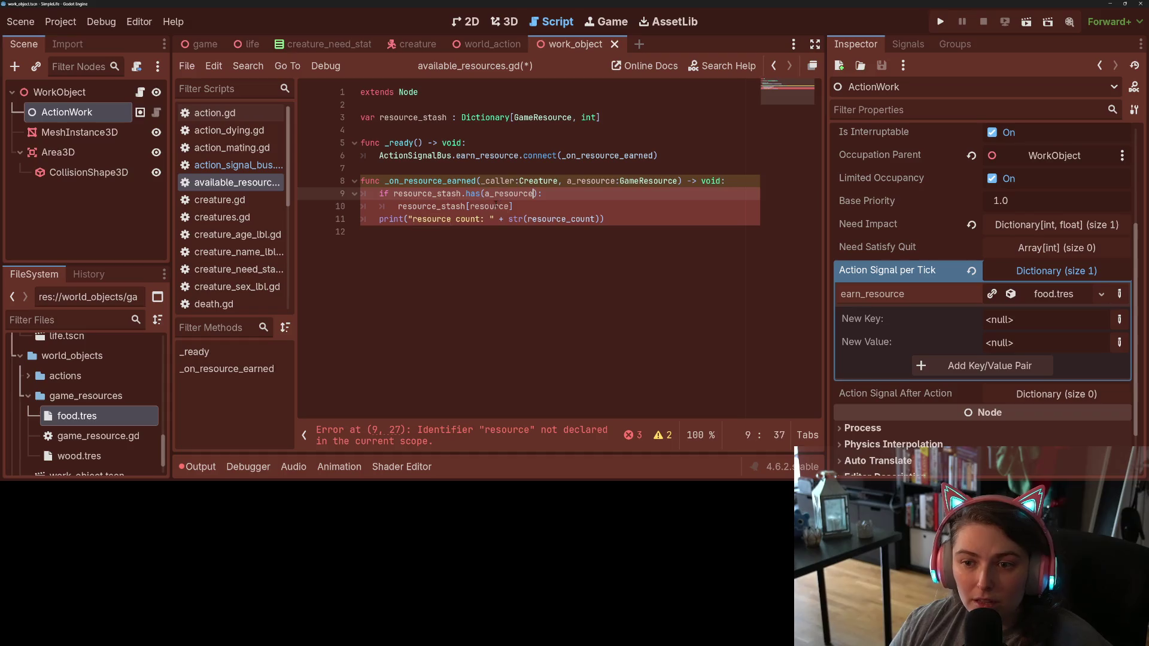
key(ctrl+v)
double_click(491, 206)
key(ctrl+v)
text(].)
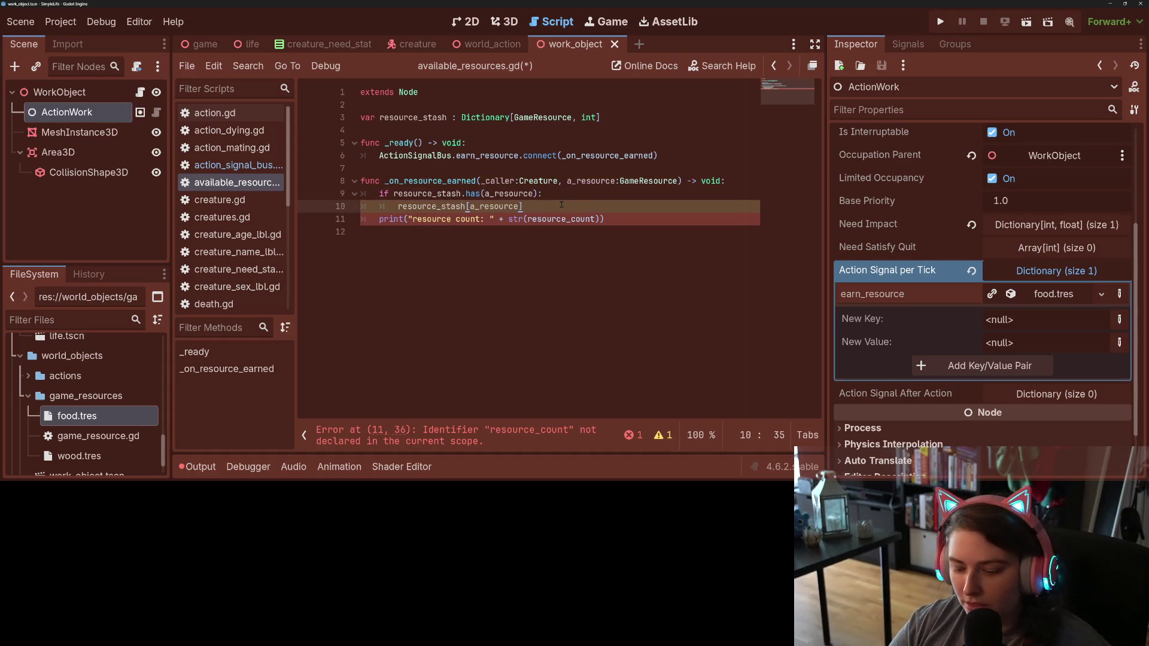
text( +=)
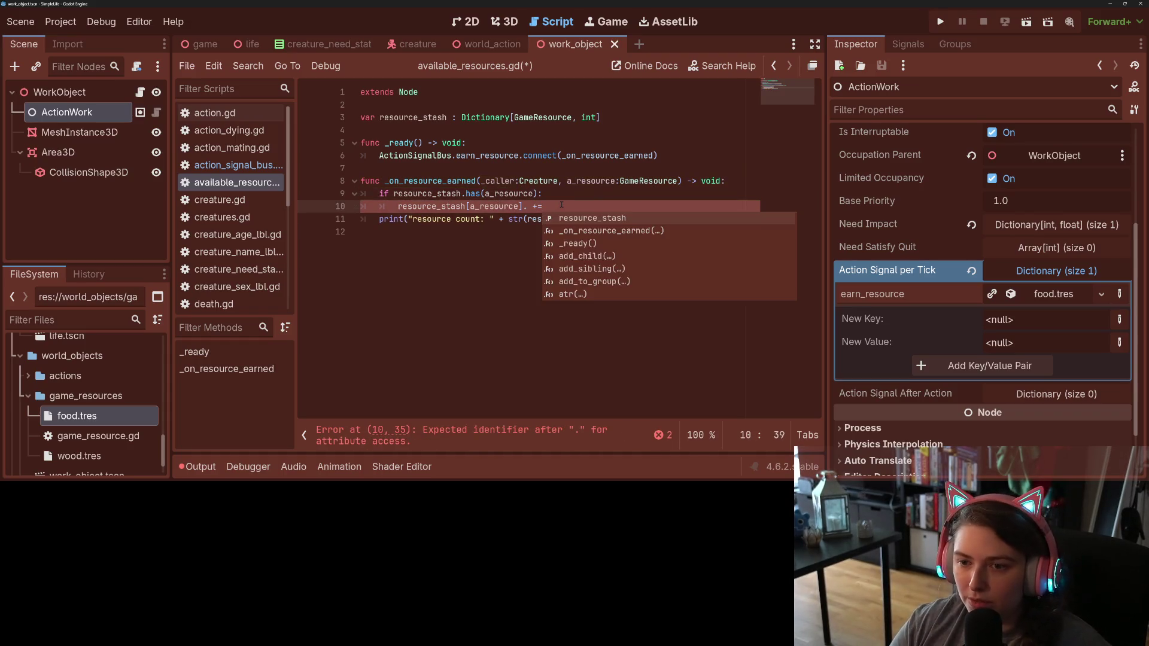
key(Left)
key(Left)
key(Left)
key(BackSpace)
key(Right)
key(End)
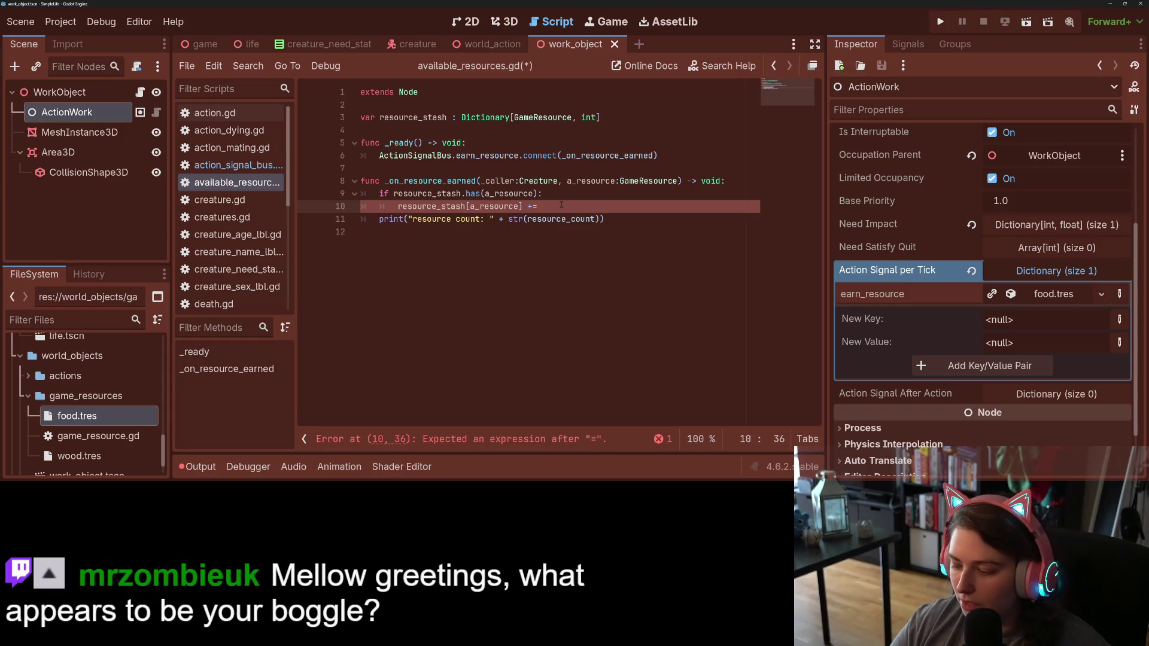
- Add an else branch calling resource_stash.merge({a_resource : 1}) and save the script
key(Return)
key(BackSpace)
text(else)
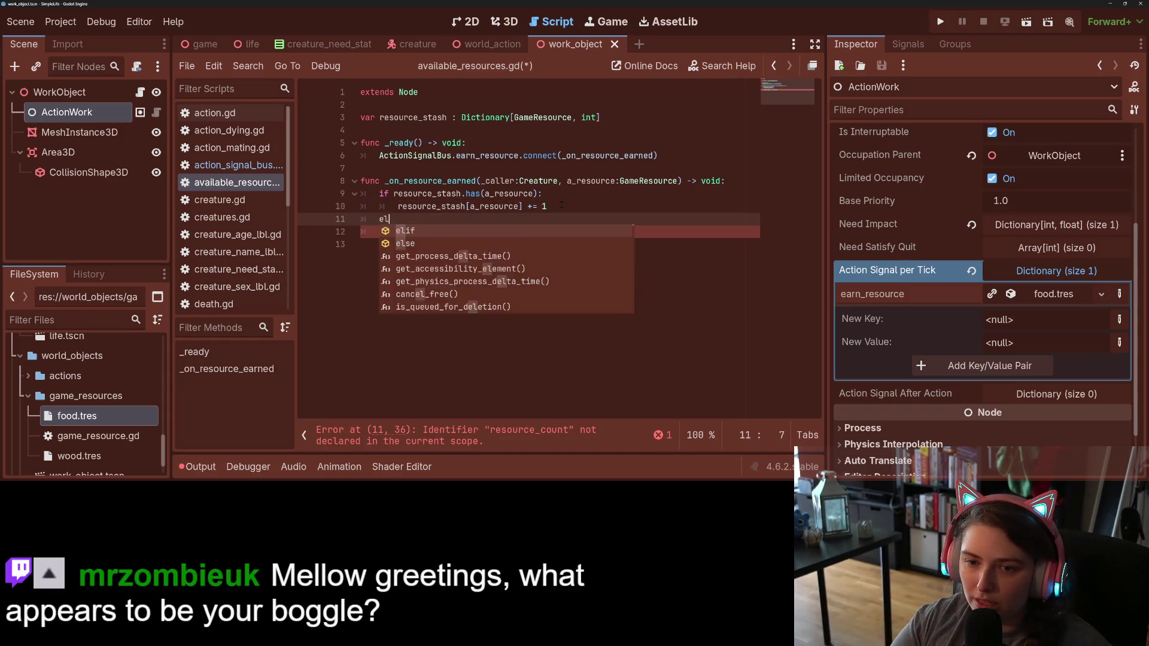
text(:)
key(Return)
text(r)
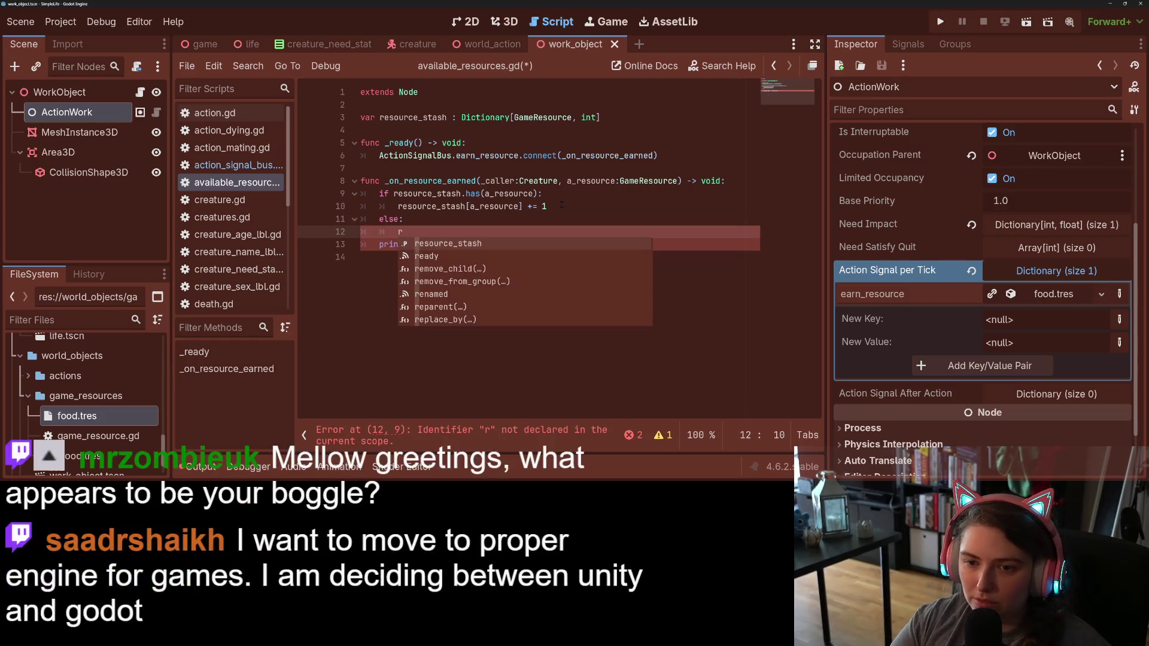
key(Return)
text(.me)
key(Return)
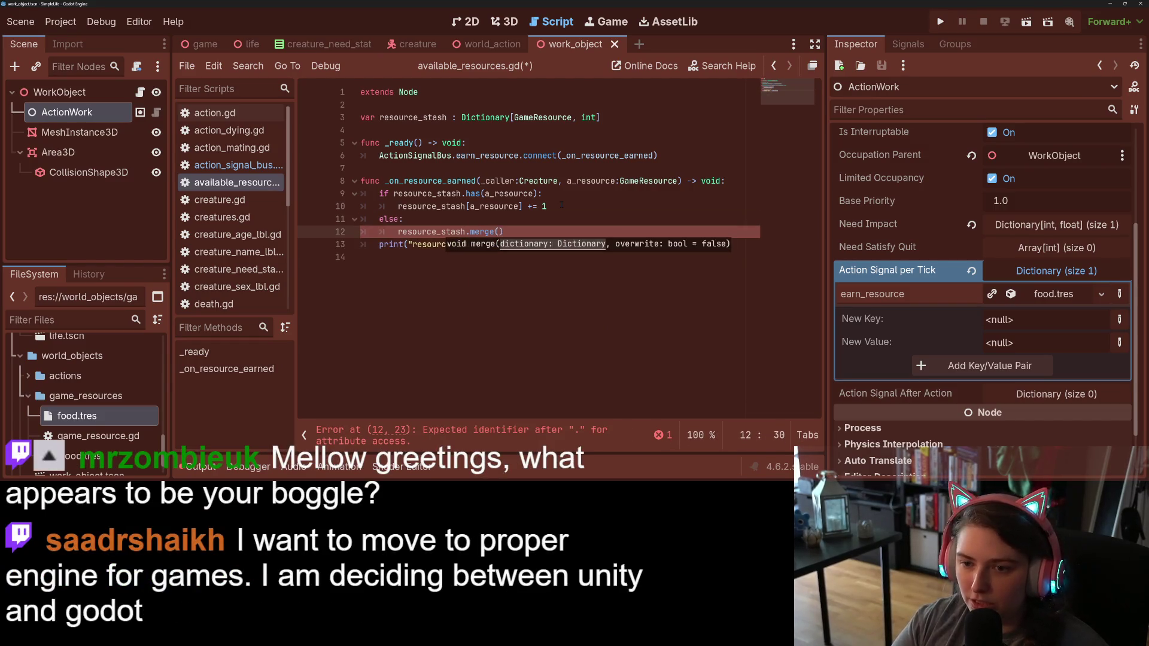
text({a_resource : 1)
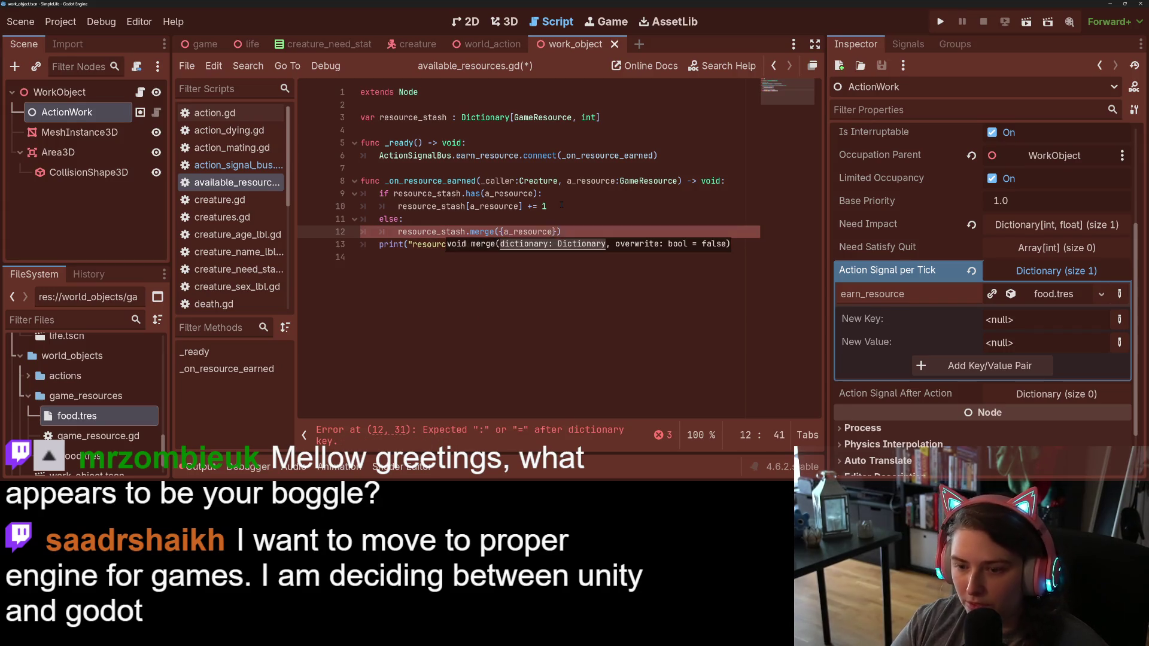
key(ctrl+s)
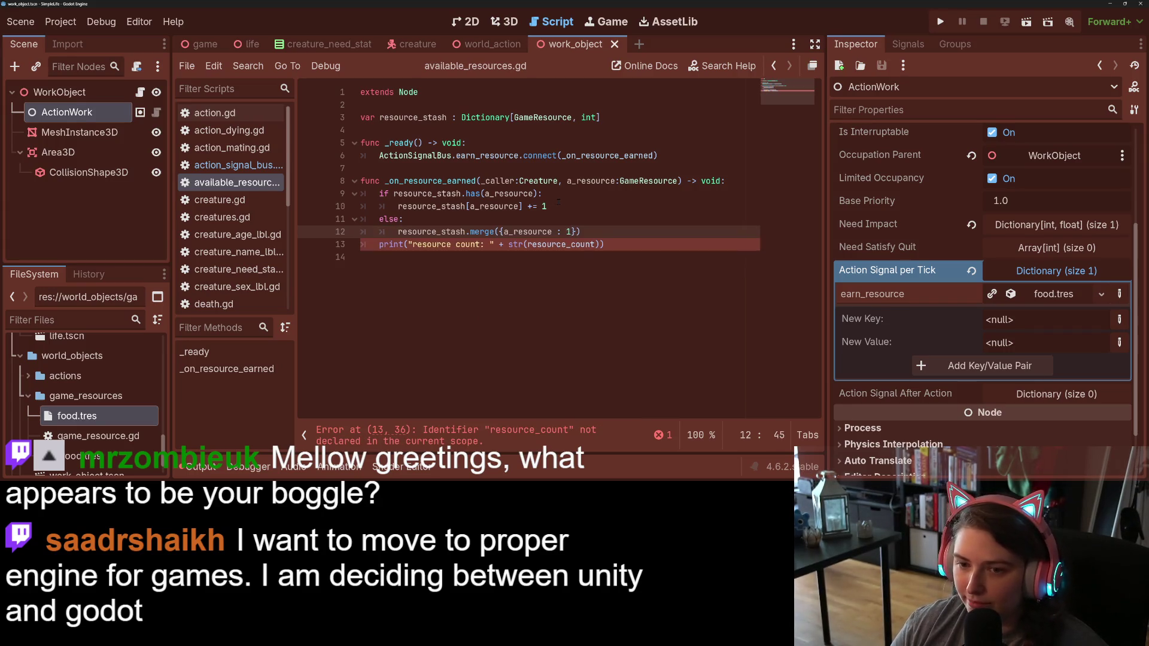
- Delete the resource count print line, then switch to GitHub Desktop showing 14 changed files
click(628, 254)
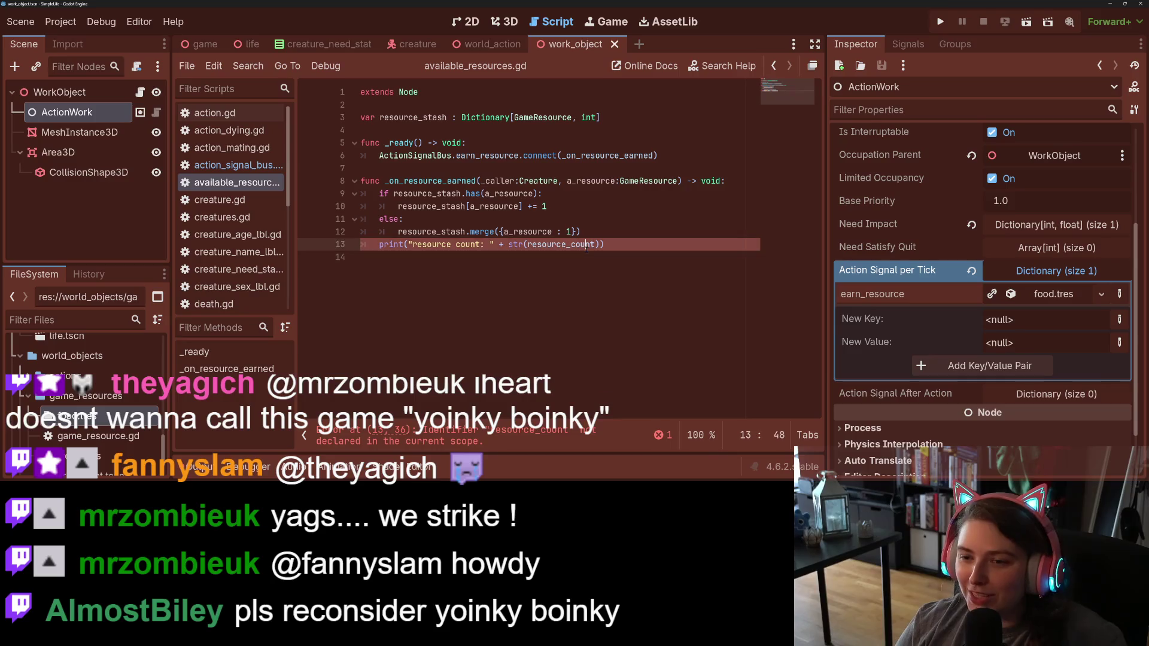
drag(604, 244, 349, 248)
key(BackSpace)
key(BackSpace)
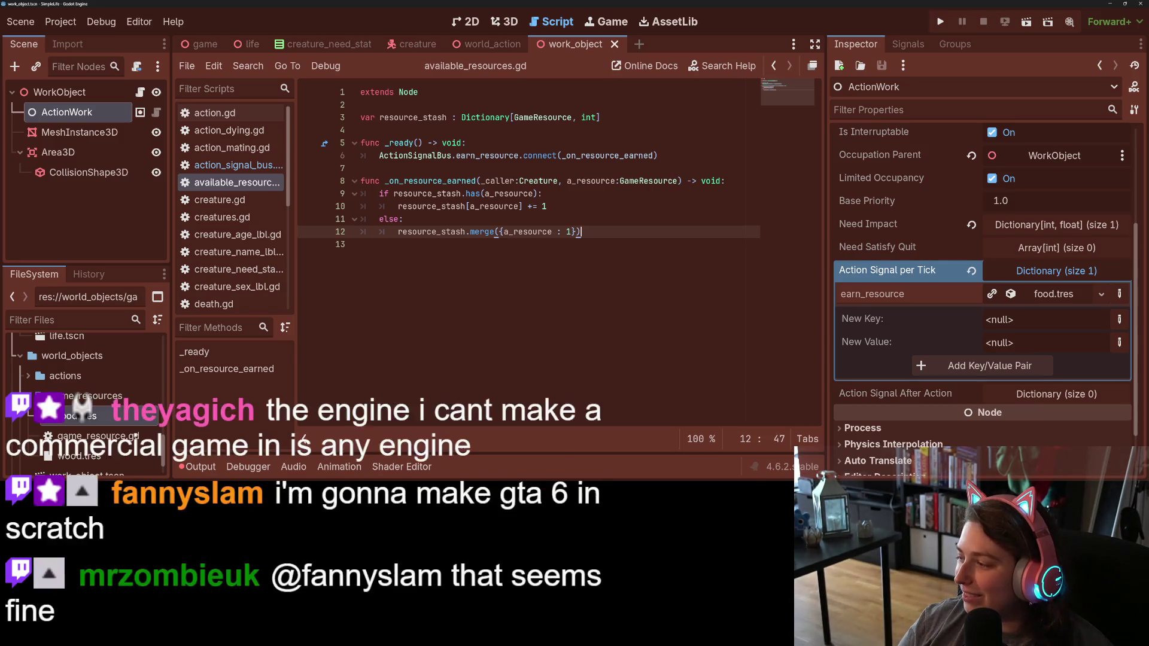
key(alt+Tab)
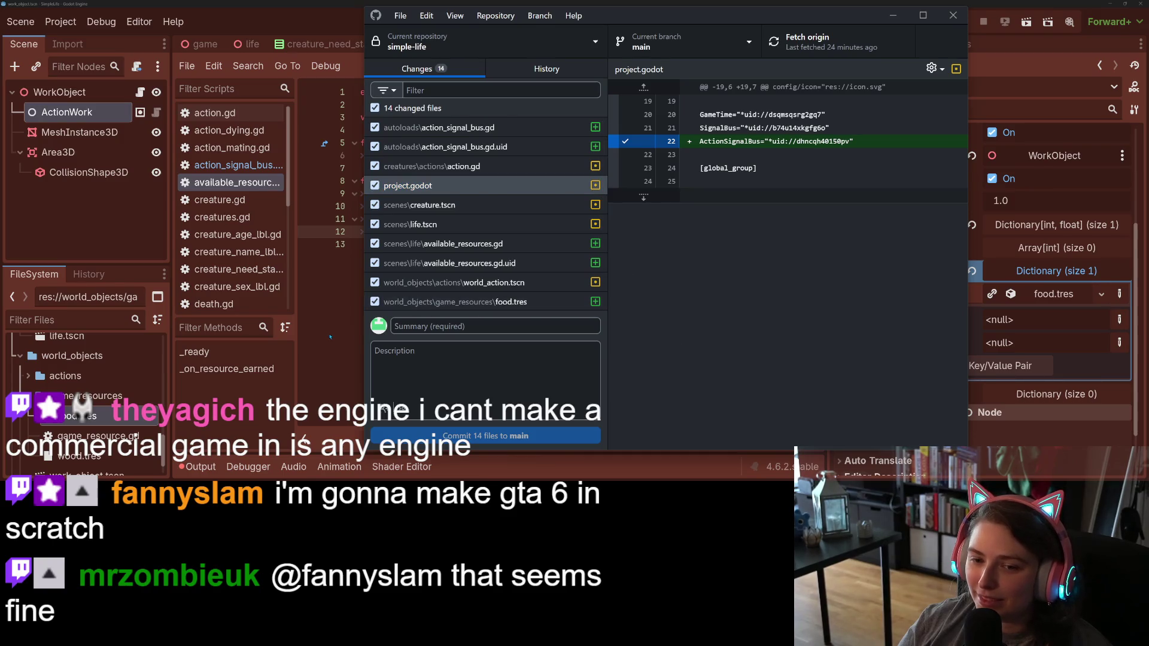
- Return to the Godot script and select the WorkObject node in the Scene dock
key(alt+Tab)
click(480, 273)
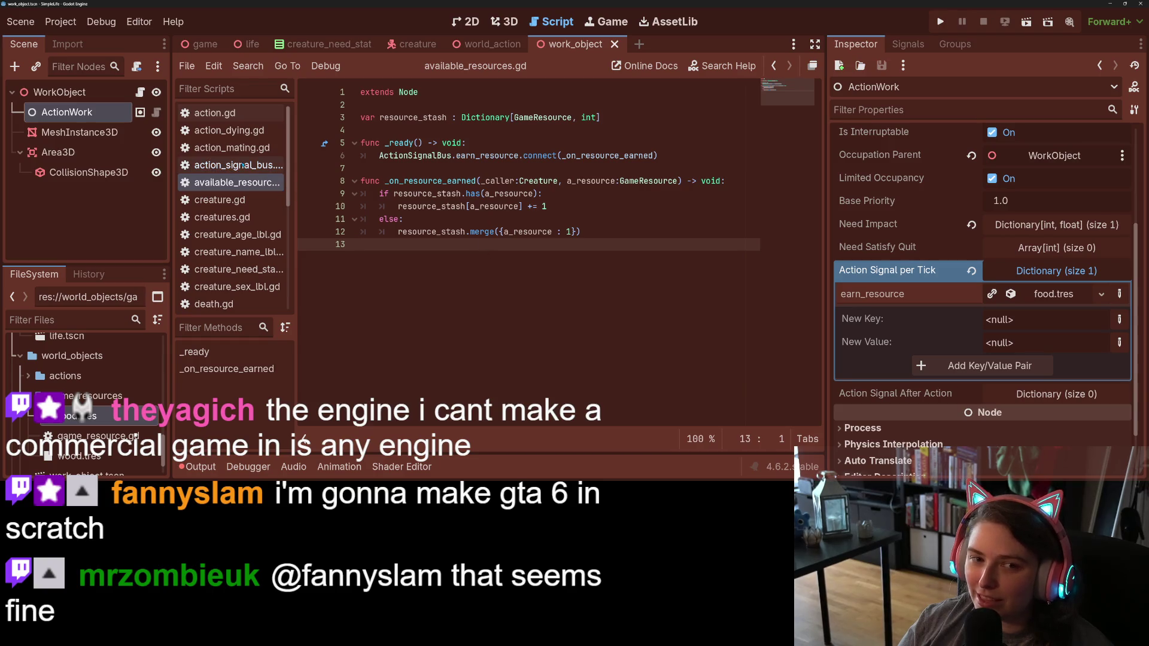
click(83, 93)
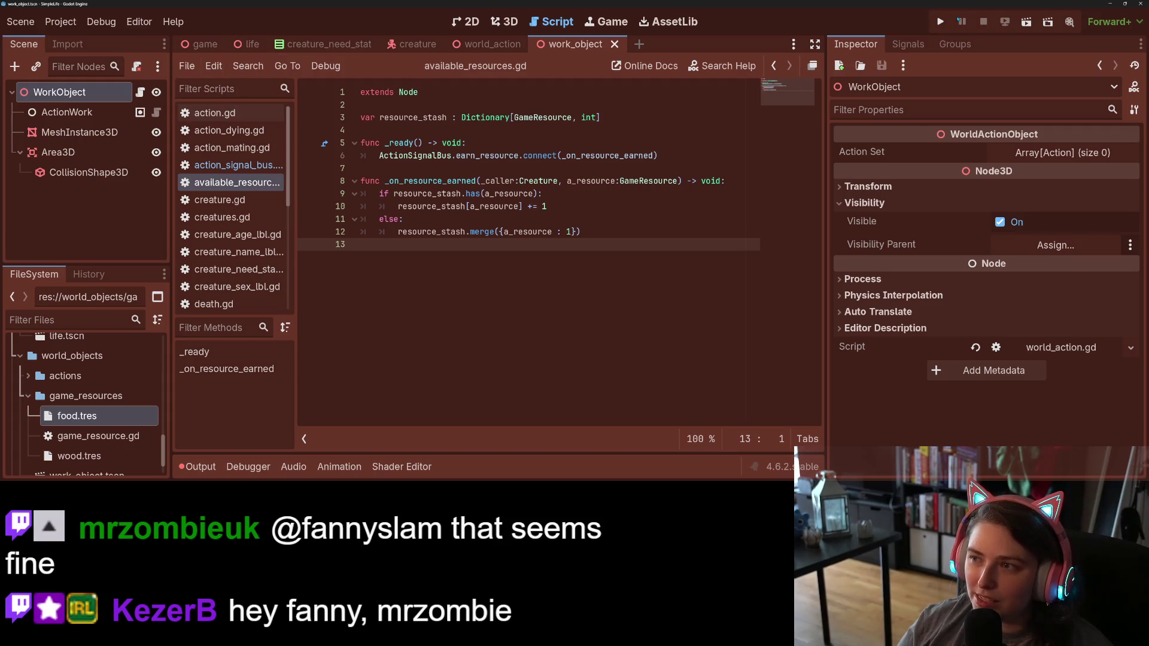
- Run the game and inspect Game > Life > AvailableResources, expanding Resource Stash to one entry at 285
key(F5)
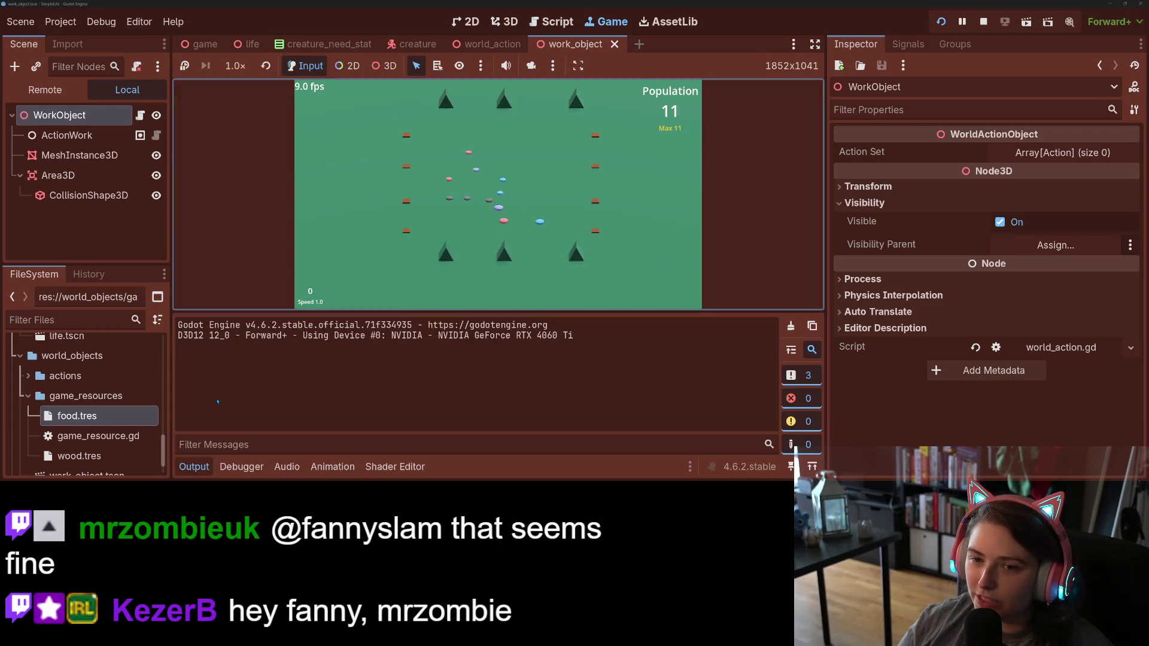
click(208, 471)
click(45, 90)
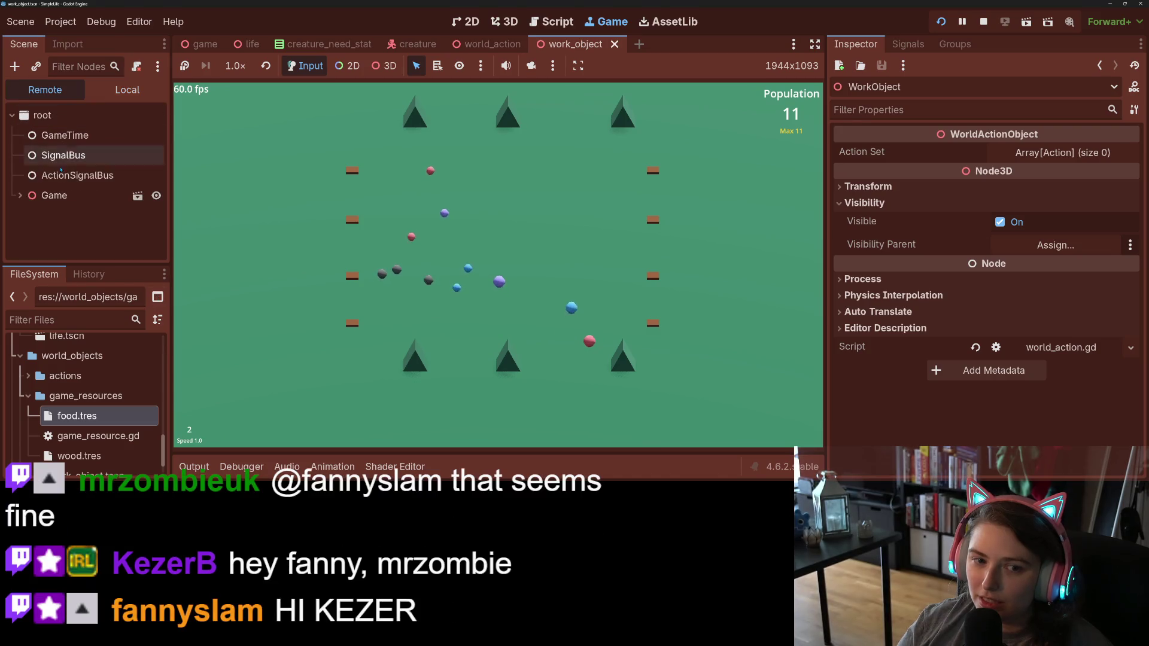
click(19, 196)
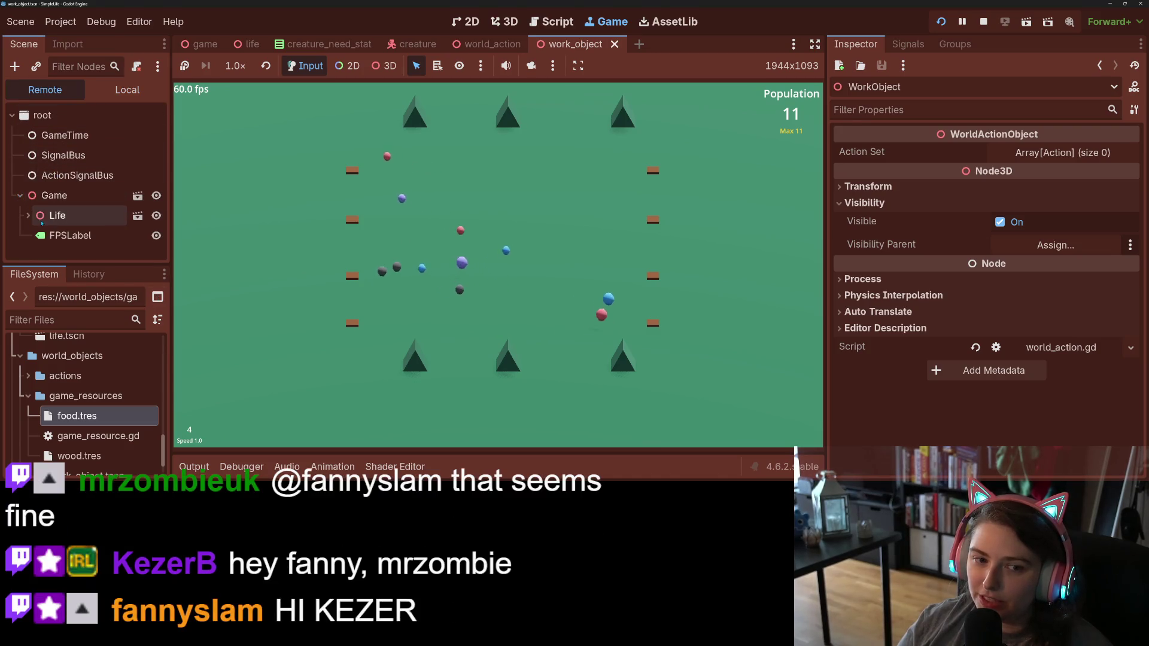
click(28, 215)
scroll(84, 215, down, 2)
click(98, 238)
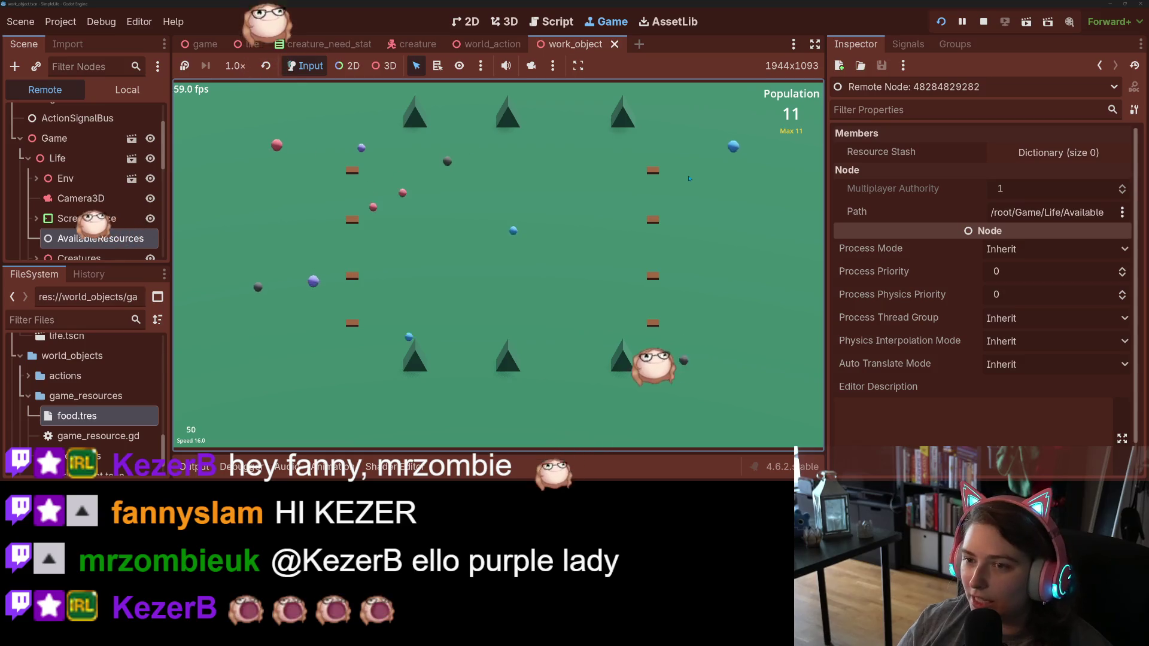
scroll(690, 178, up, 3)
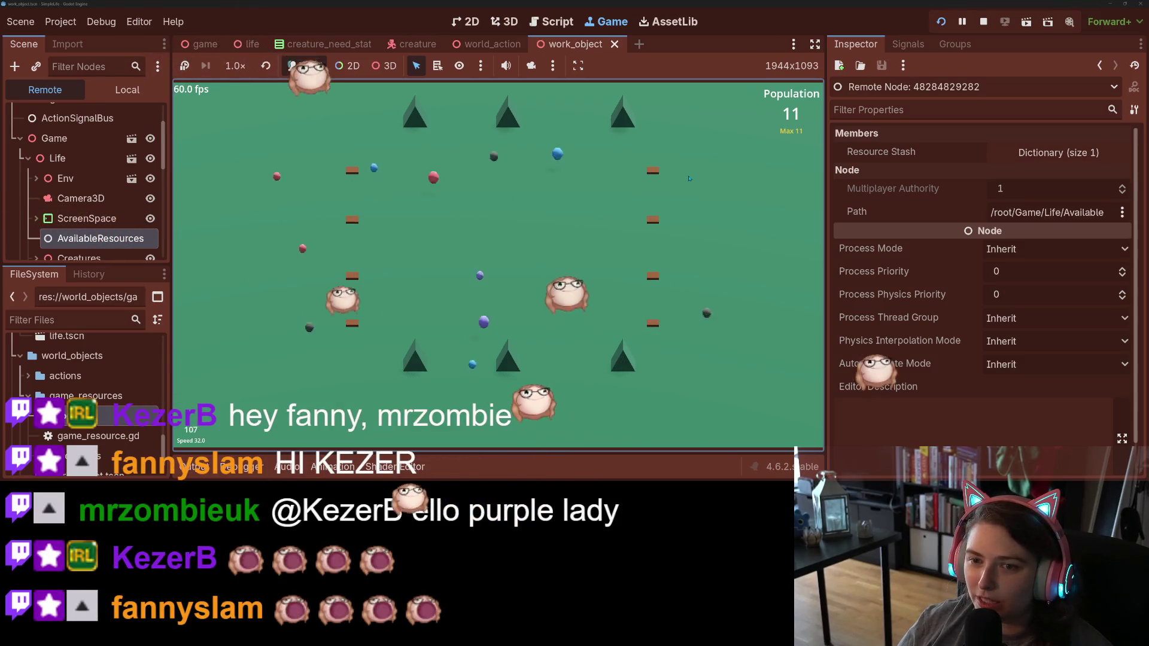
scroll(689, 178, down, 2)
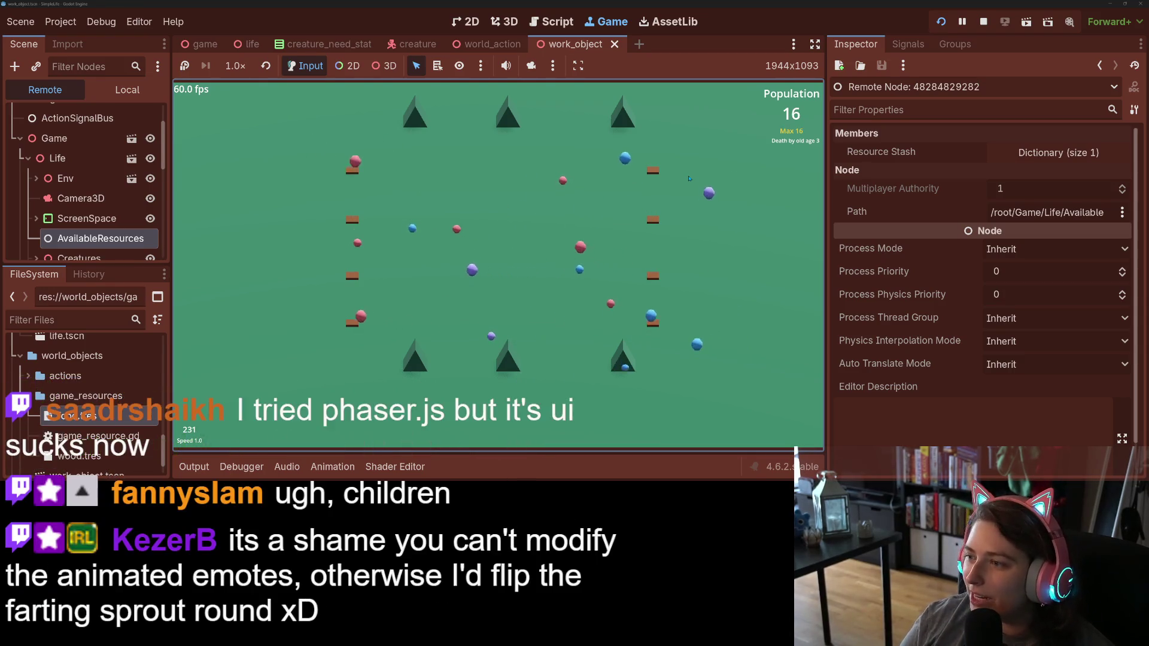
click(1024, 157)
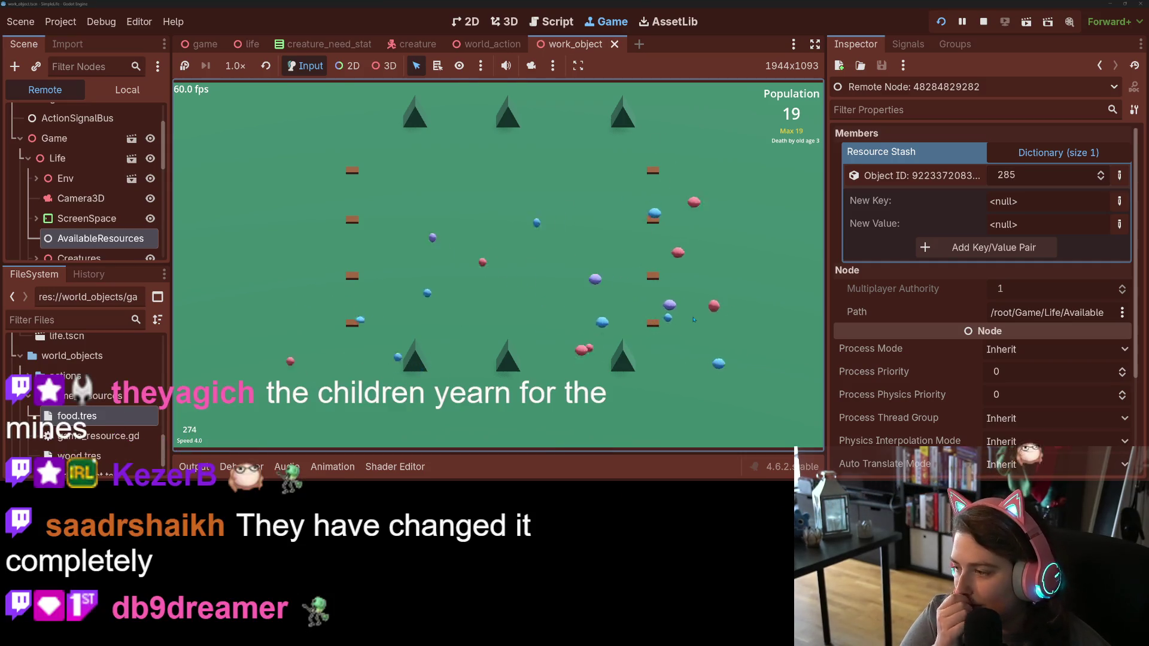
- Reset the game speed to 1.0 and let the stash entry grow to 350
key(1)
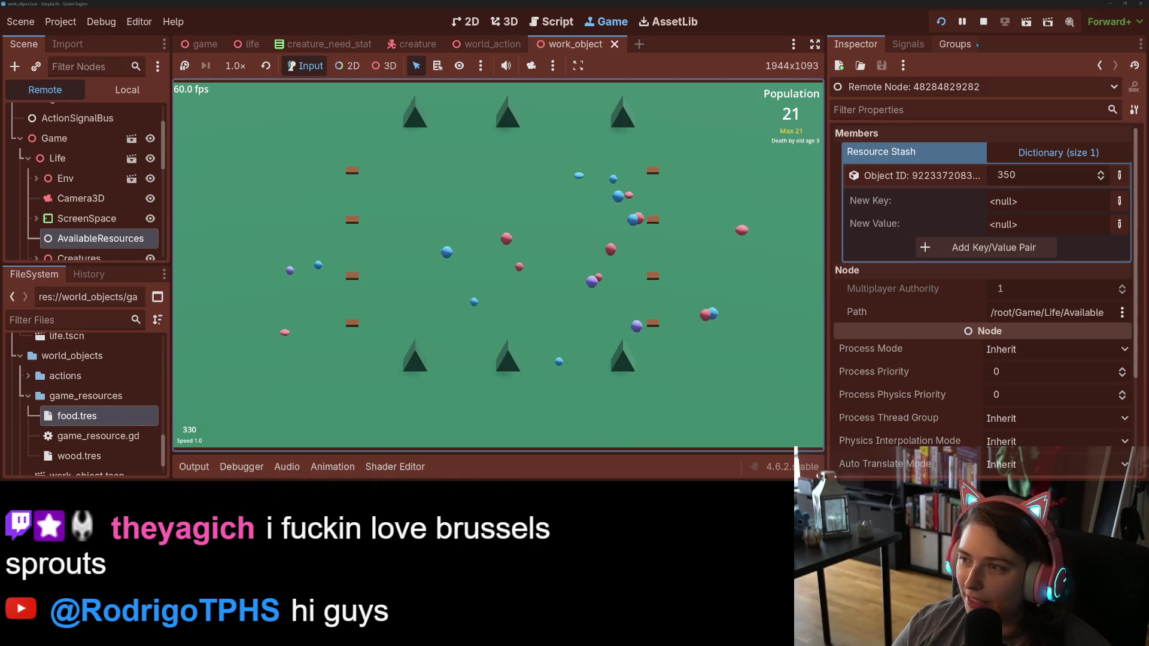
- Commit all 14 files to main with a summary about signal bus, work action, work need and resource collection, then push
key(alt+Tab)
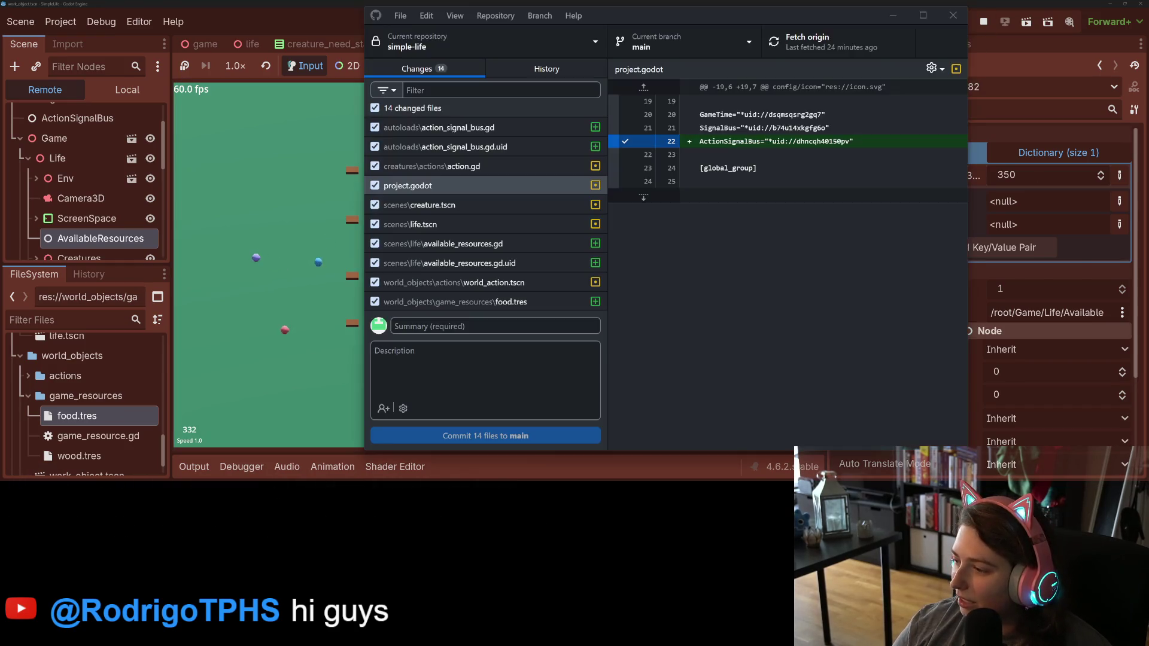
scroll(543, 264, down, 3)
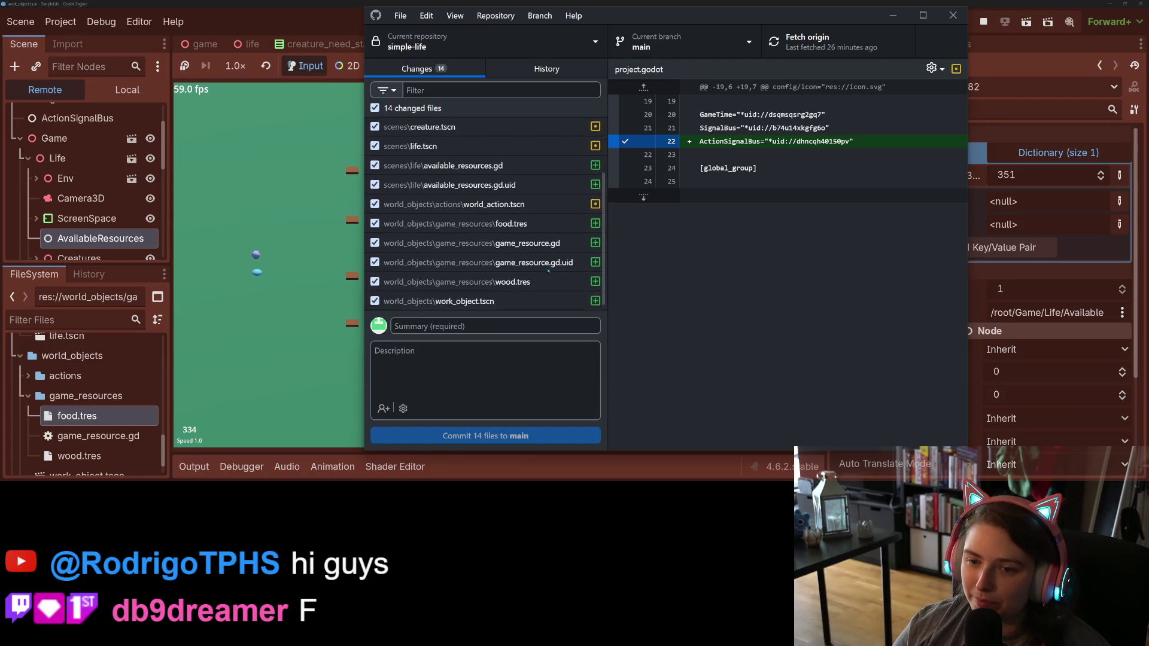
click(541, 323)
text(adds working, work need,)
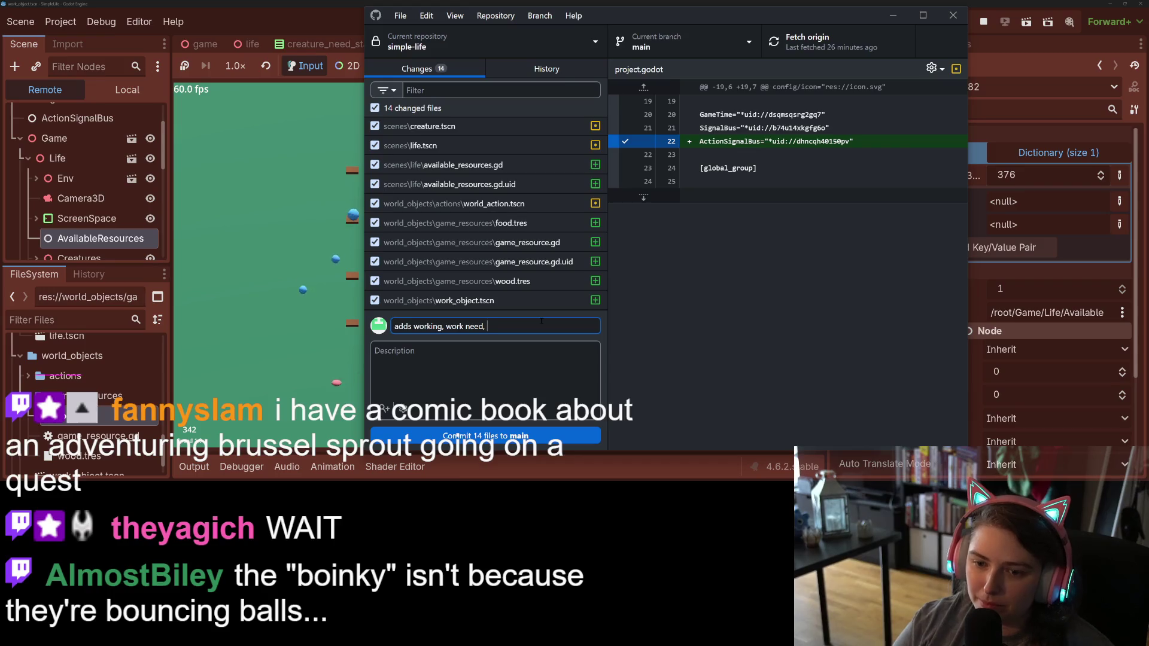
key(Left)
key(Left)
key(Left)
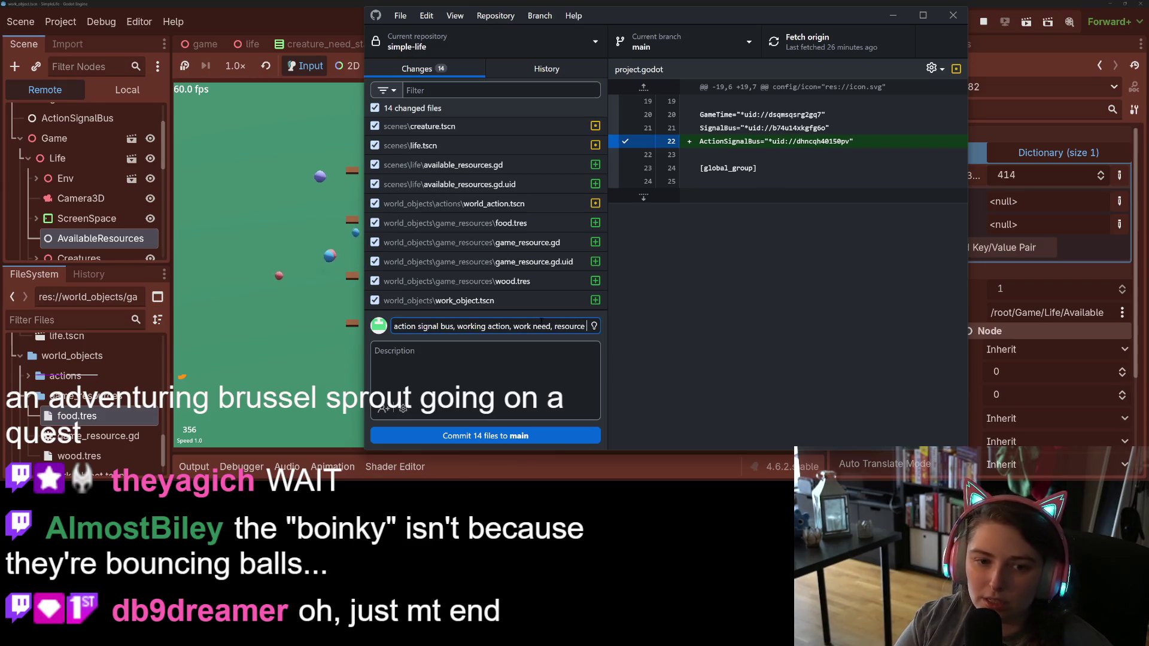
text(co)
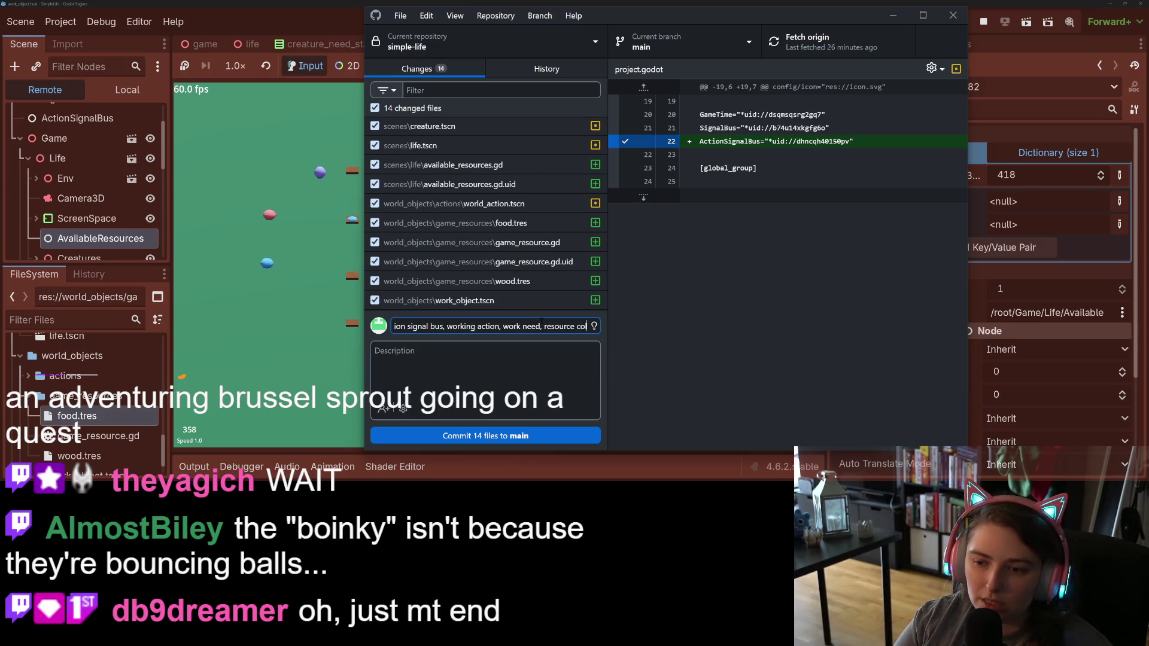
text(llection)
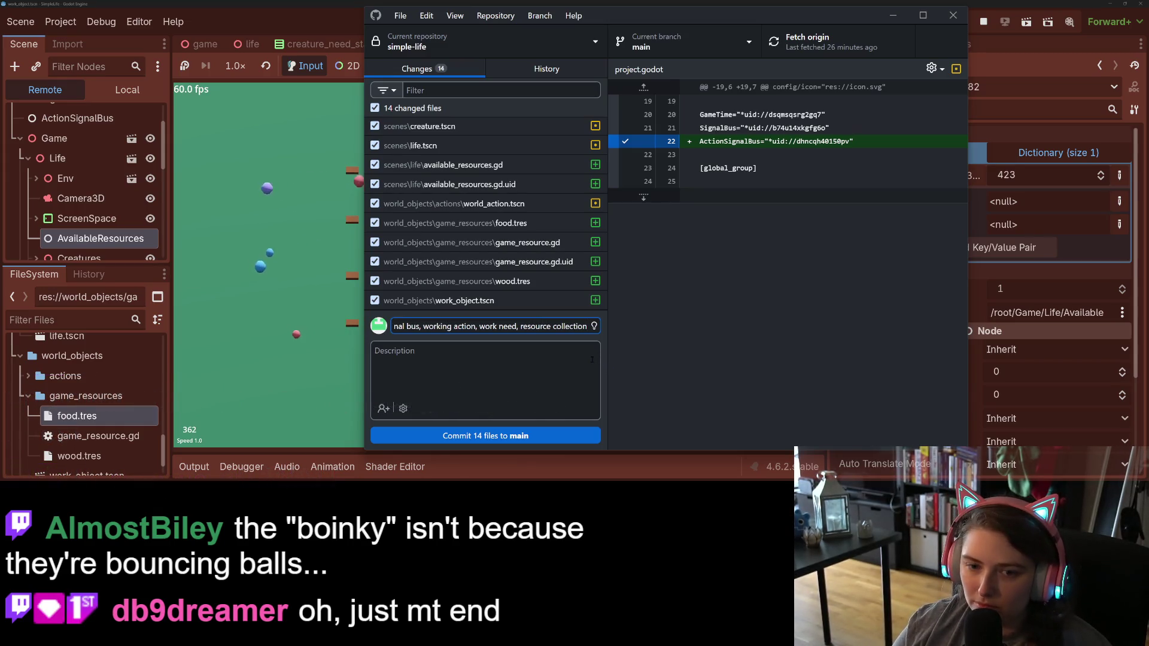
click(568, 435)
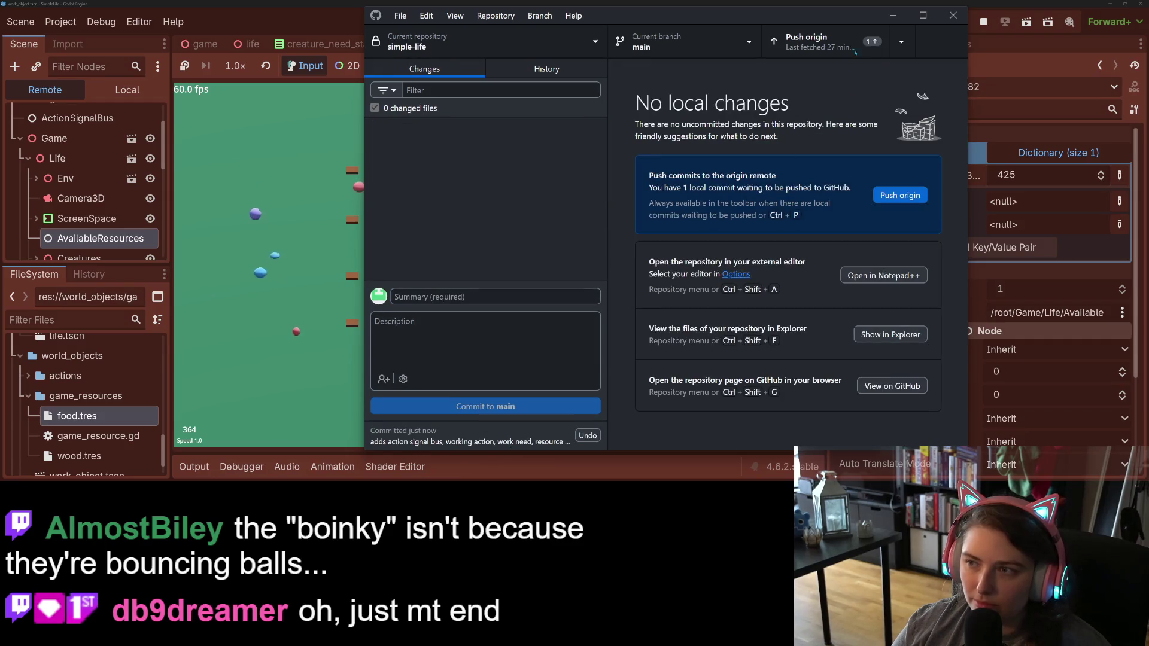
click(855, 53)
- Back in Godot, hide the editor docks so the running game fills the view, then focus it
click(892, 16)
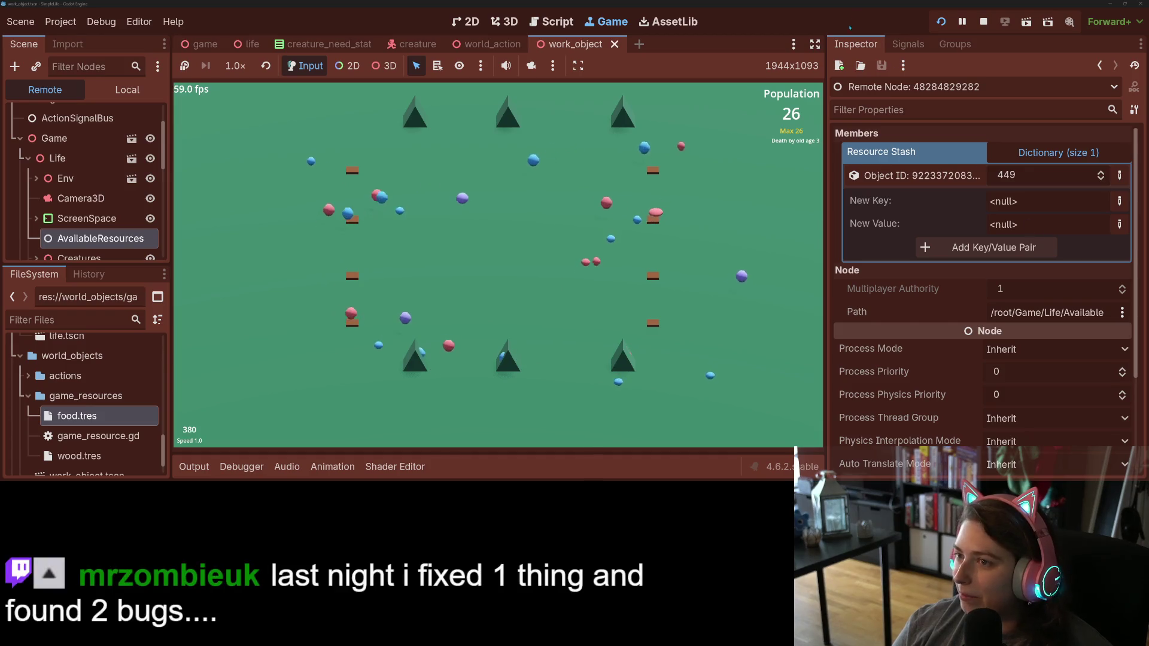
click(815, 43)
click(919, 100)
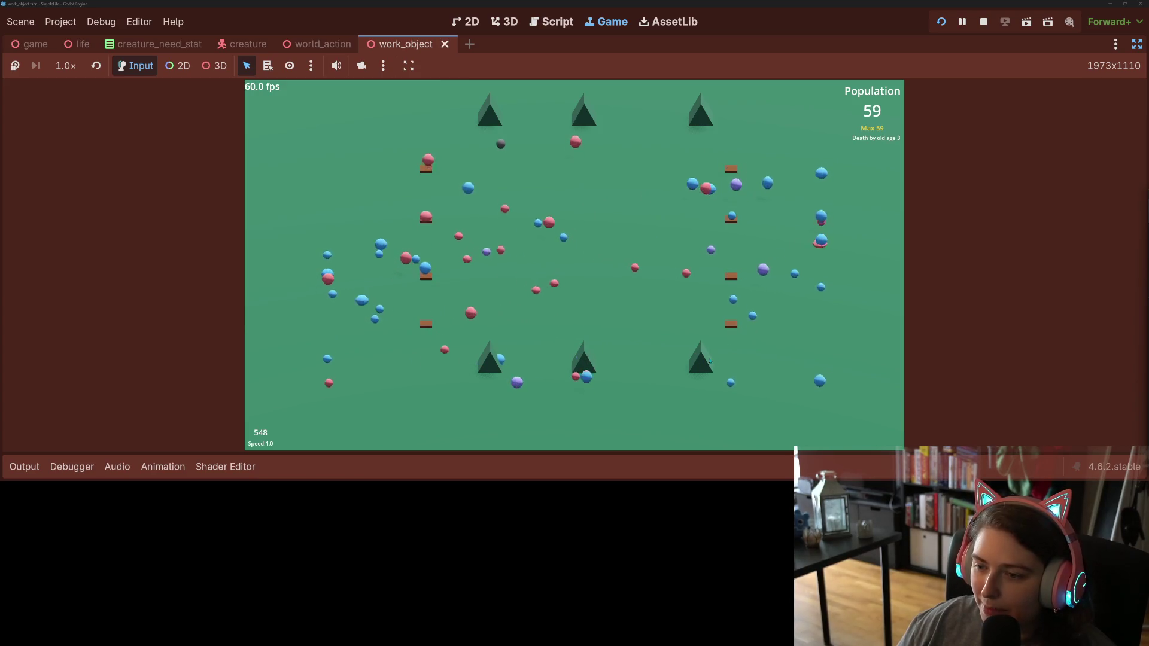
- Select nine creatures in turn to view each one's name, age, sex and hunger
click(701, 365)
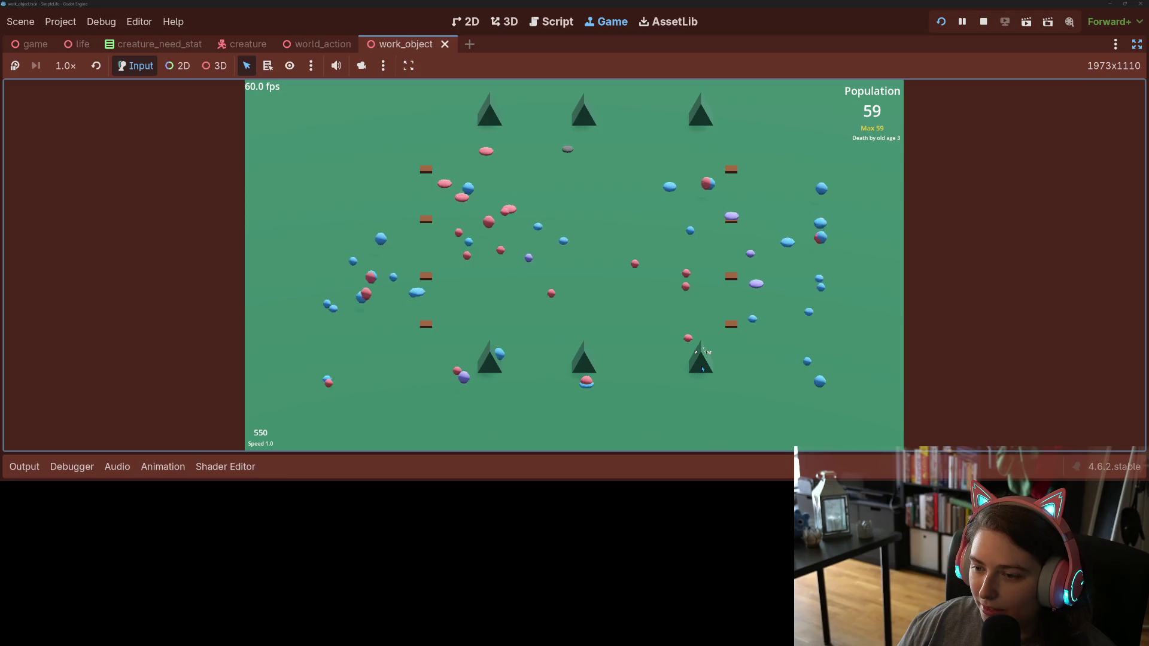
click(703, 369)
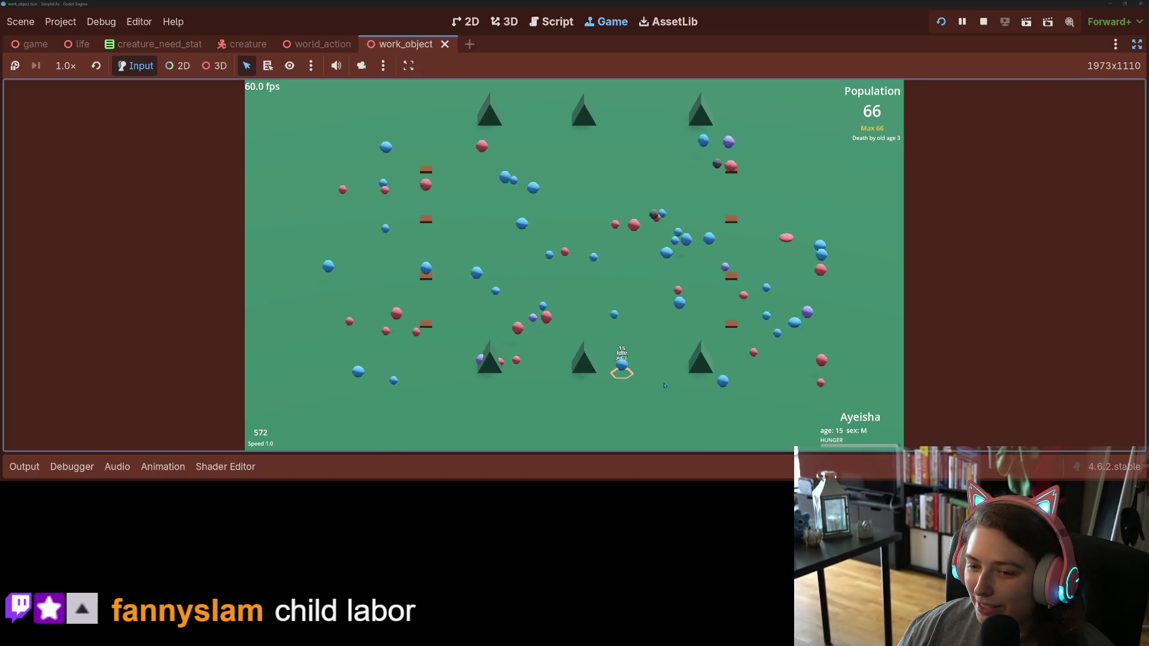
click(481, 356)
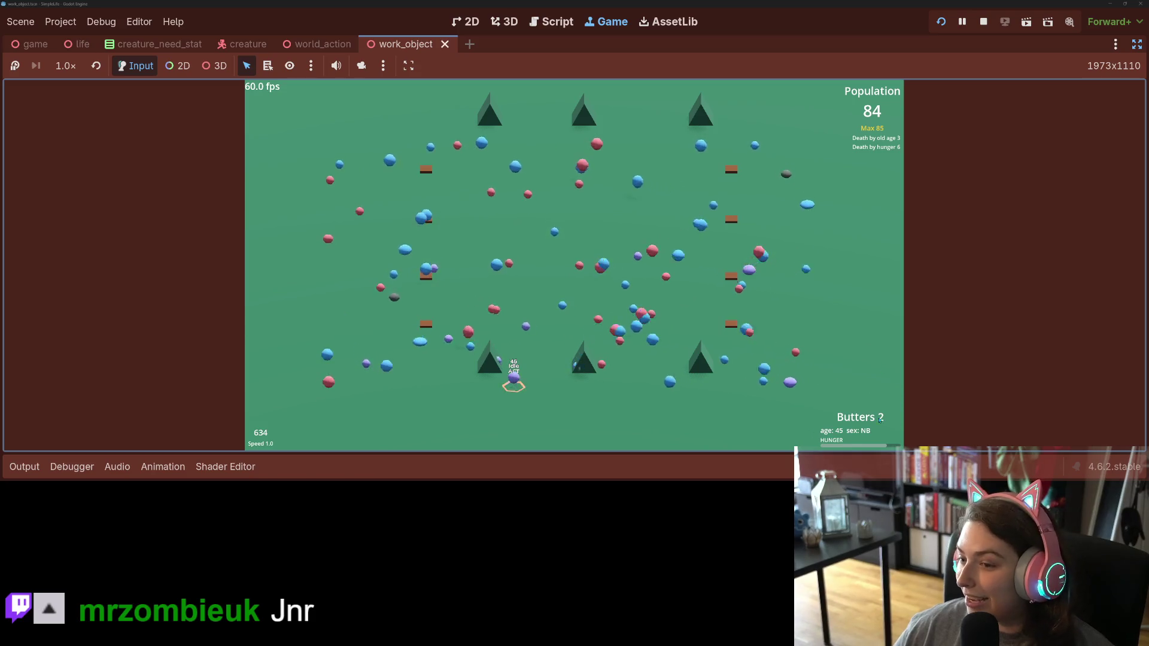
click(658, 274)
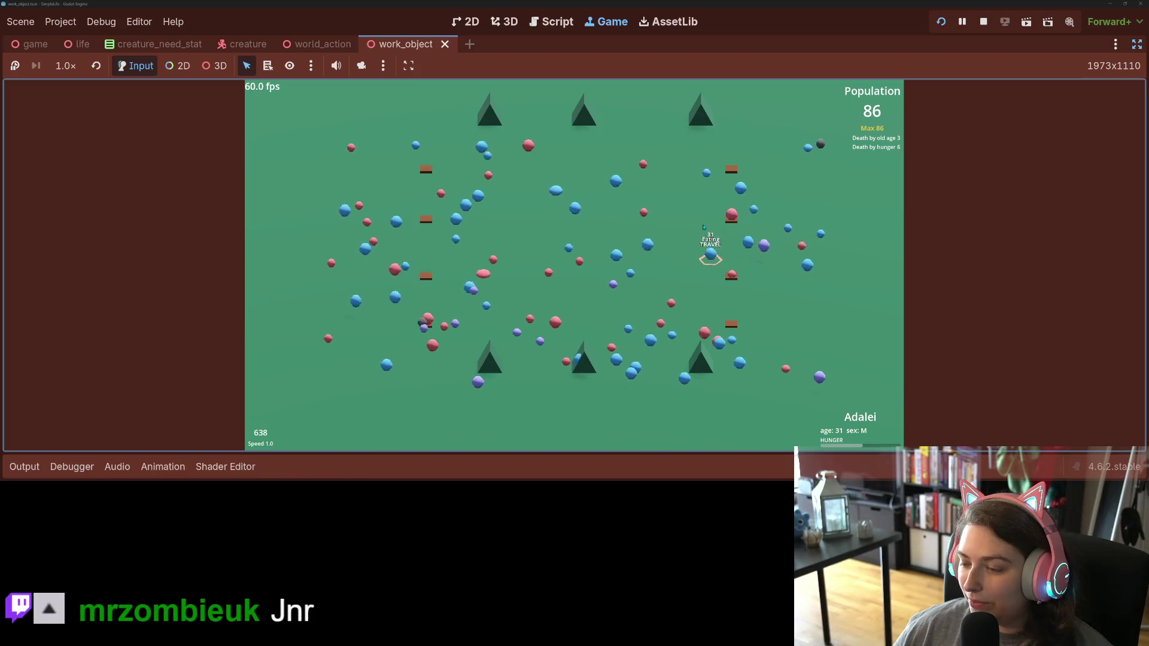
click(610, 258)
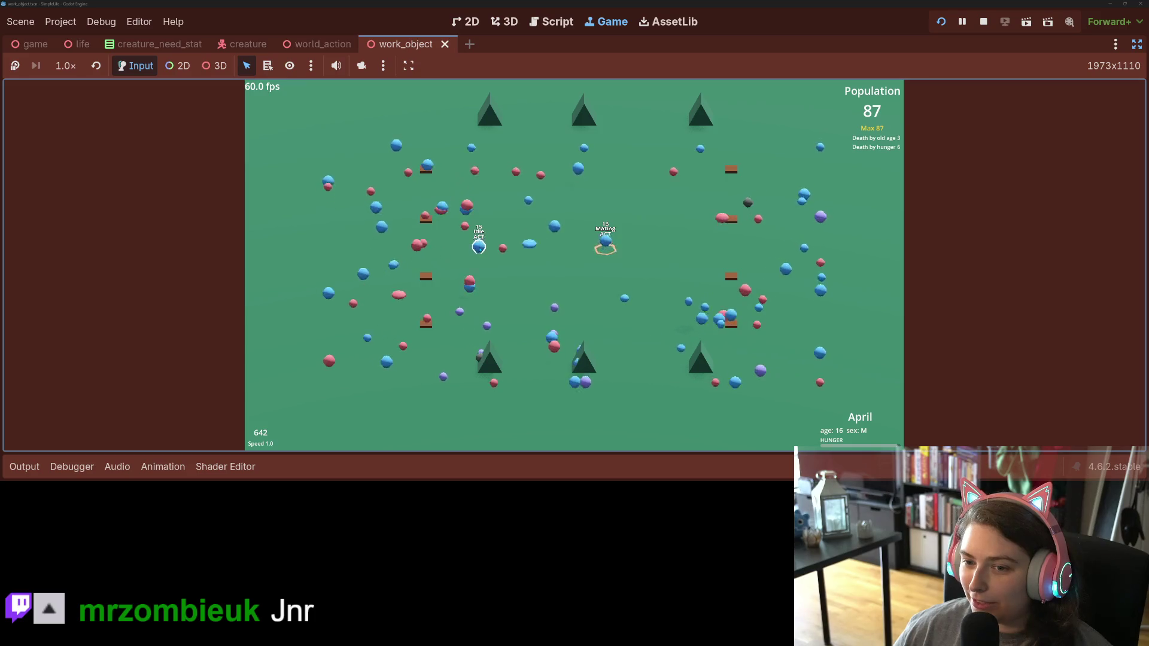
click(478, 246)
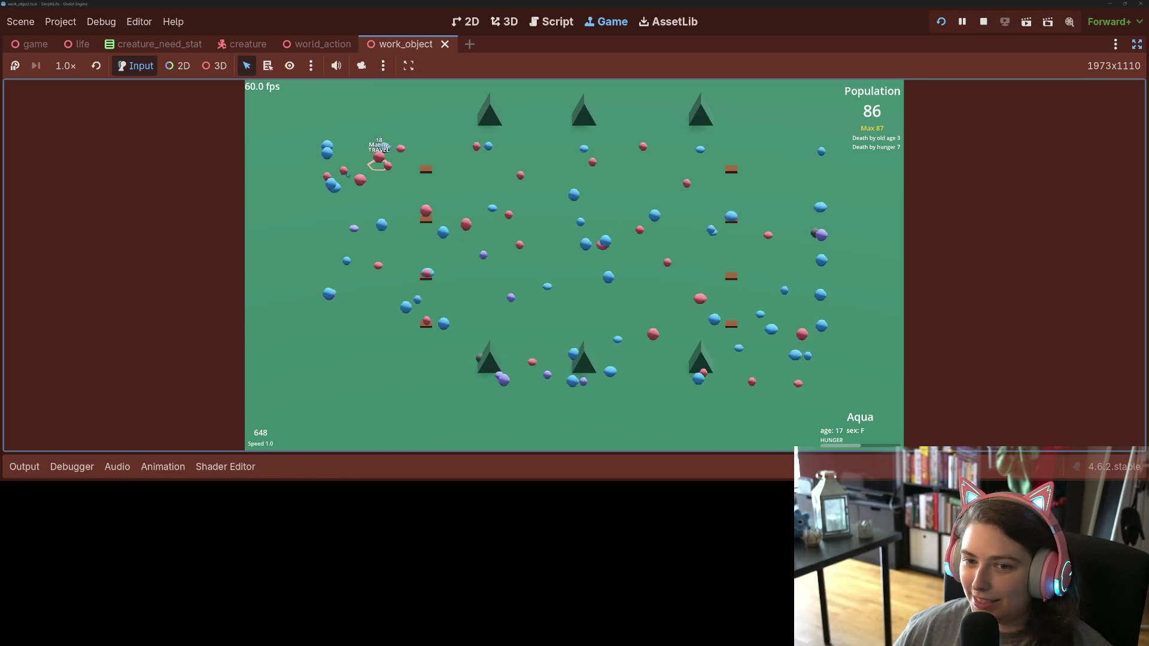
click(333, 187)
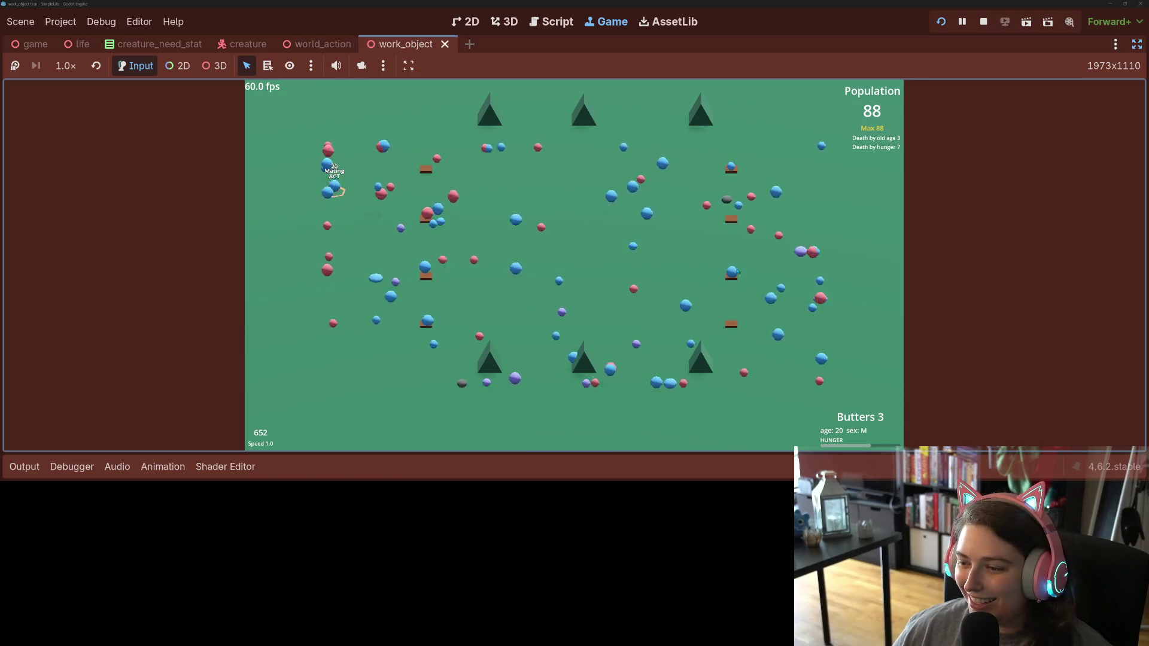
click(824, 293)
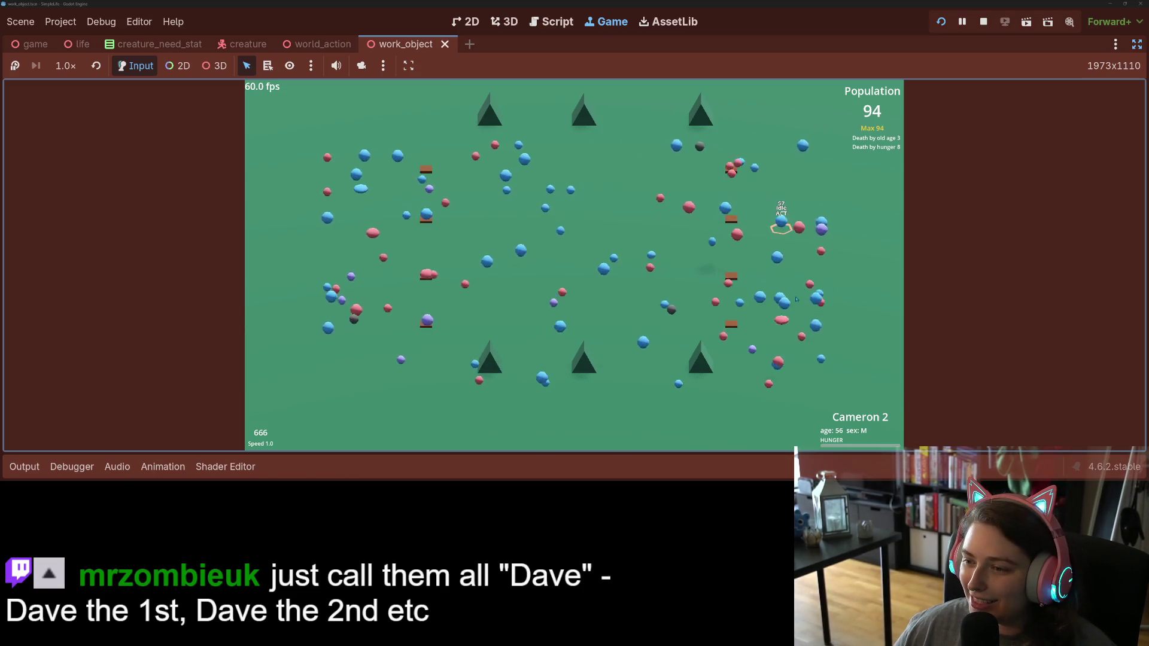
click(784, 302)
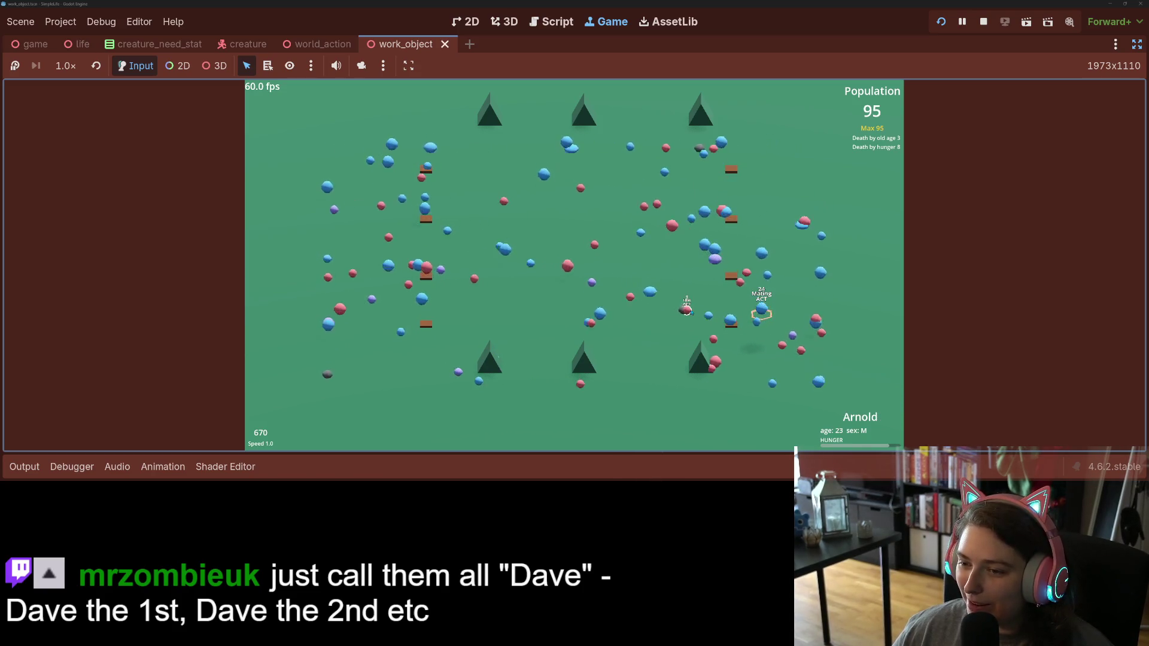
click(684, 306)
- Inspect an elderly creature, stop the game, and restore the Script editor's side panels
click(683, 306)
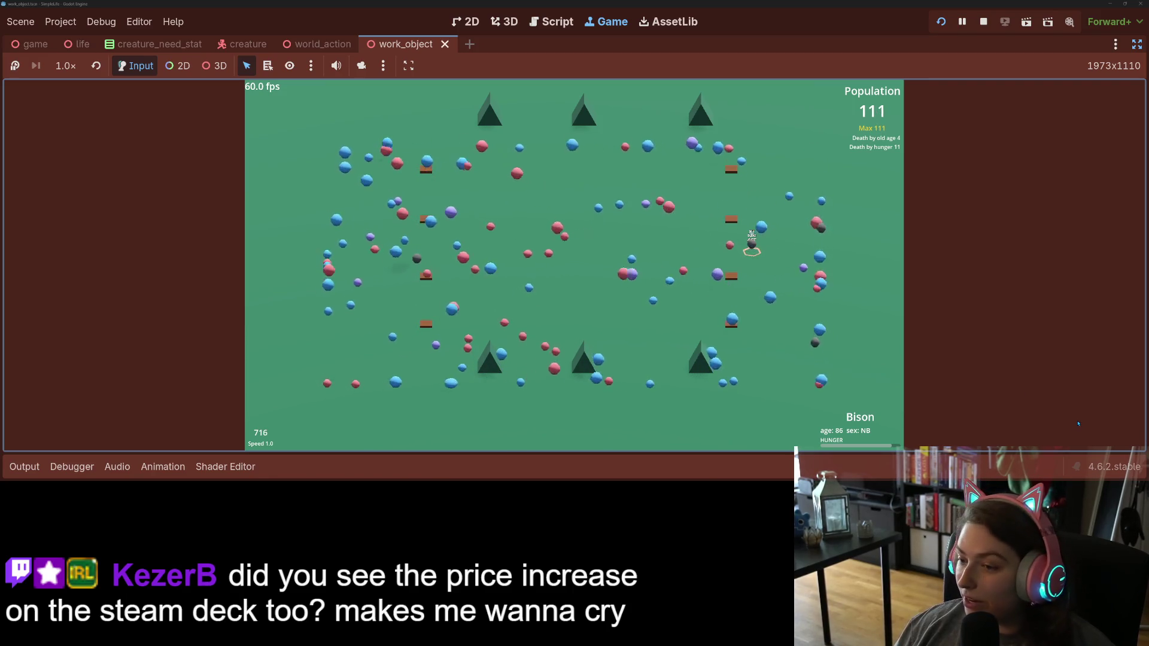
click(984, 23)
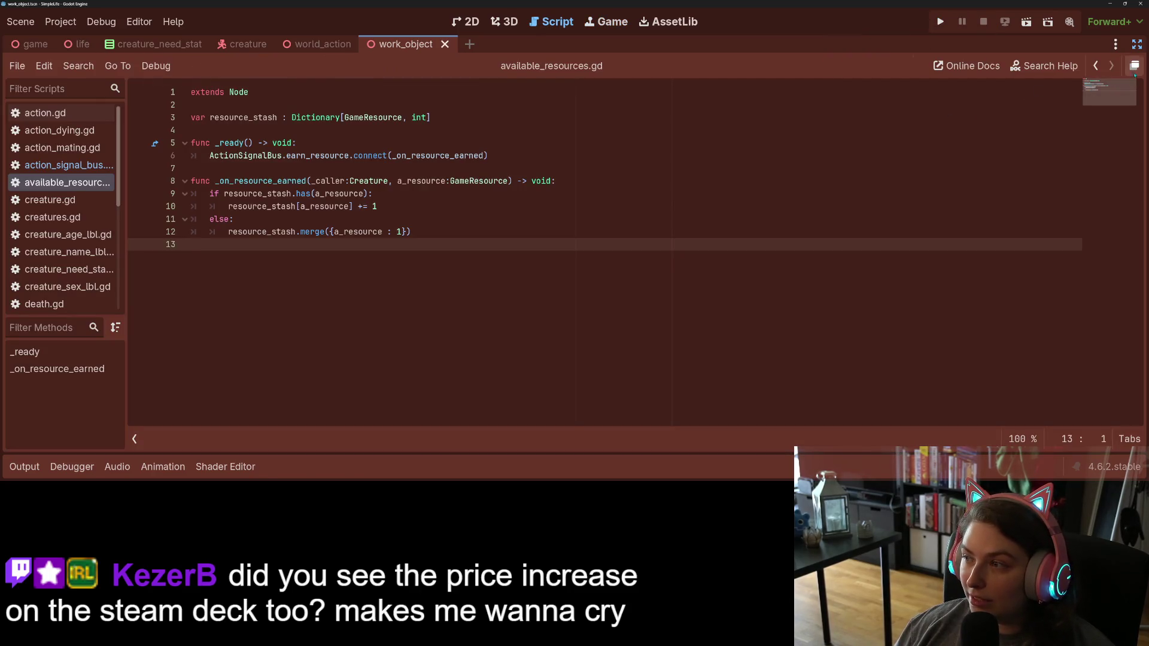
click(1136, 45)
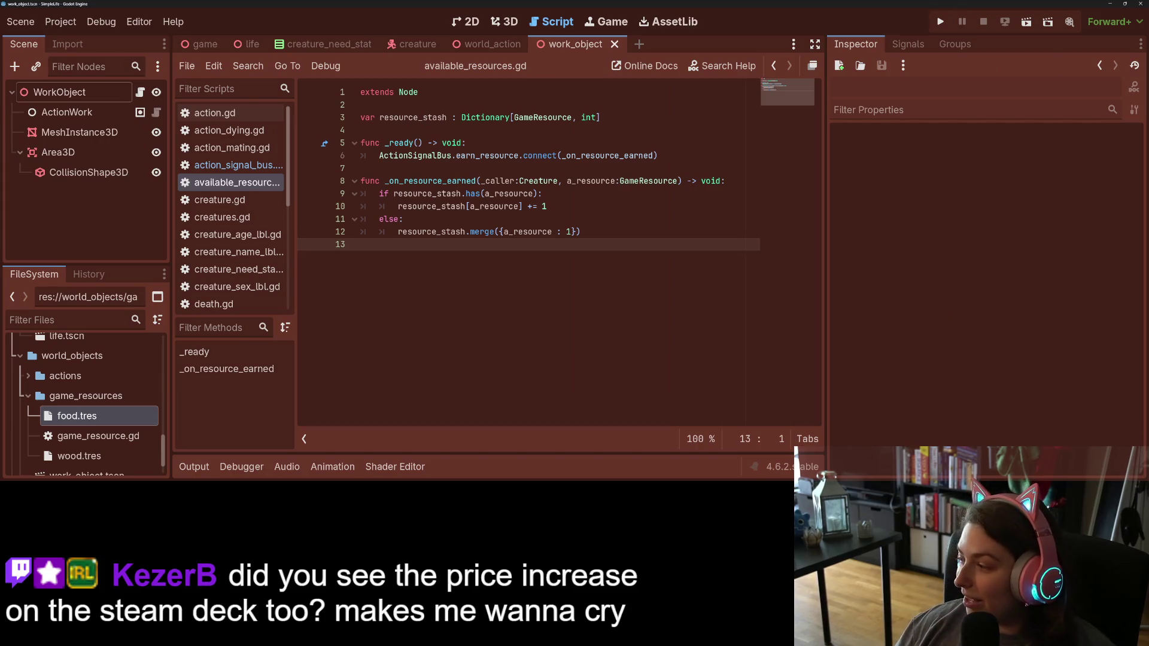
- Open and read the Simple Life card 'Add action to earn money for community'
key(alt+Tab)
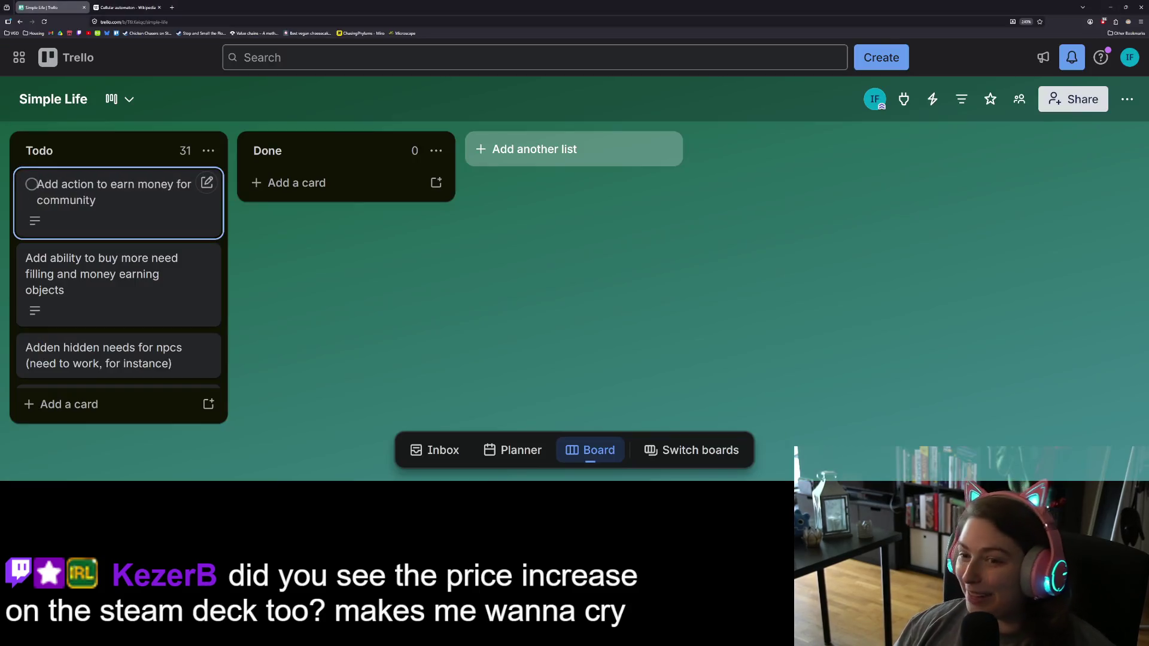
click(122, 204)
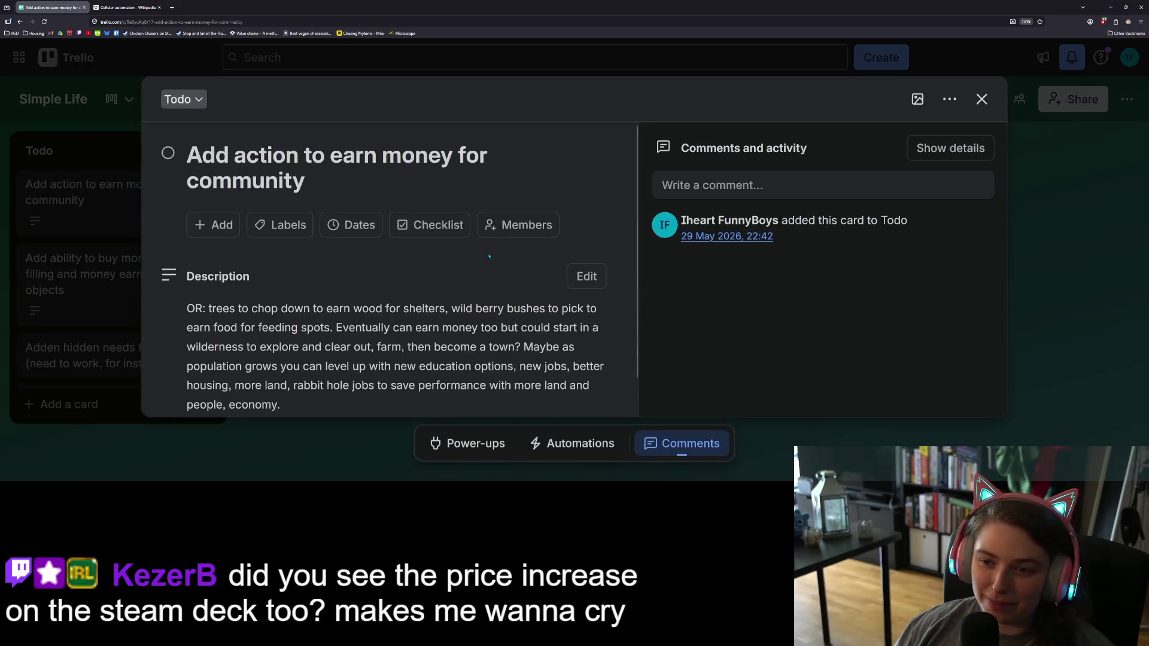
scroll(535, 363, down, 1)
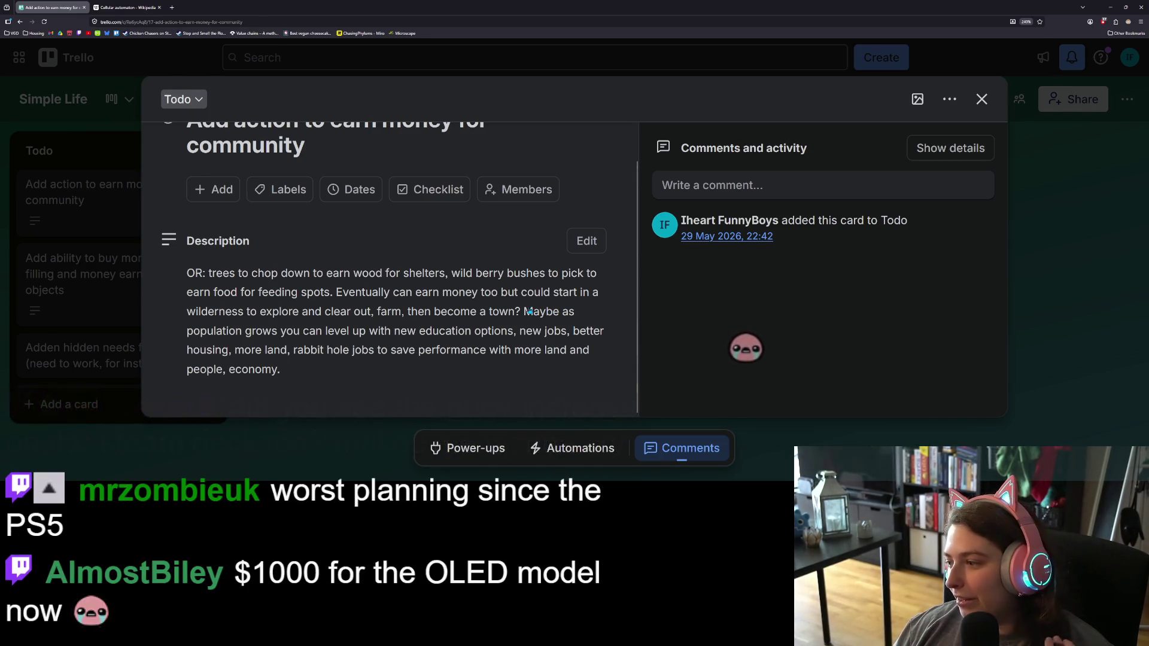
scroll(419, 317, up, 1)
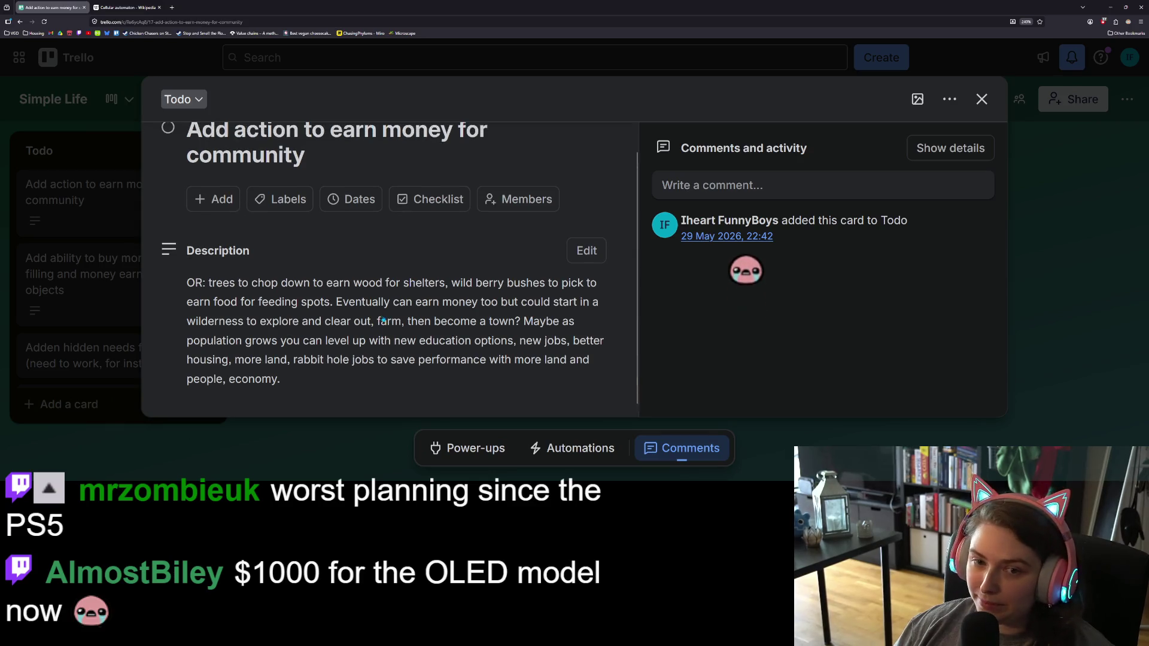
scroll(383, 319, down, 1)
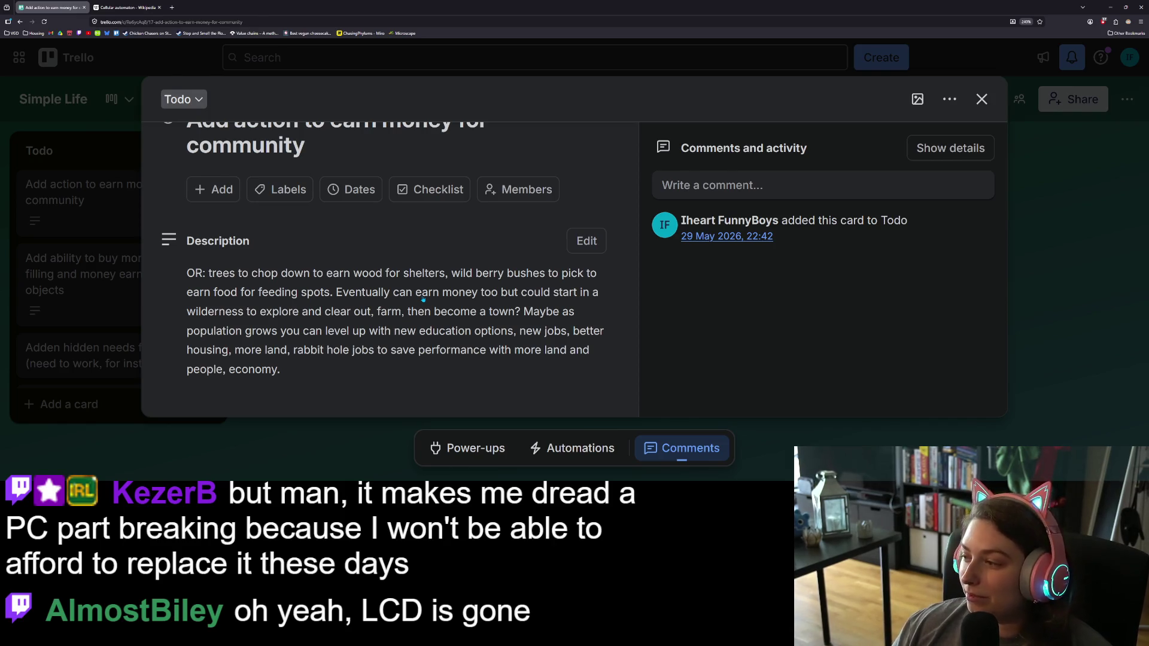
- Close the earn-money card and open 'Add ability to buy more need filling and money earning objects'
click(1076, 314)
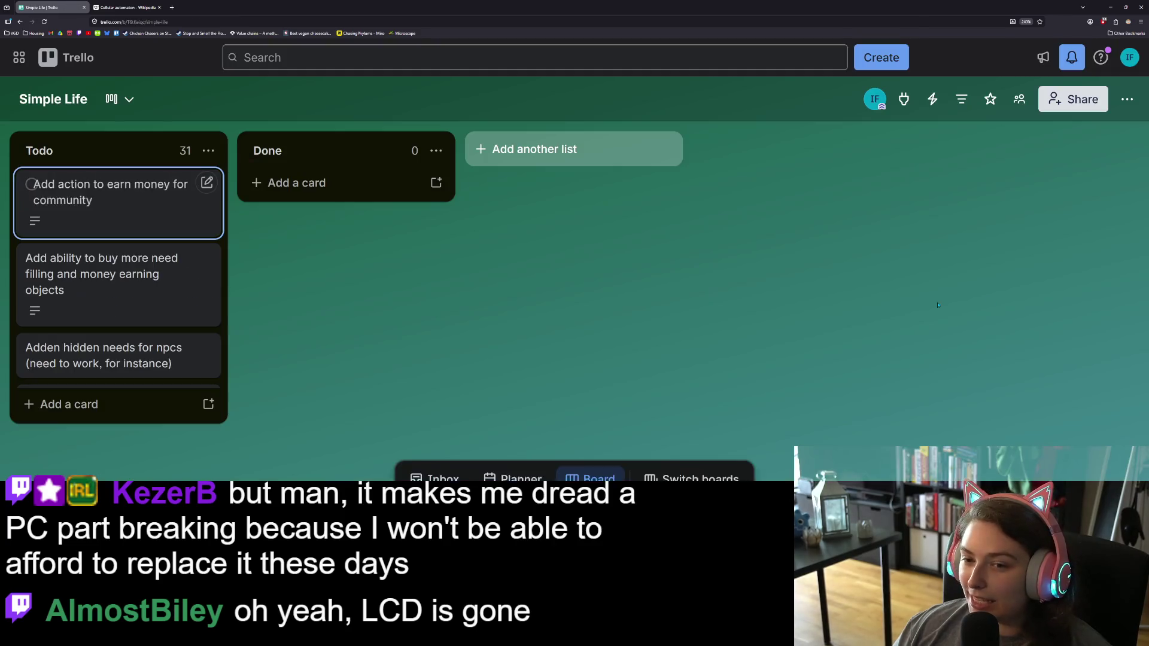
click(139, 279)
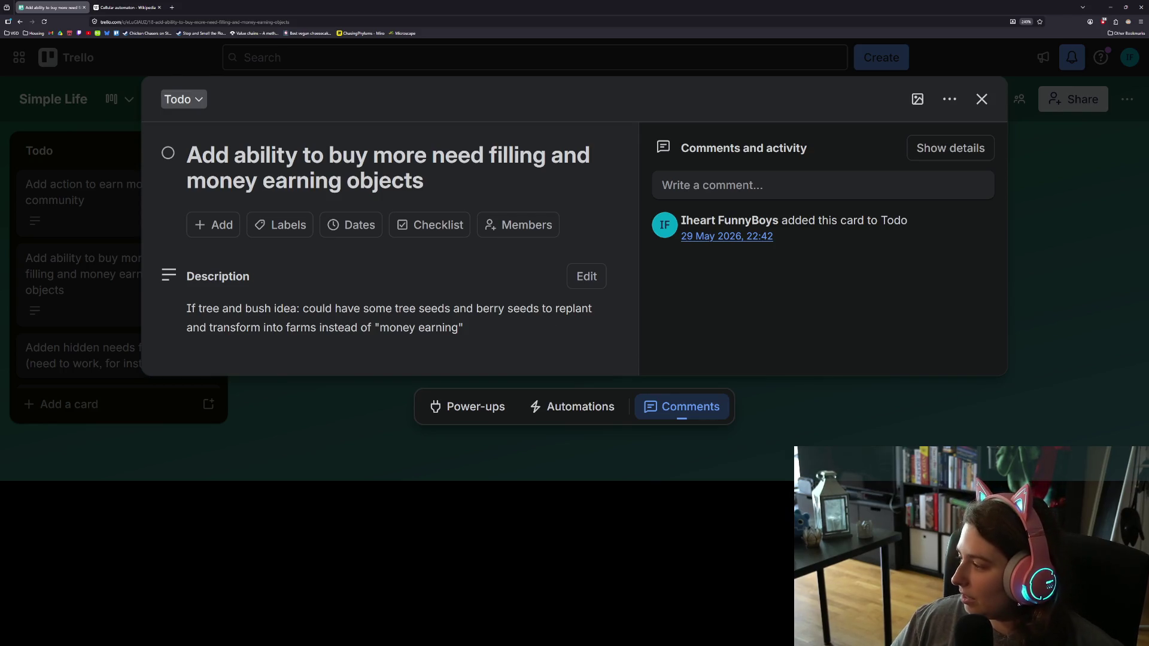
- Pause the music player and dismiss its window
key(alt+Tab)
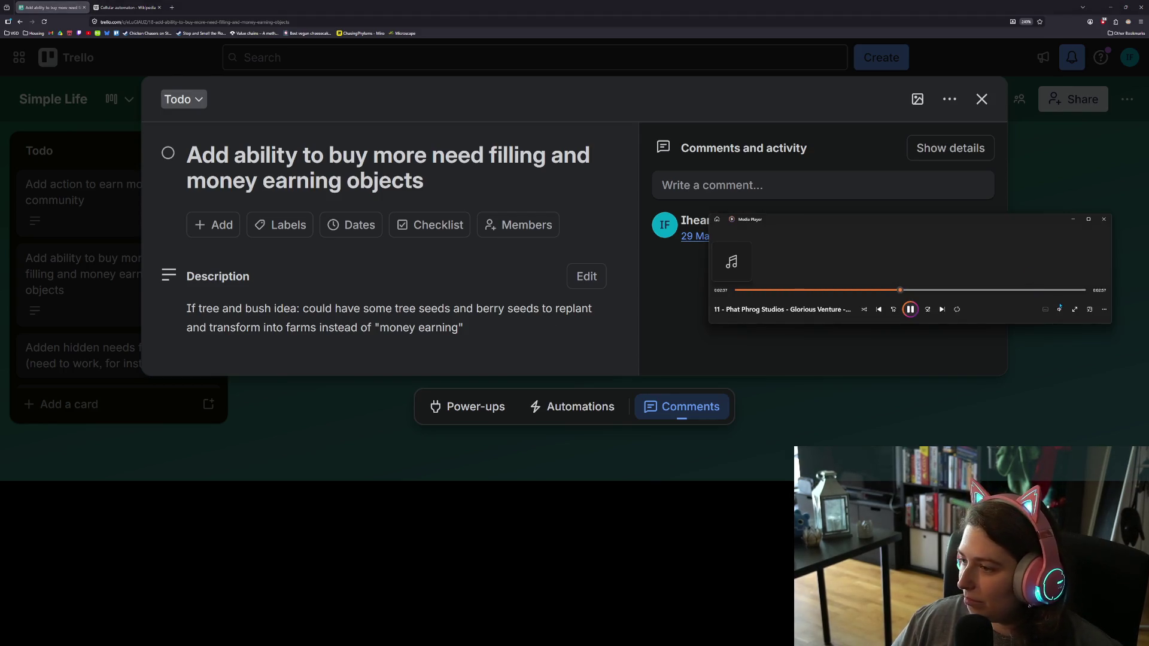
click(1059, 308)
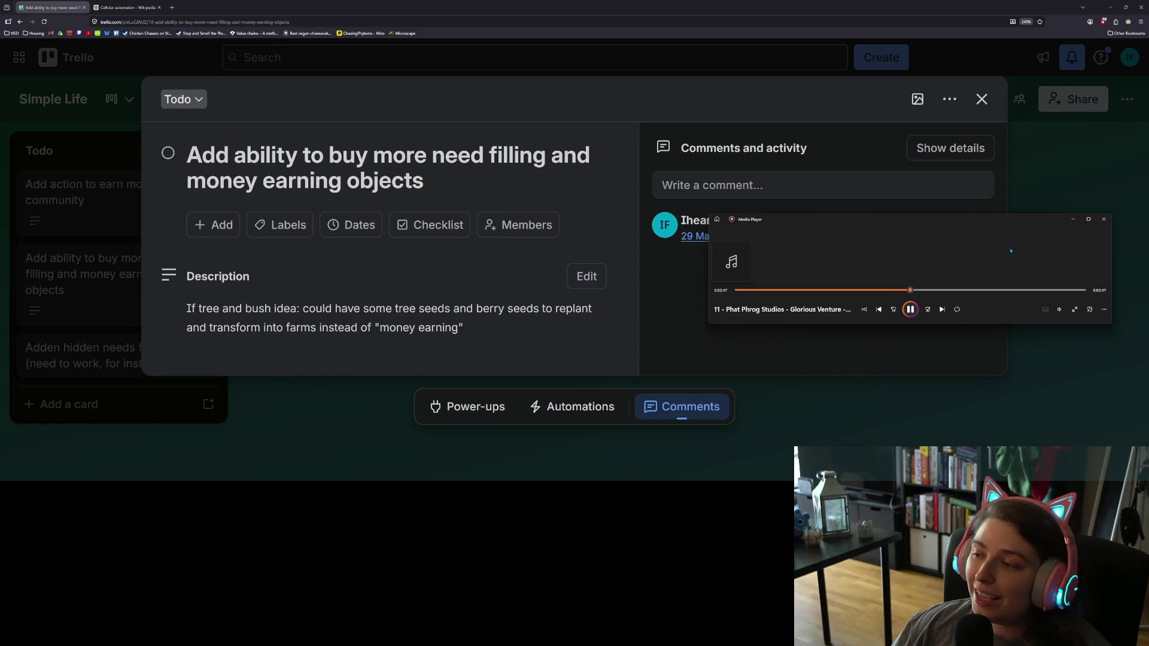
key(XF86AudioPlay)
click(872, 97)
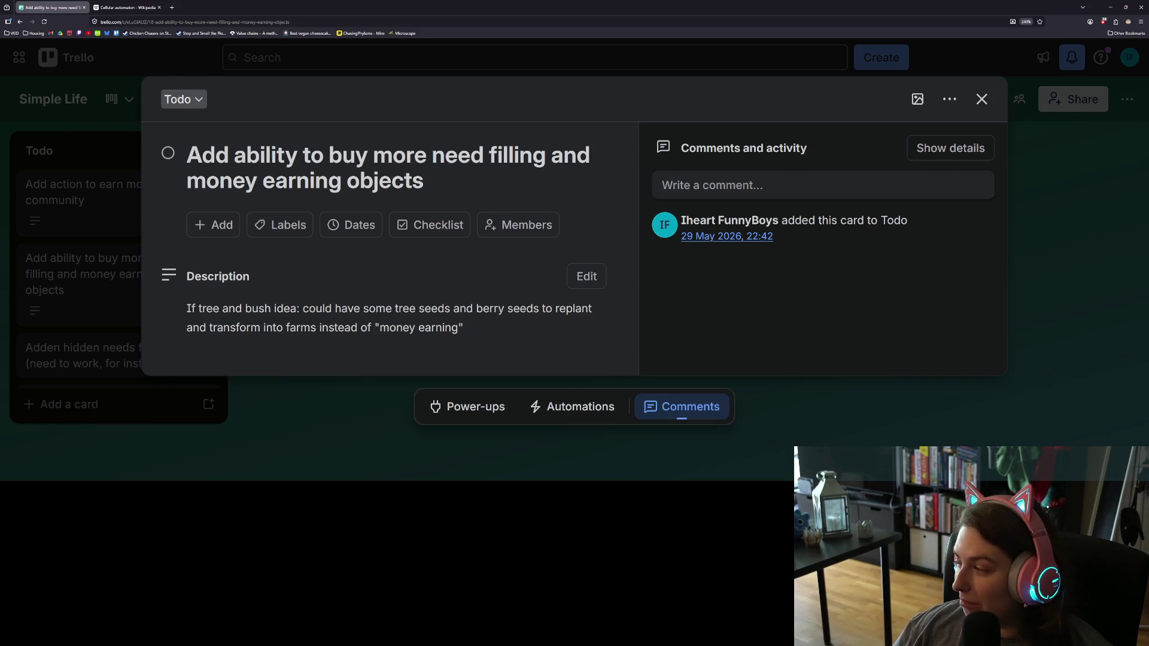
- Resume the music, adjust its volume, and close the card back to the board
key(alt+Tab)
click(910, 309)
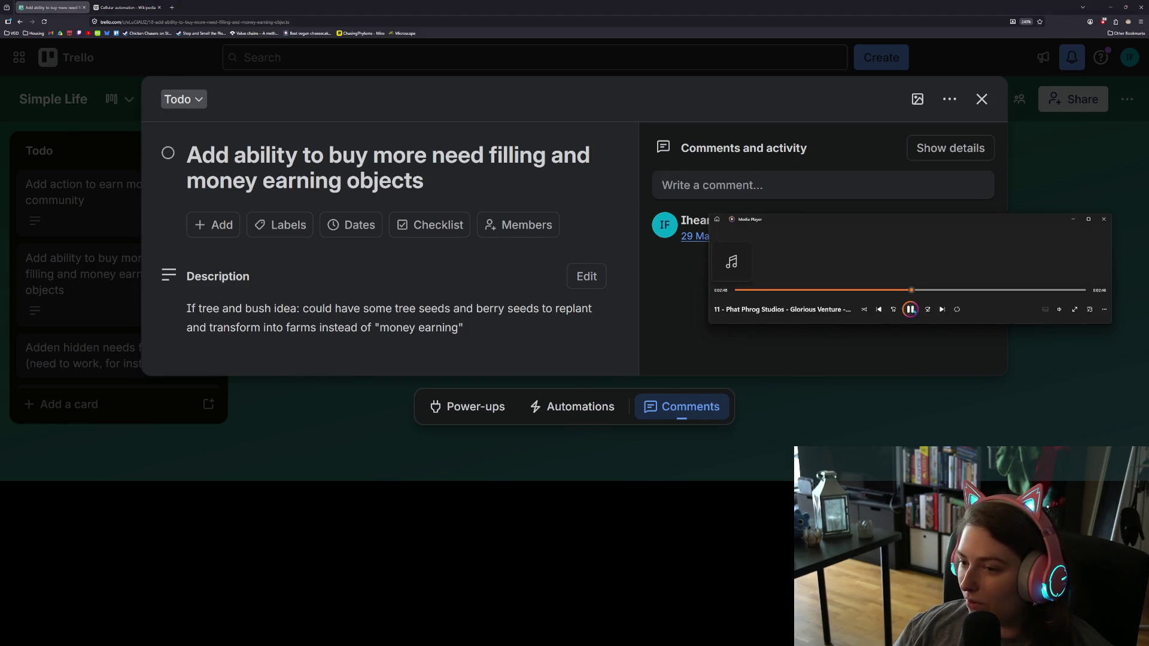
click(1057, 306)
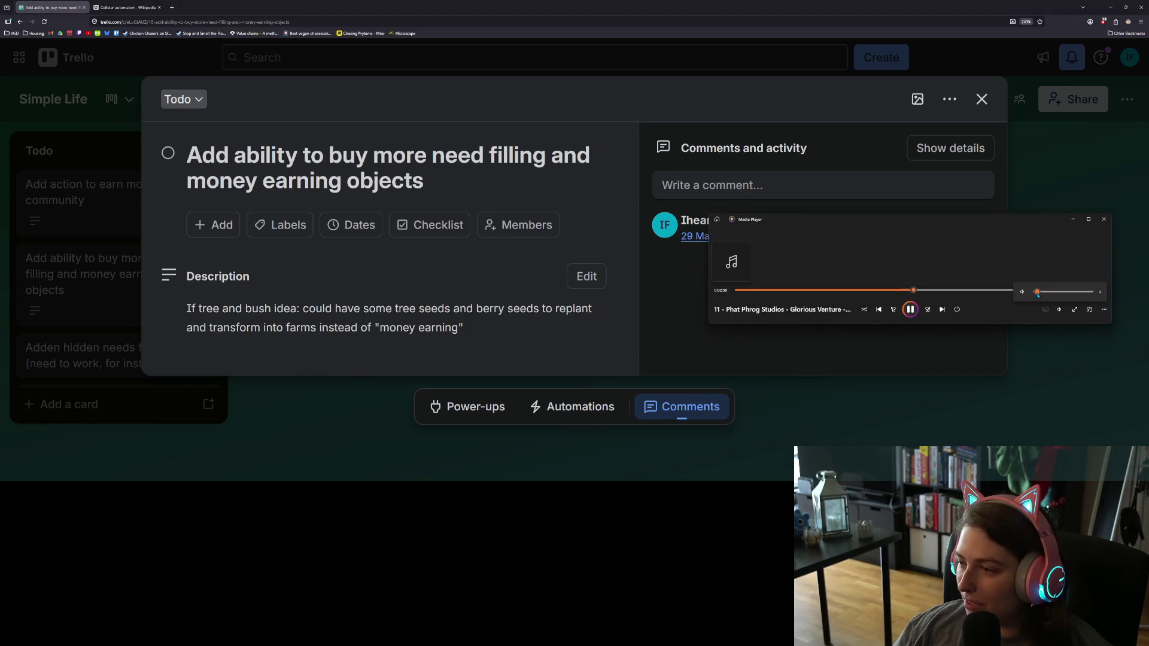
click(1072, 219)
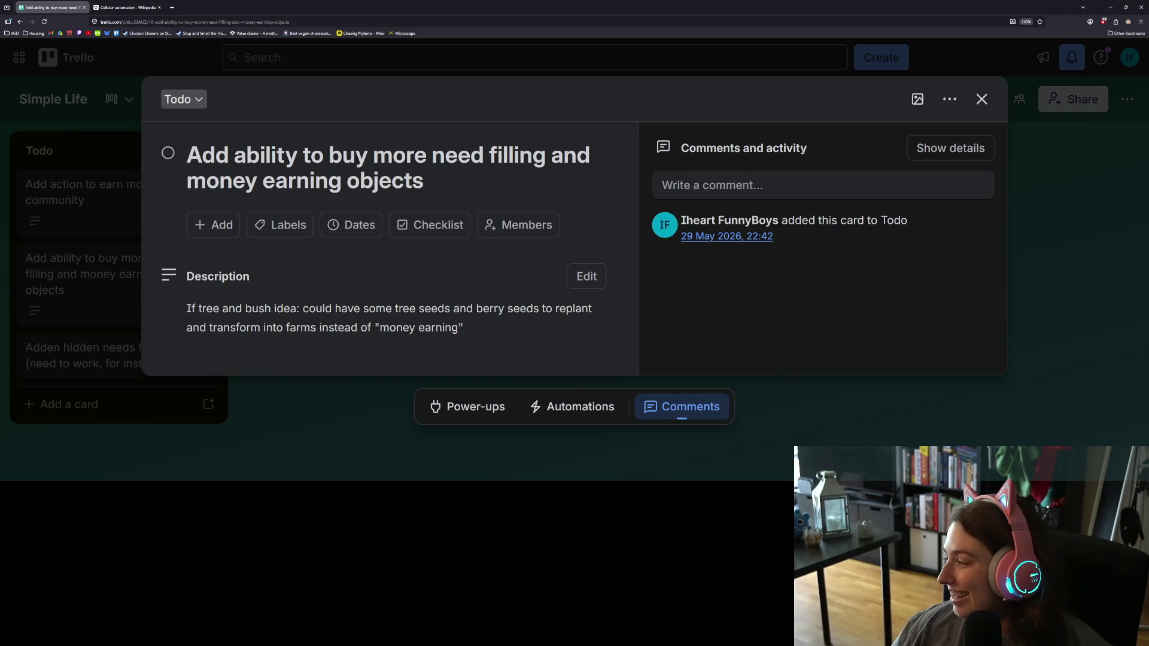
key(alt+Tab)
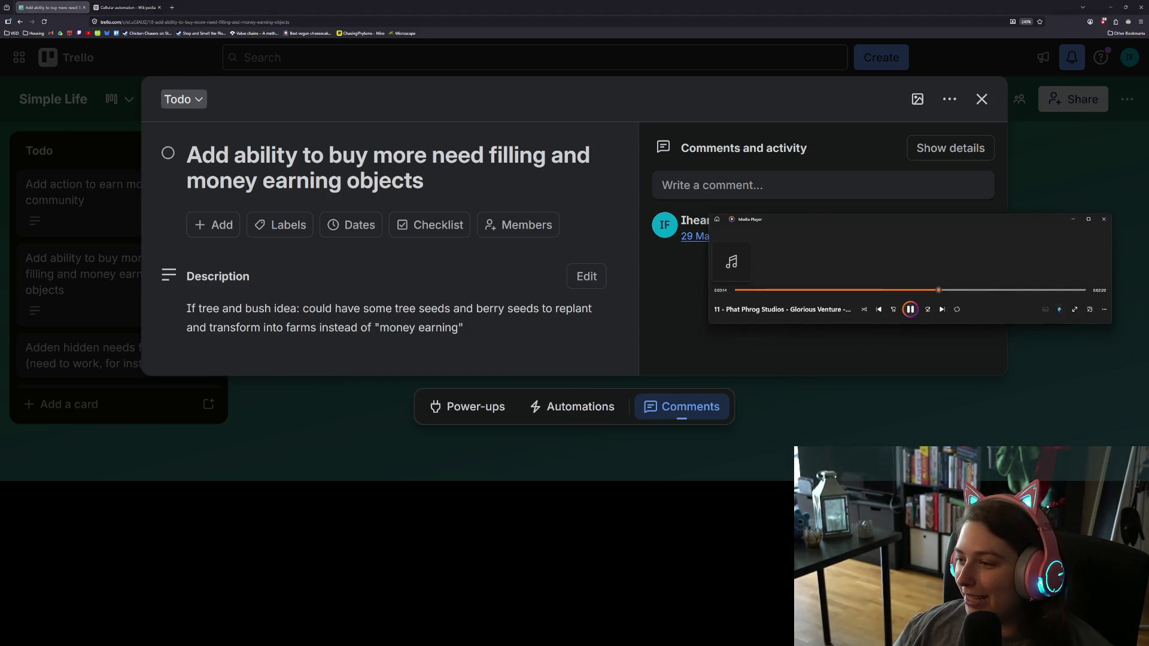
click(1059, 310)
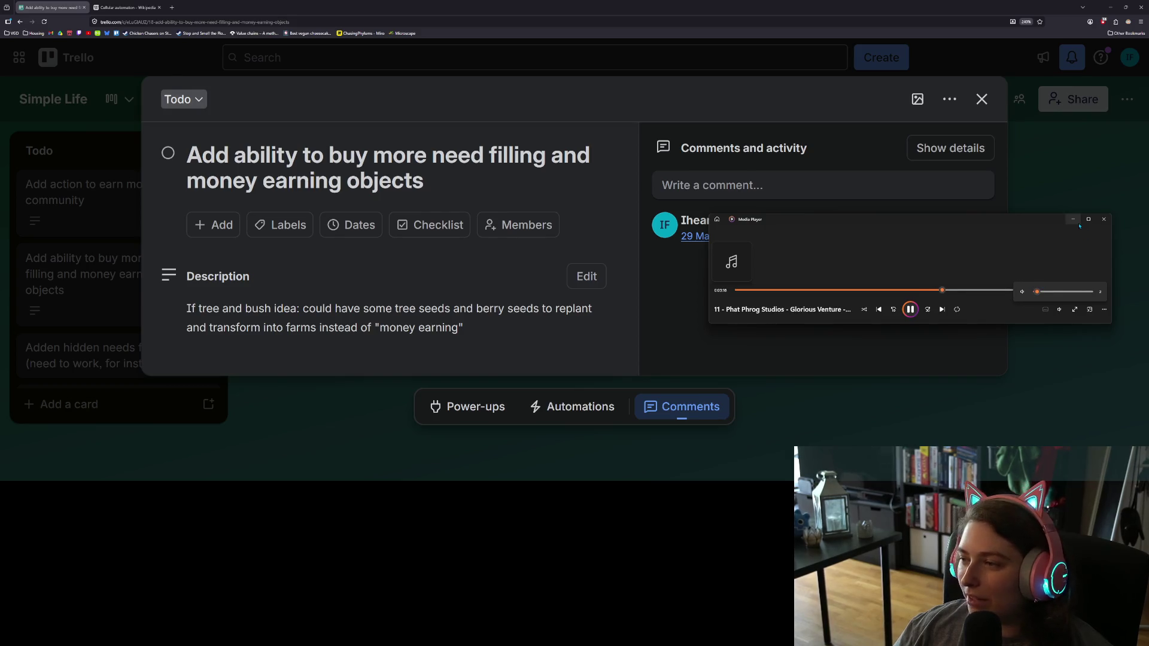
key(alt+Tab)
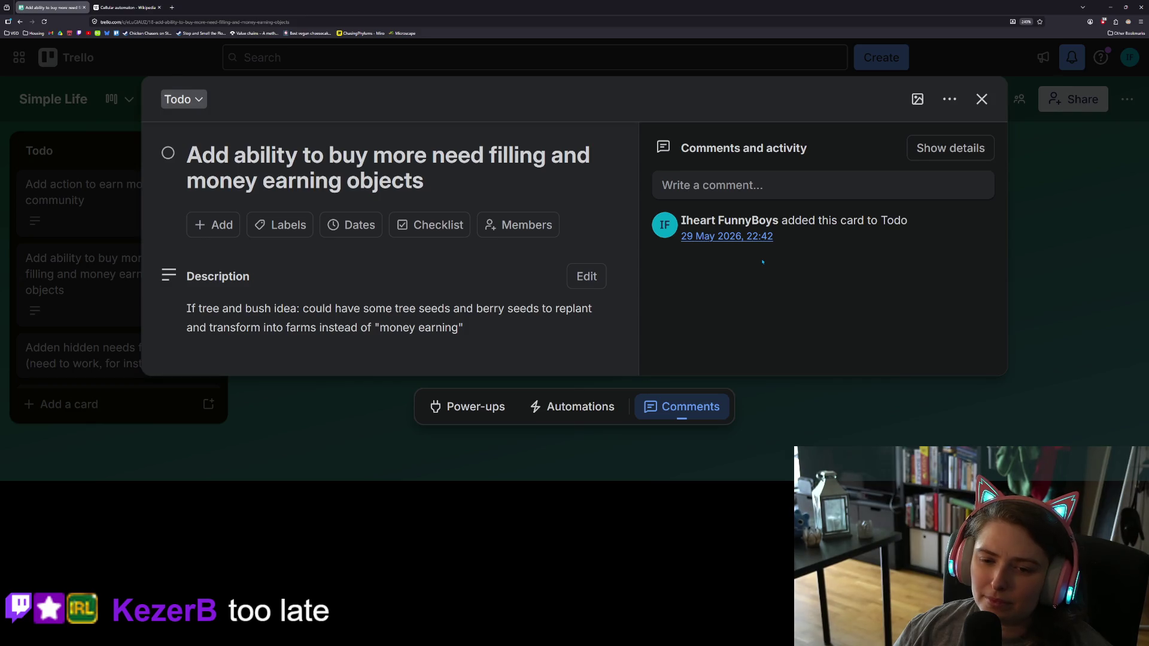
click(960, 412)
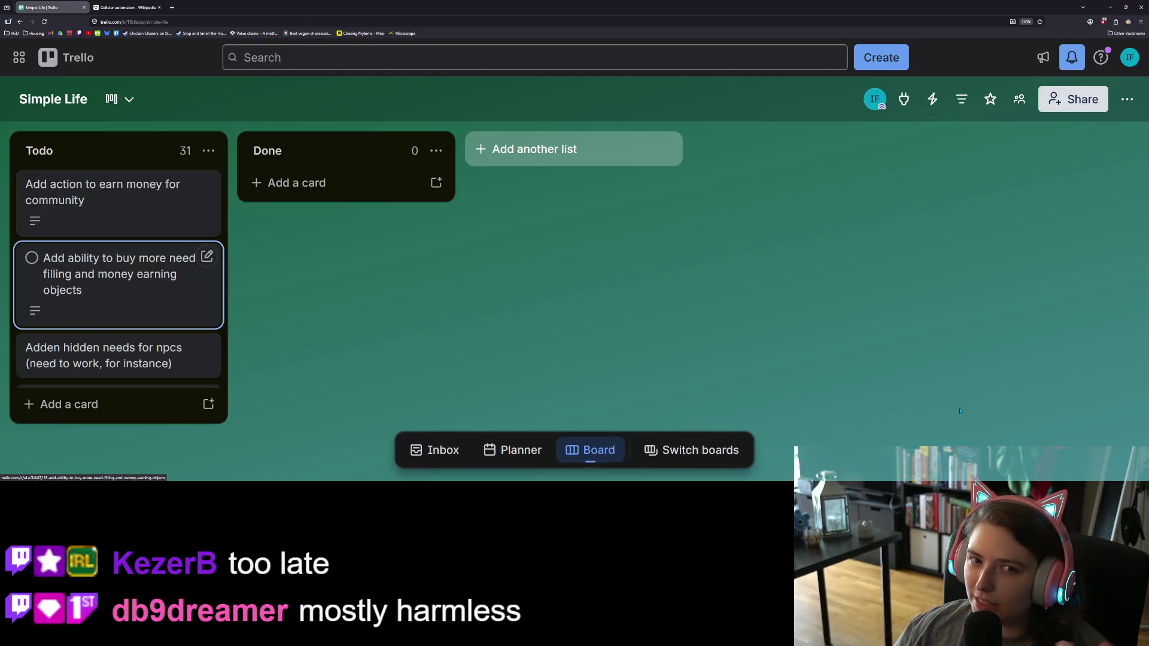
- Open game_resource.gd, add FOOD = 0 and a FOOD_SEED entry to the TYPE enum, and save
click(1110, 7)
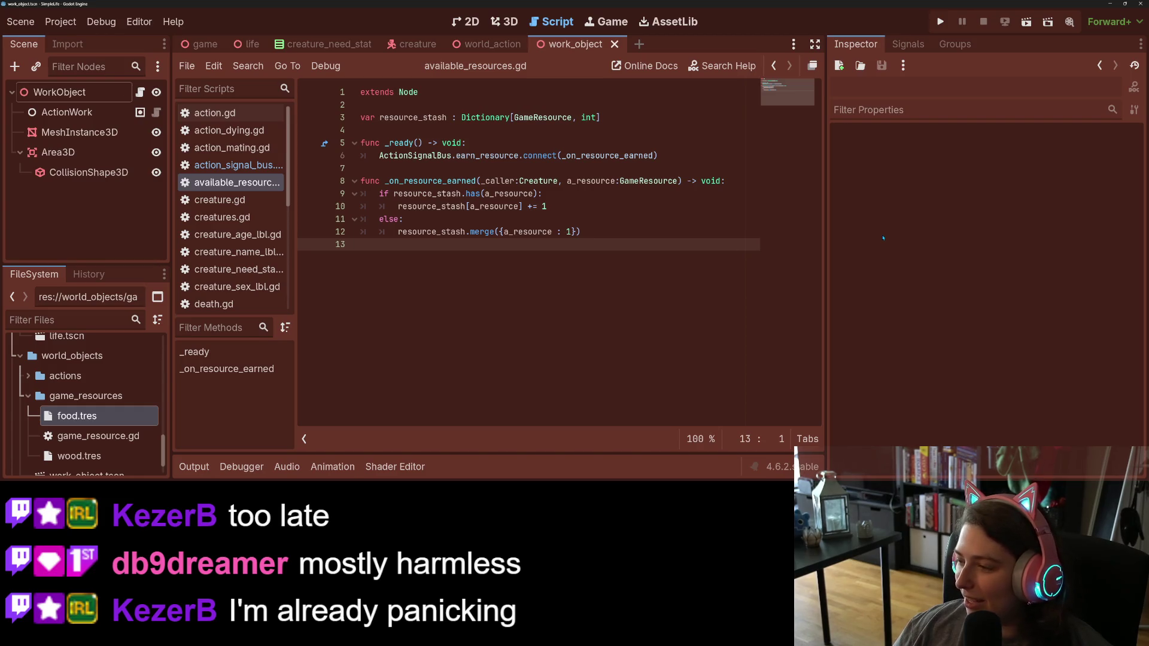
double_click(103, 435)
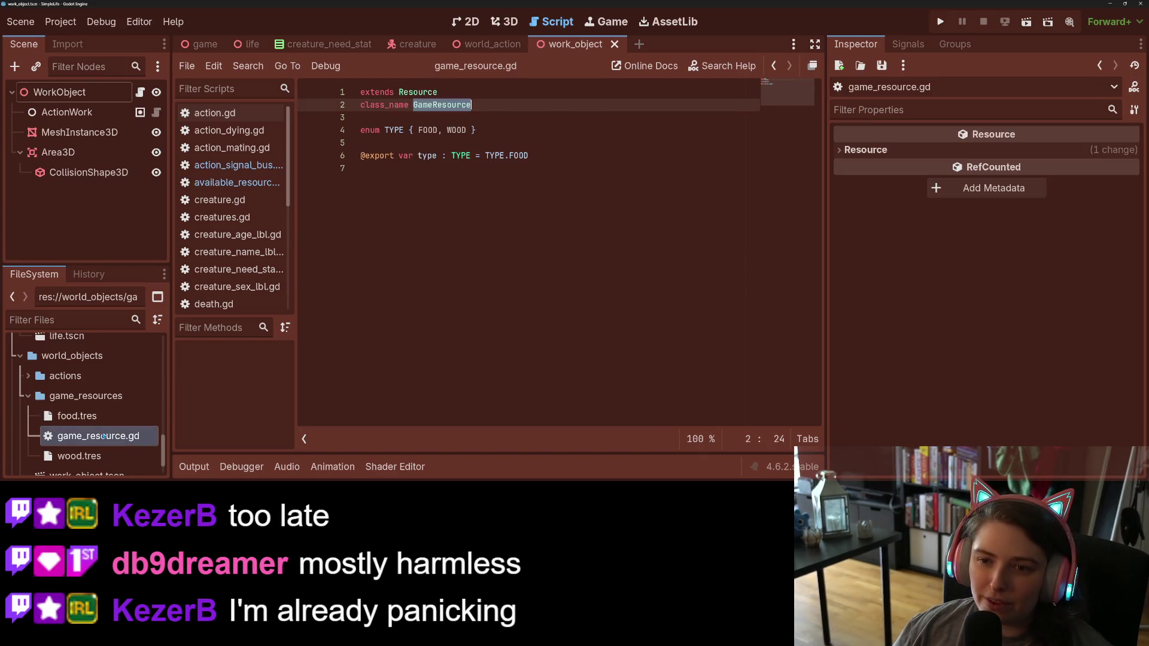
click(439, 129)
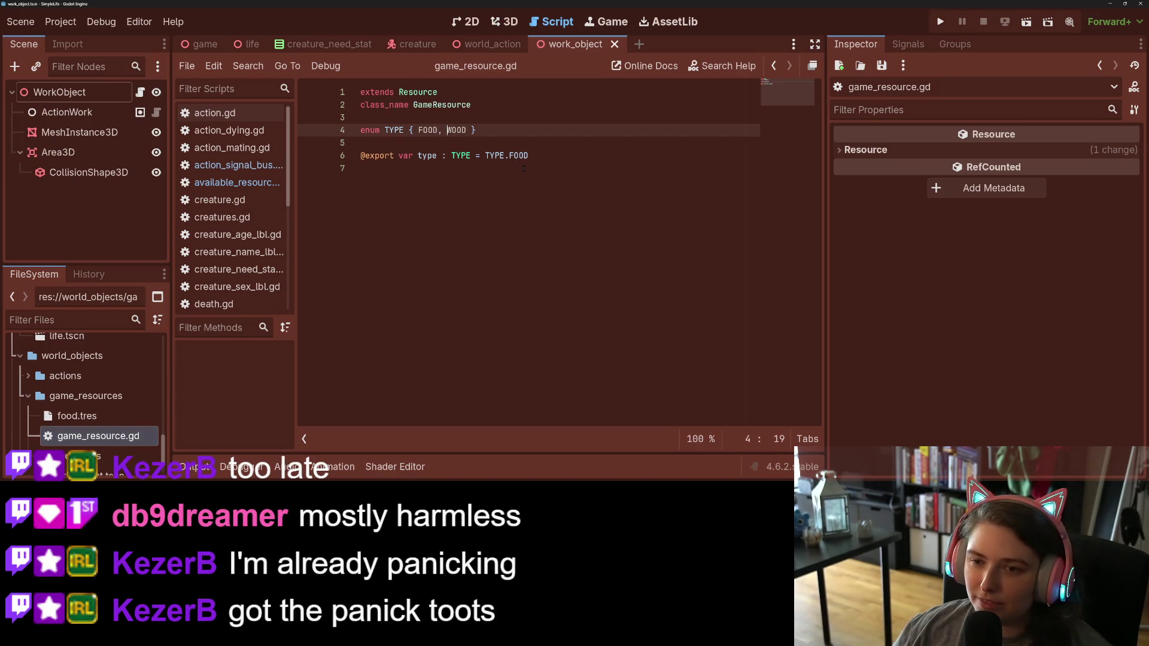
key(Right)
key(Right)
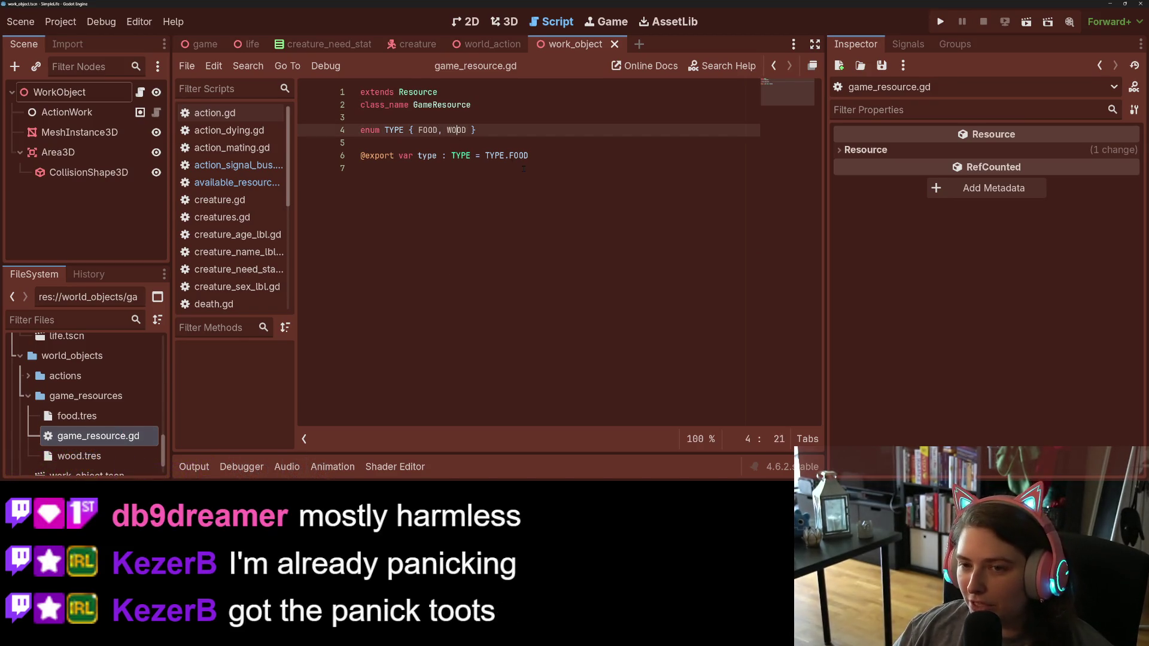
text(,)
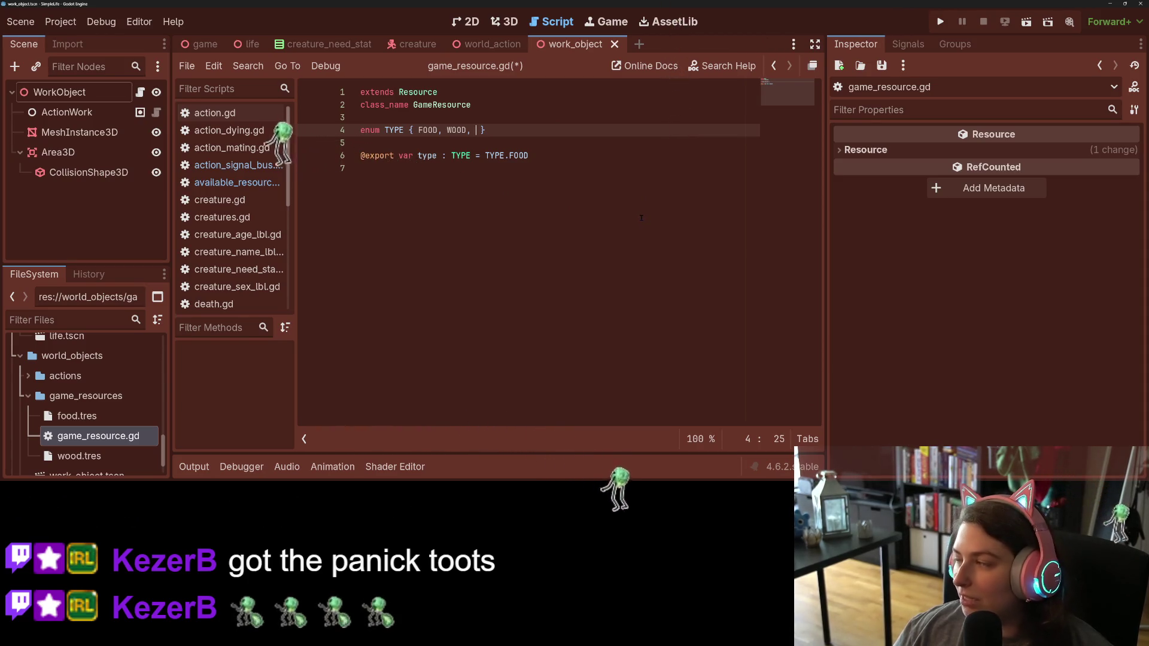
key(Left)
key(Left)
key(Left)
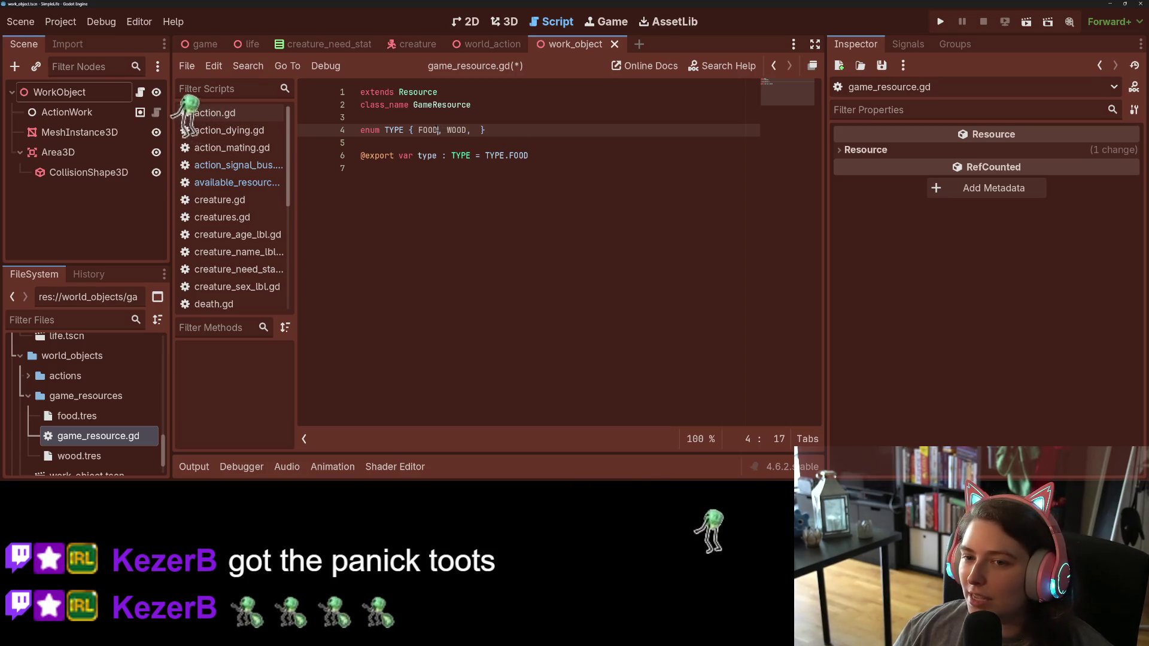
text(= 0)
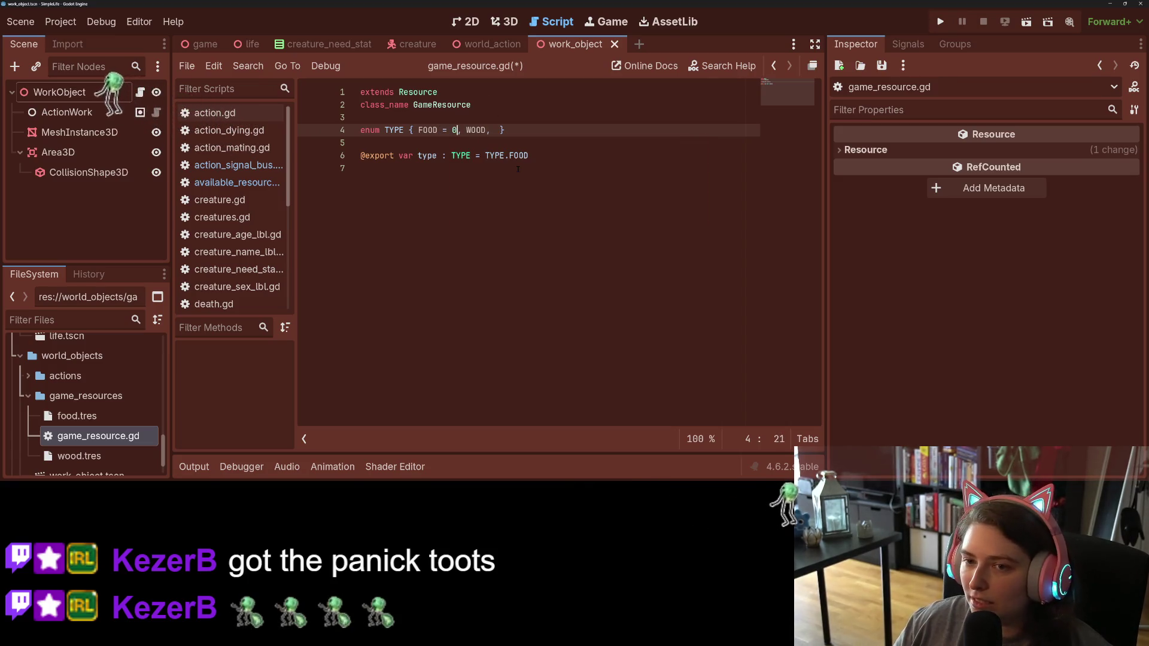
key(Right)
key(Right)
key(Right)
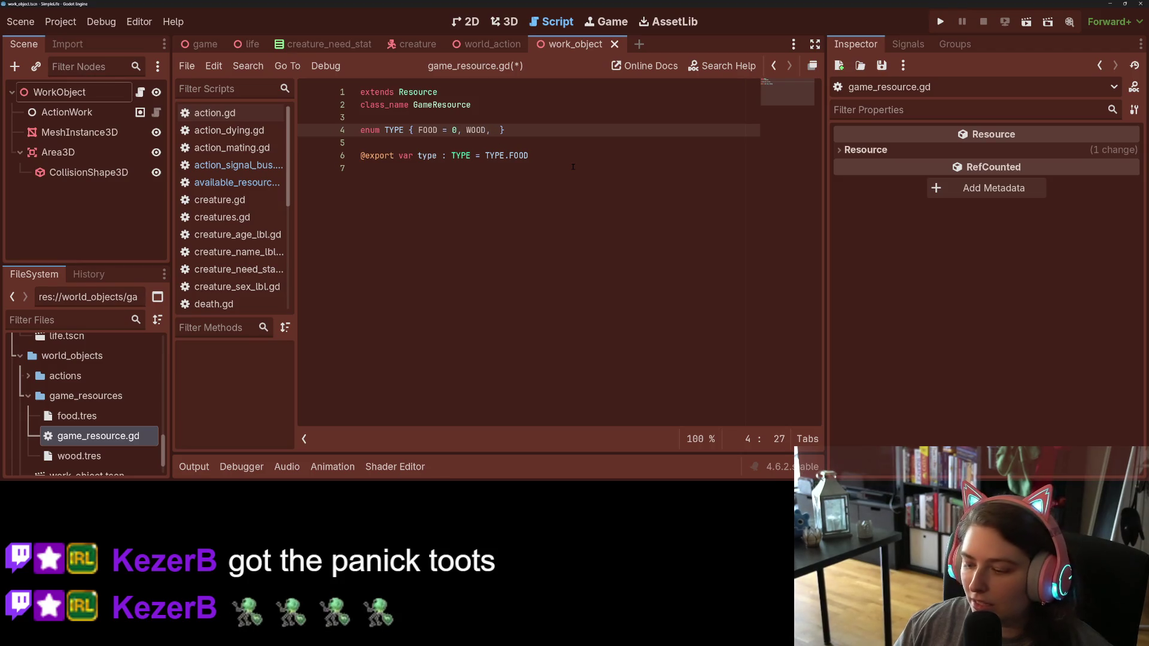
text(= 1)
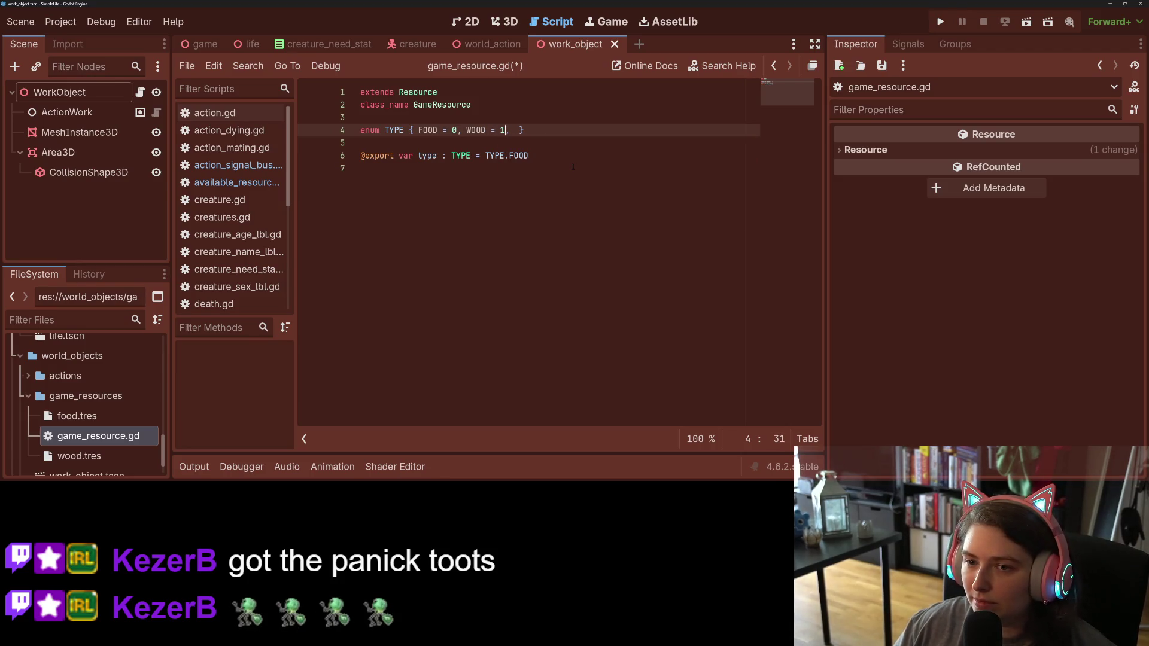
key(Left)
key(Left)
key(Left)
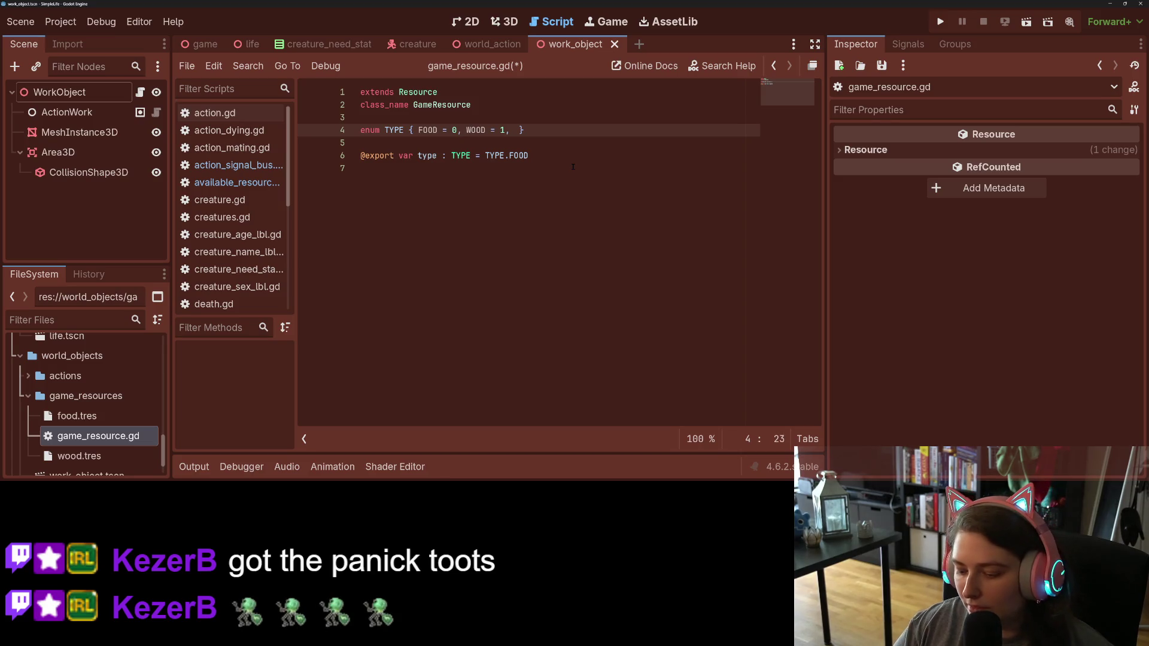
text(FOOD_SEED)
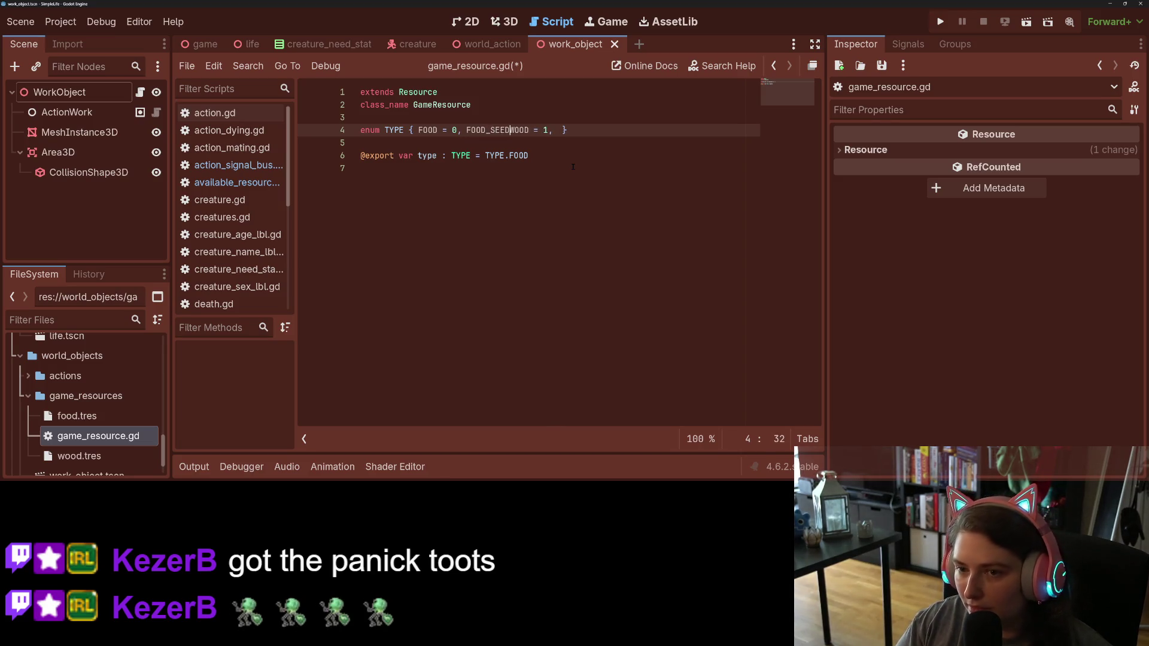
text(,)
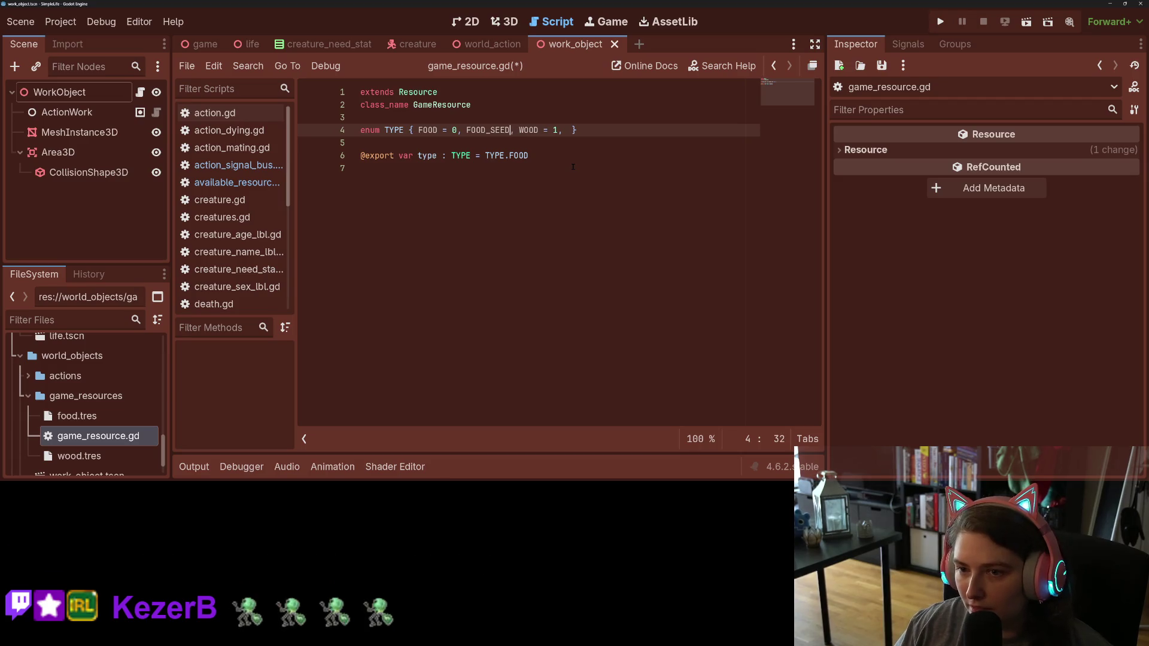
key(ctrl+s)
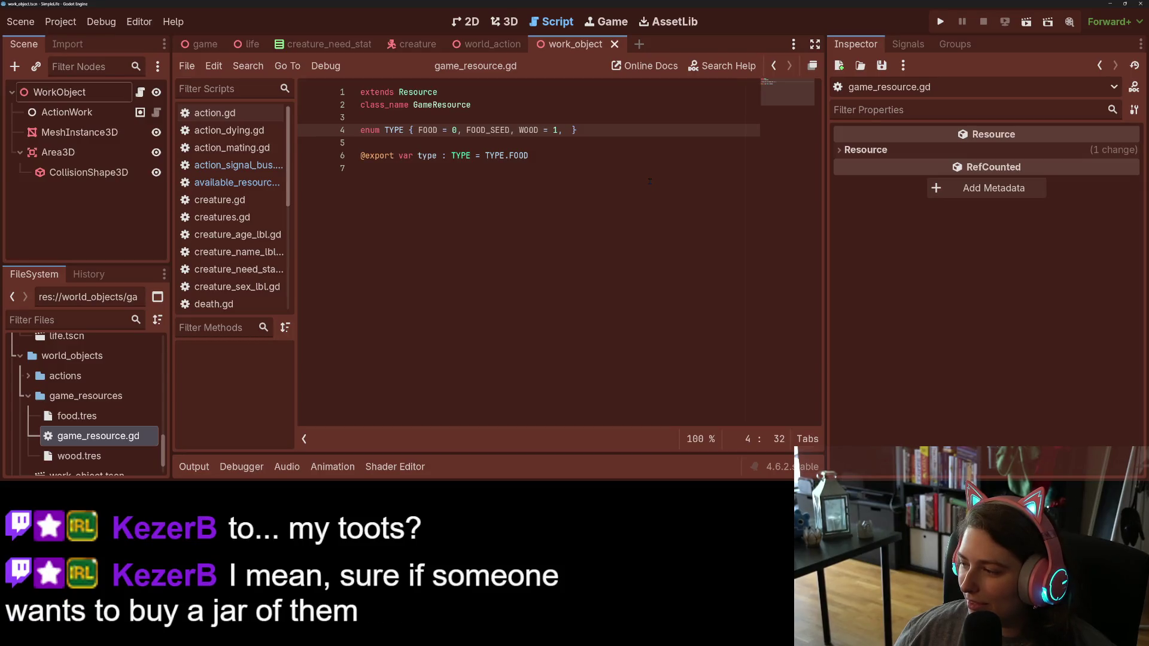
- Add WOOD_SEED and set FOOD_SEED = 1, WOOD = 100, WOOD_SEED = 101, then save
click(567, 130)
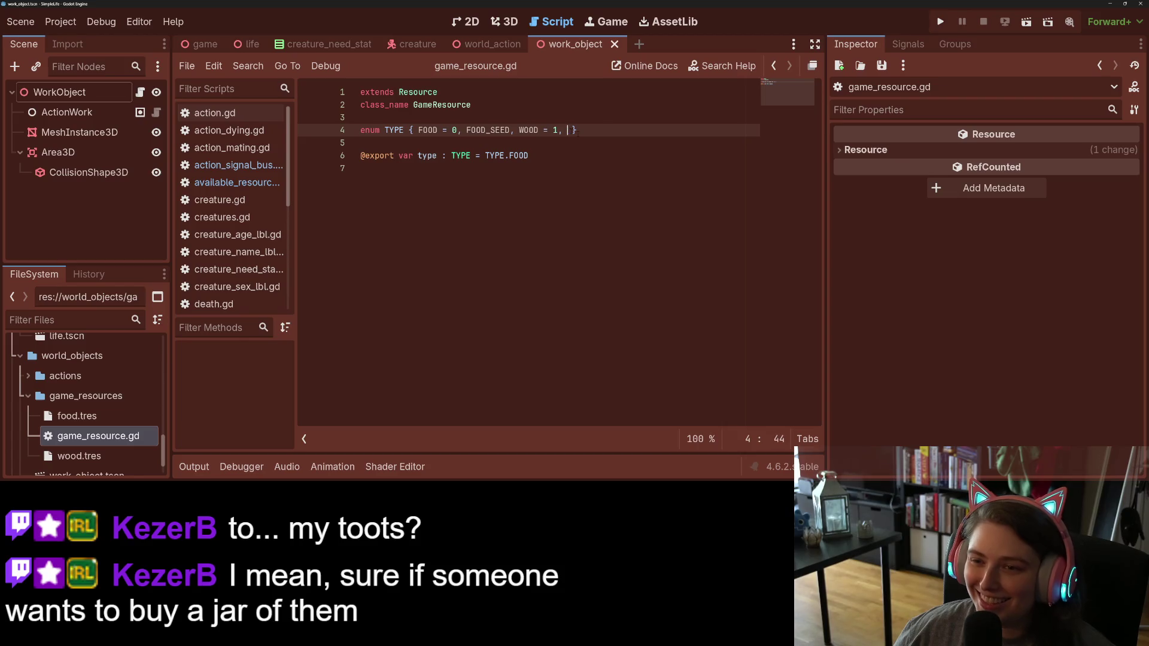
text(W)
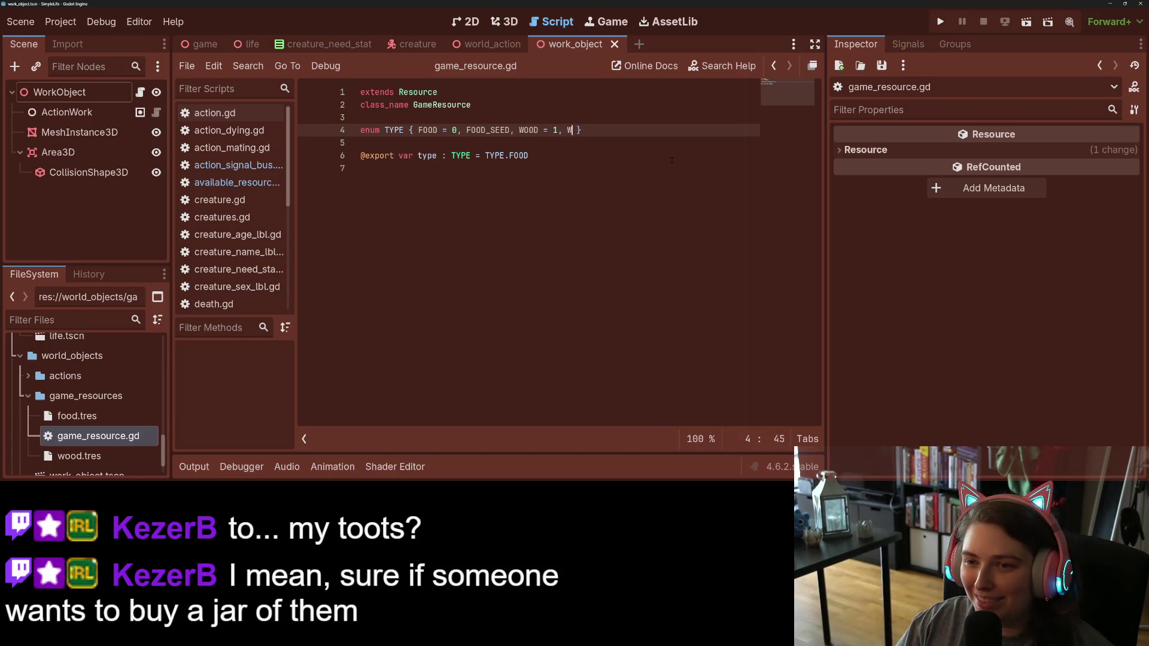
text(OOD_SEE)
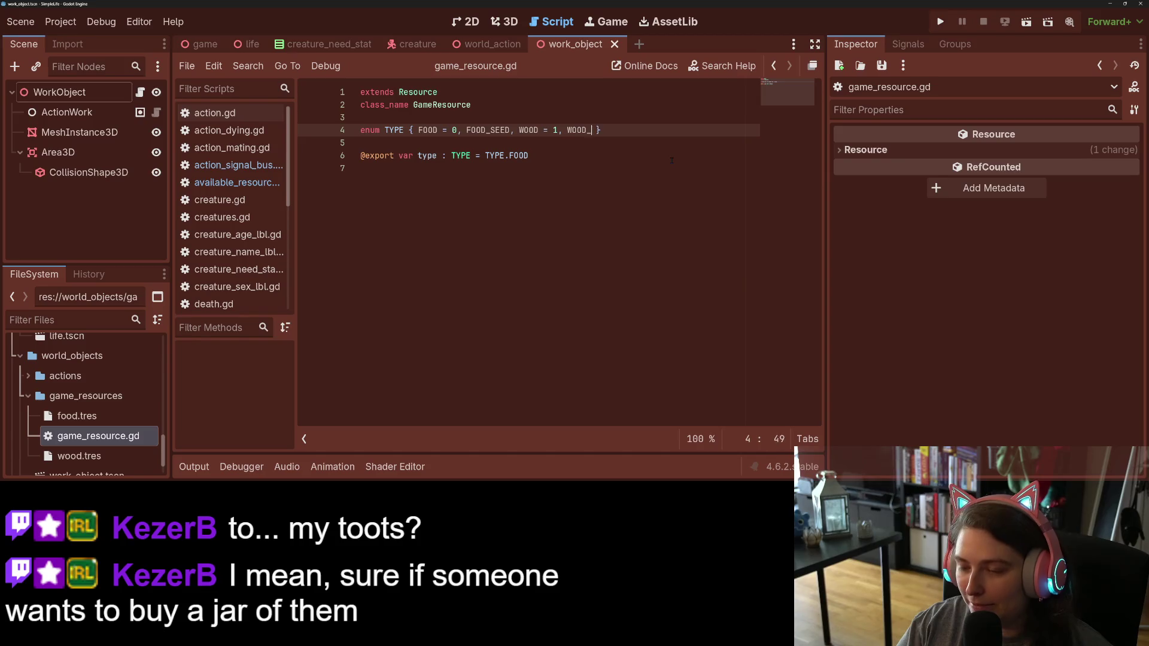
text(D,)
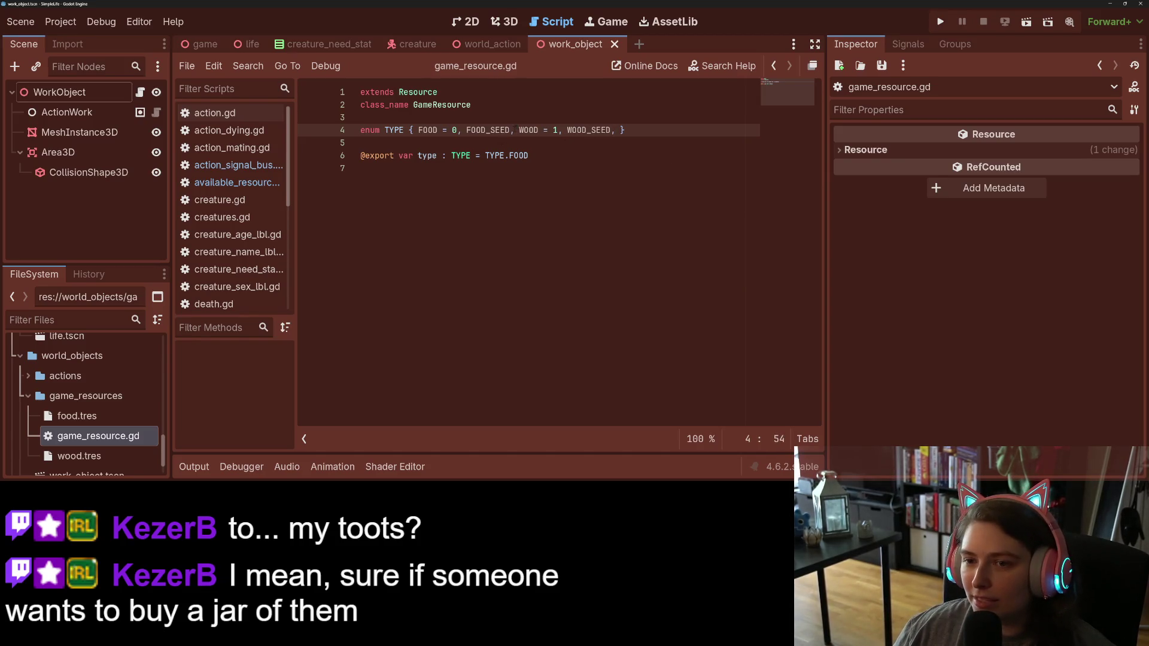
click(509, 130)
key(Right)
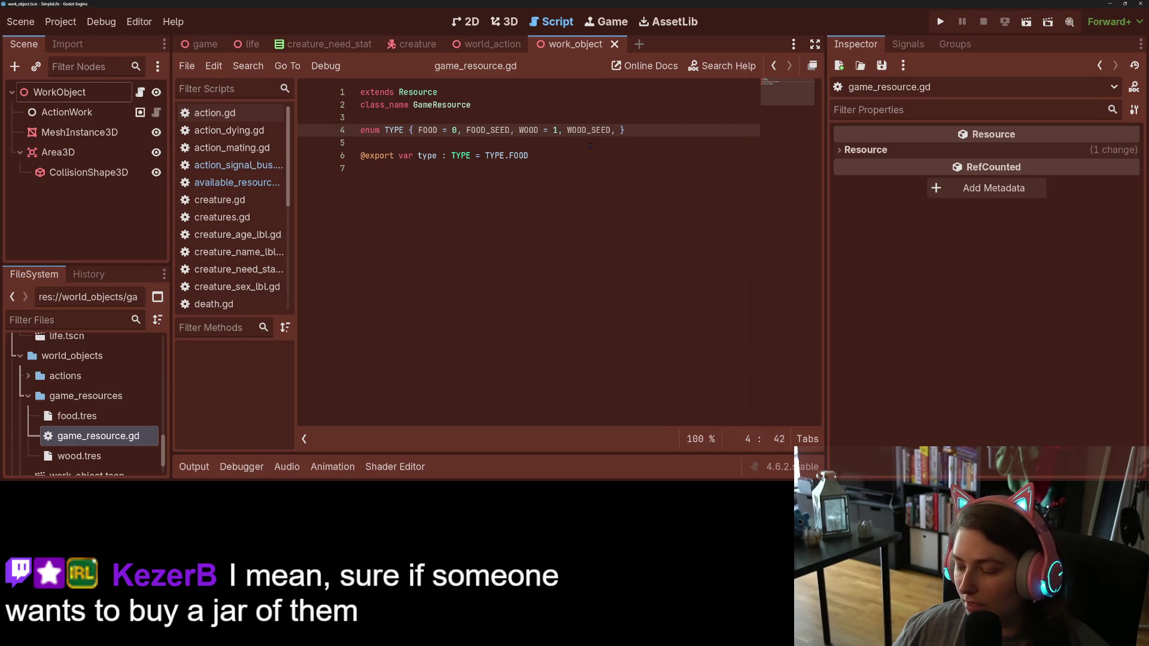
text(00)
key(ctrl+Right)
key(ctrl+s)
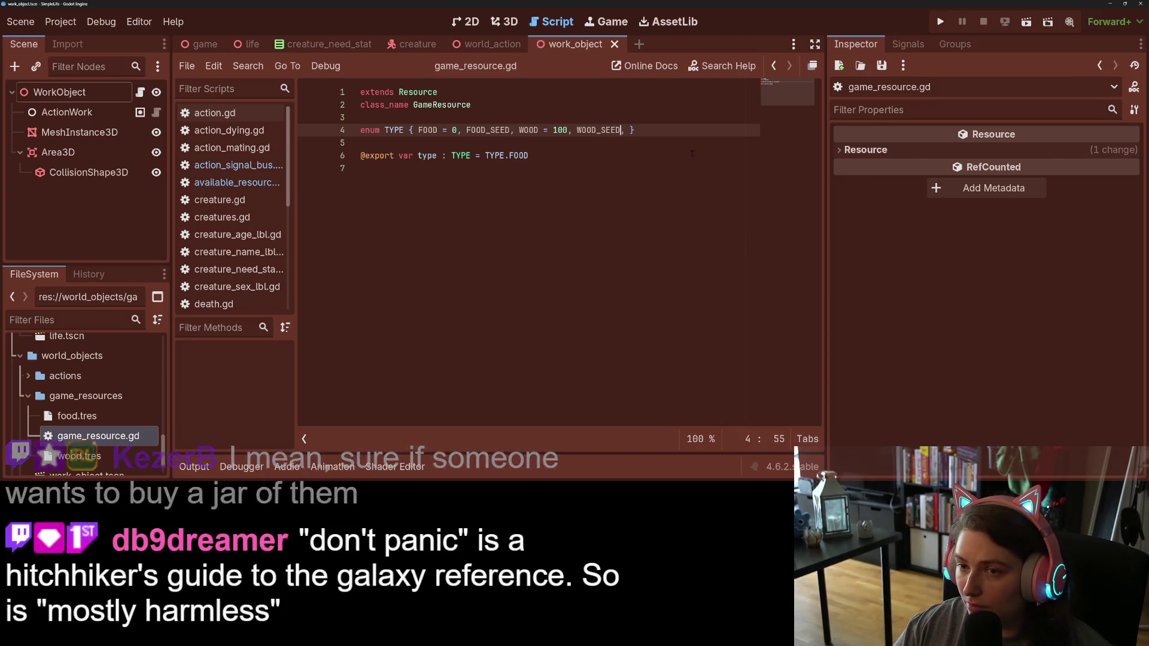
text(= 101)
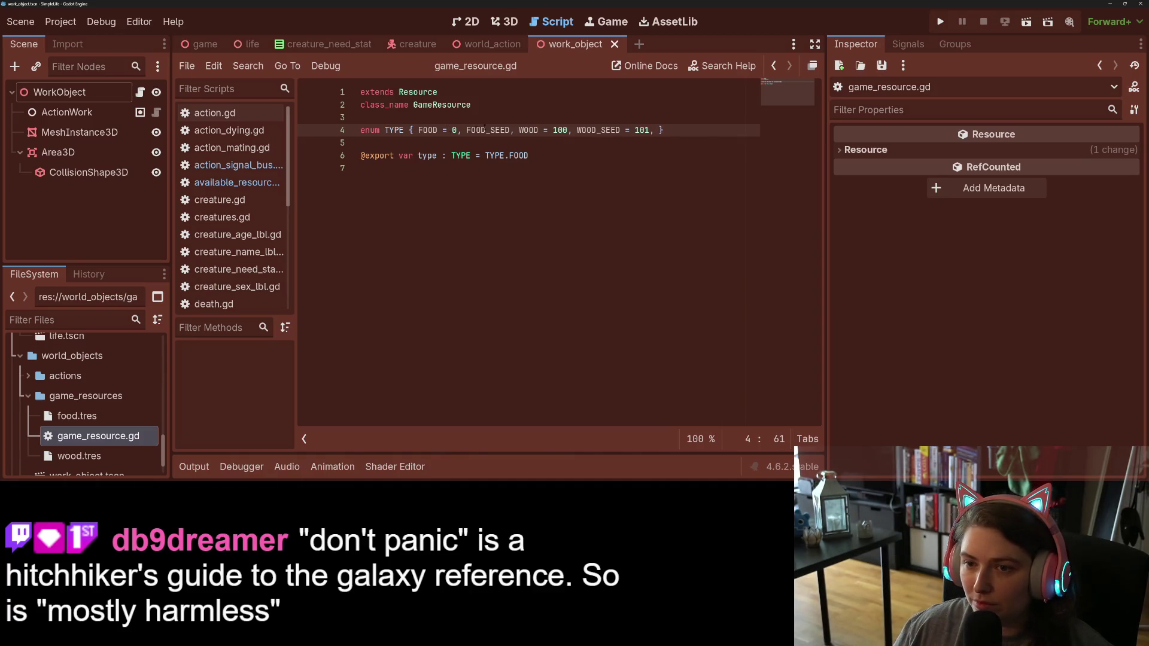
click(510, 130)
text(= 1)
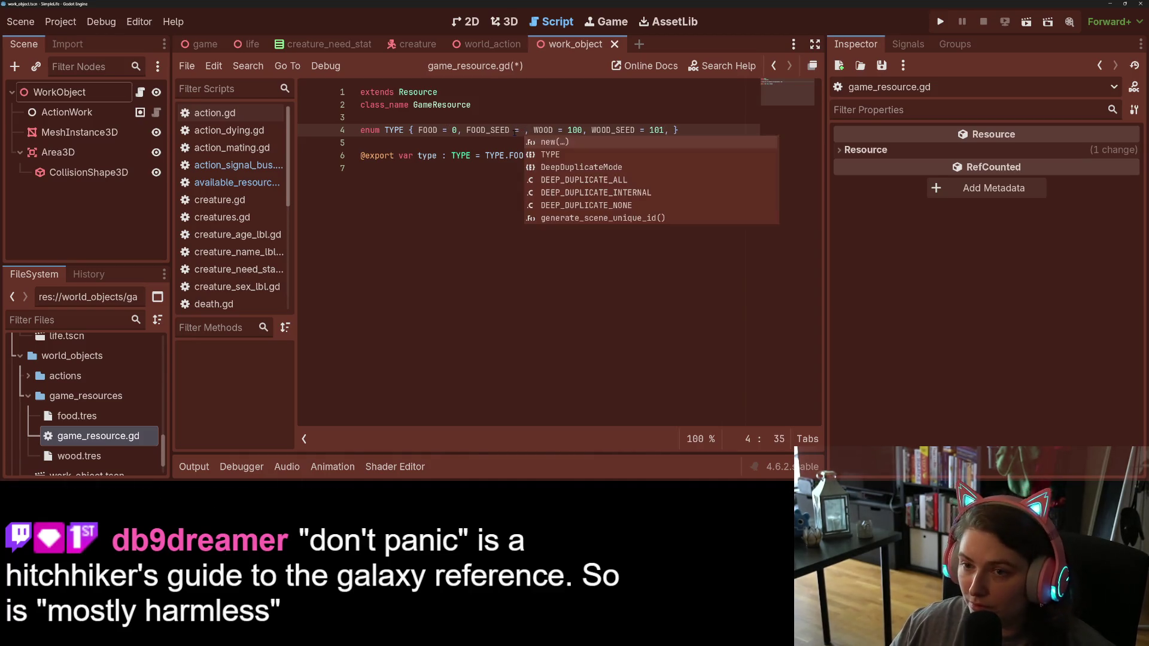
key(ctrl+s)
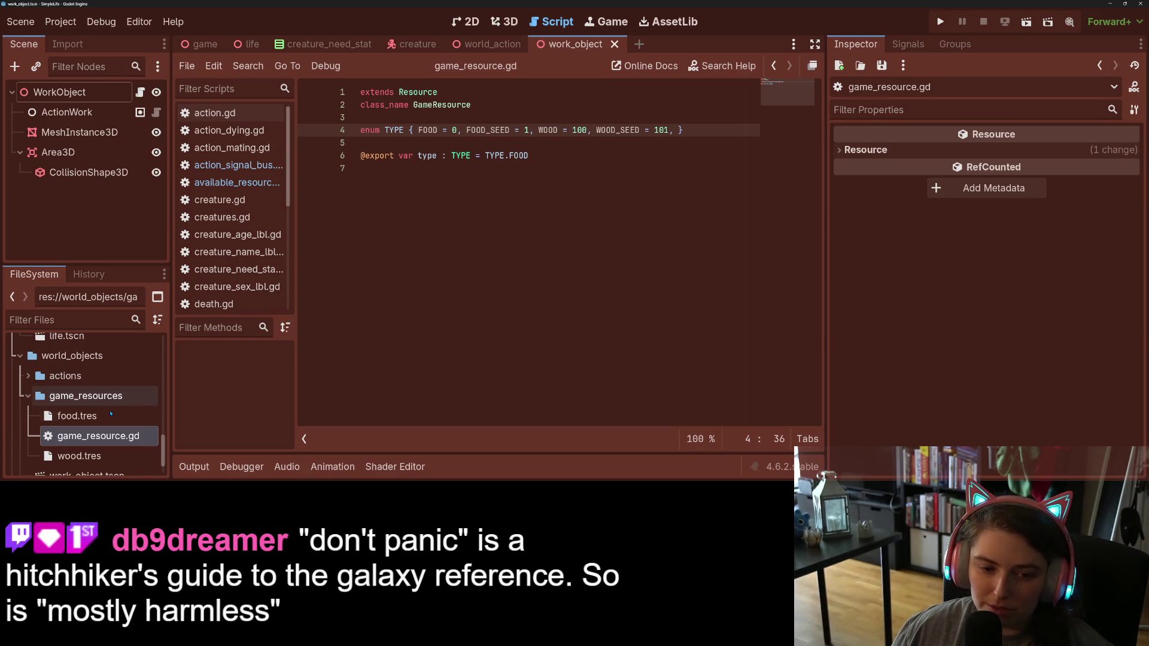
click(110, 421)
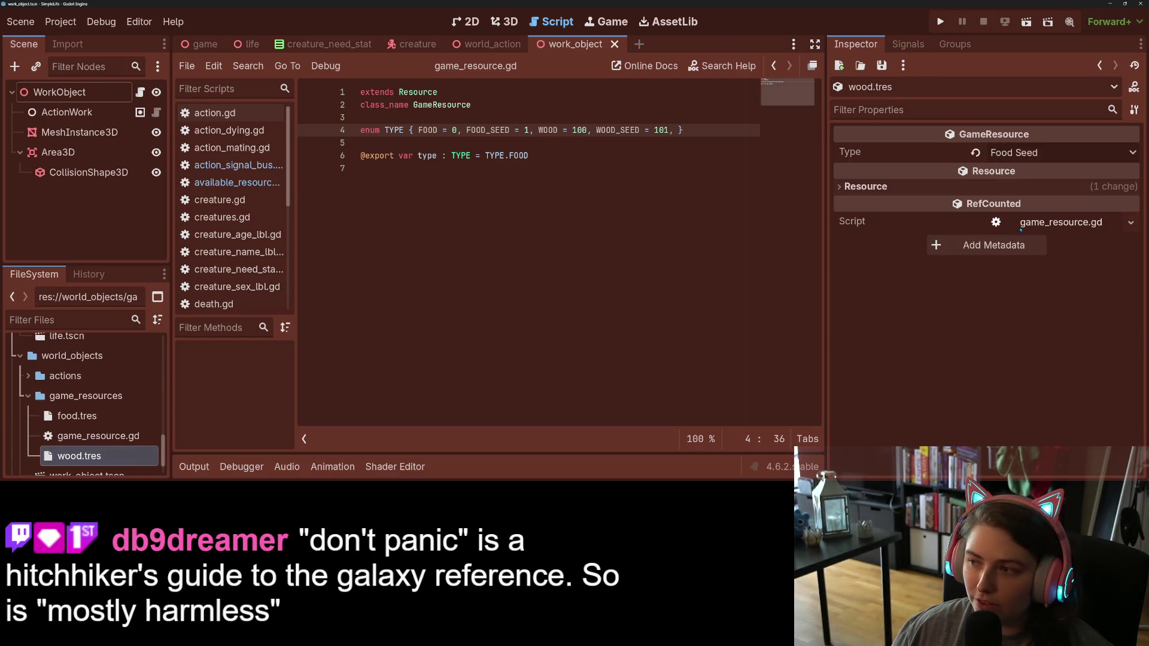
- Set wood.tres's Type back to Wood, keeping WOOD = 100 in the enum
click(1017, 153)
click(1017, 212)
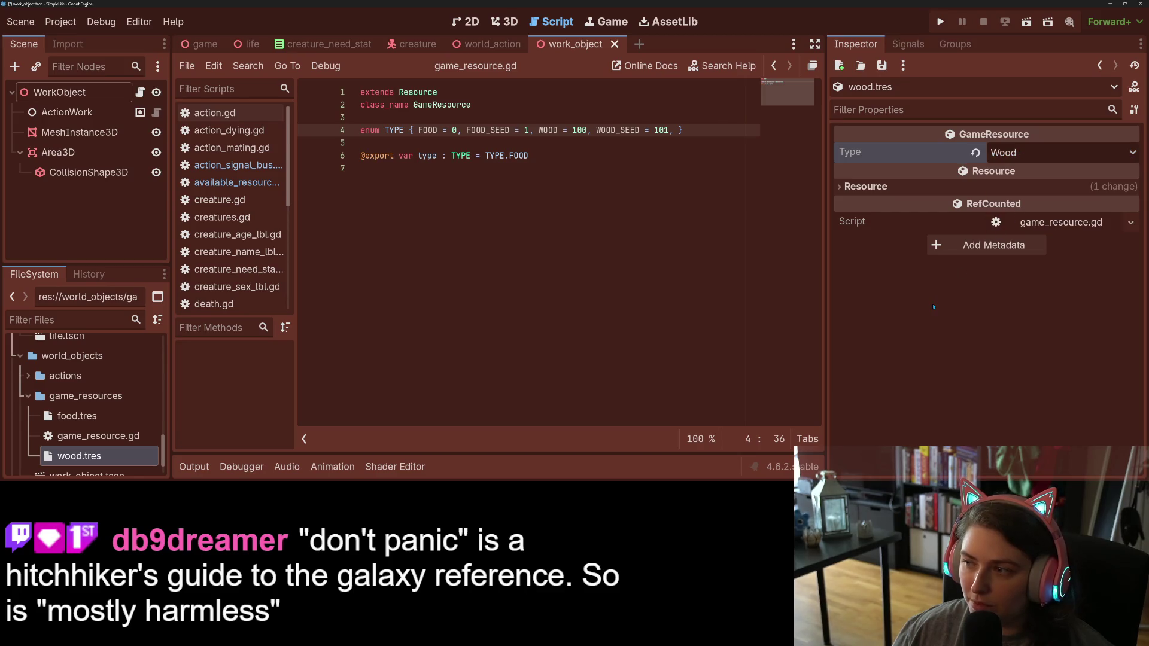
click(729, 322)
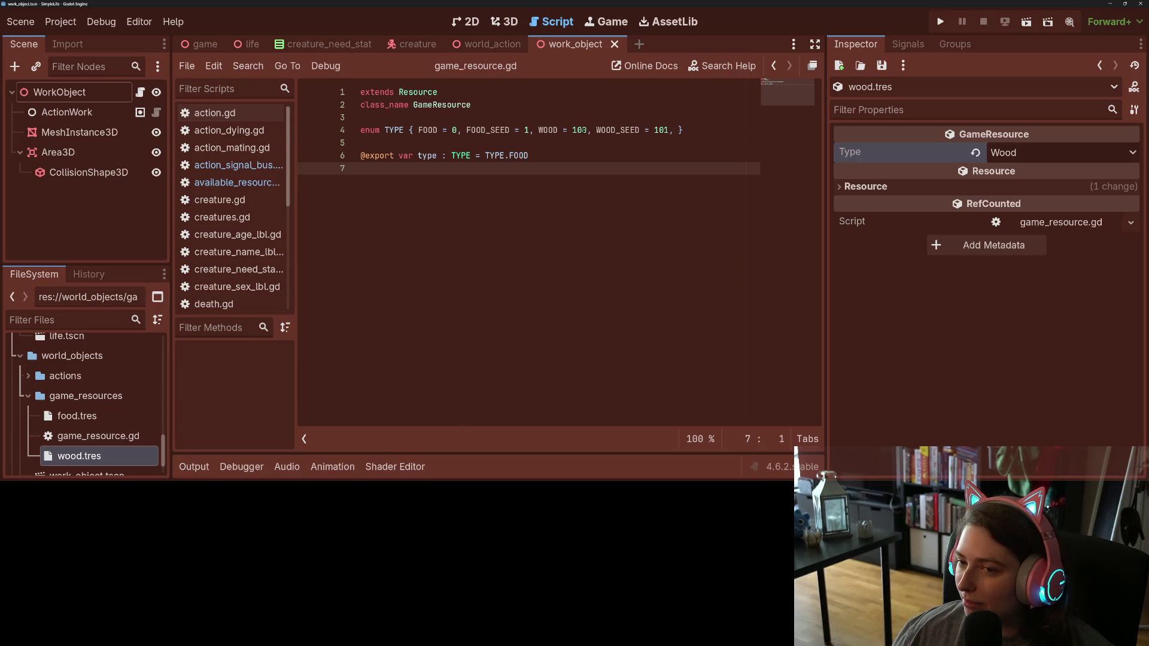
click(582, 130)
text(0)
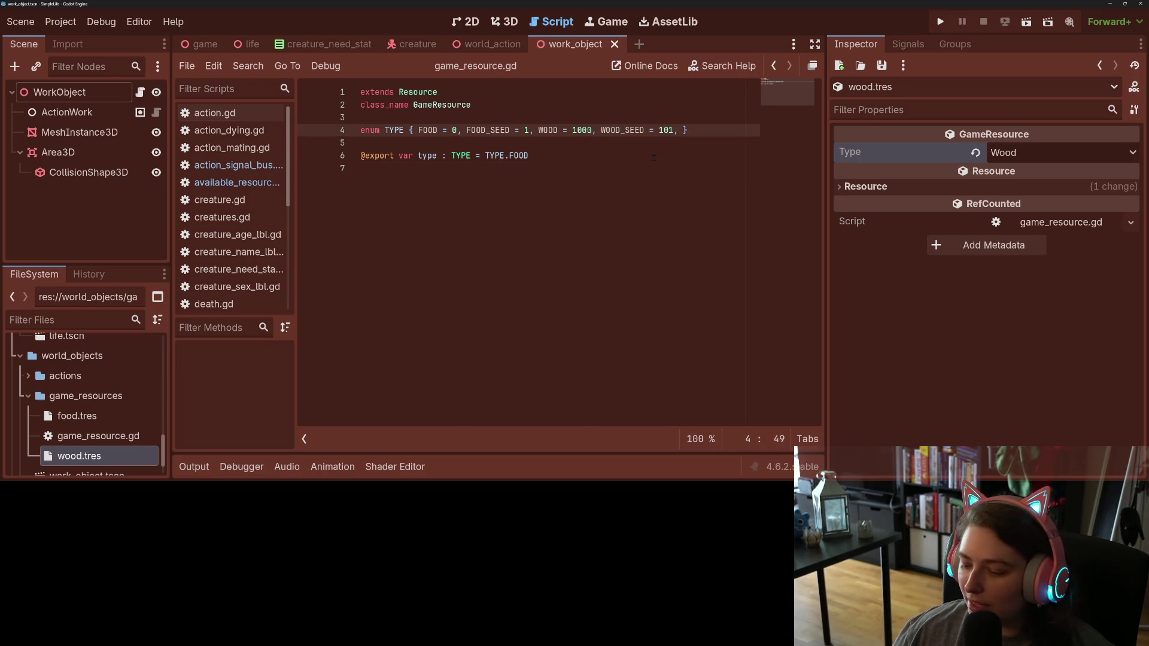
key(BackSpace)
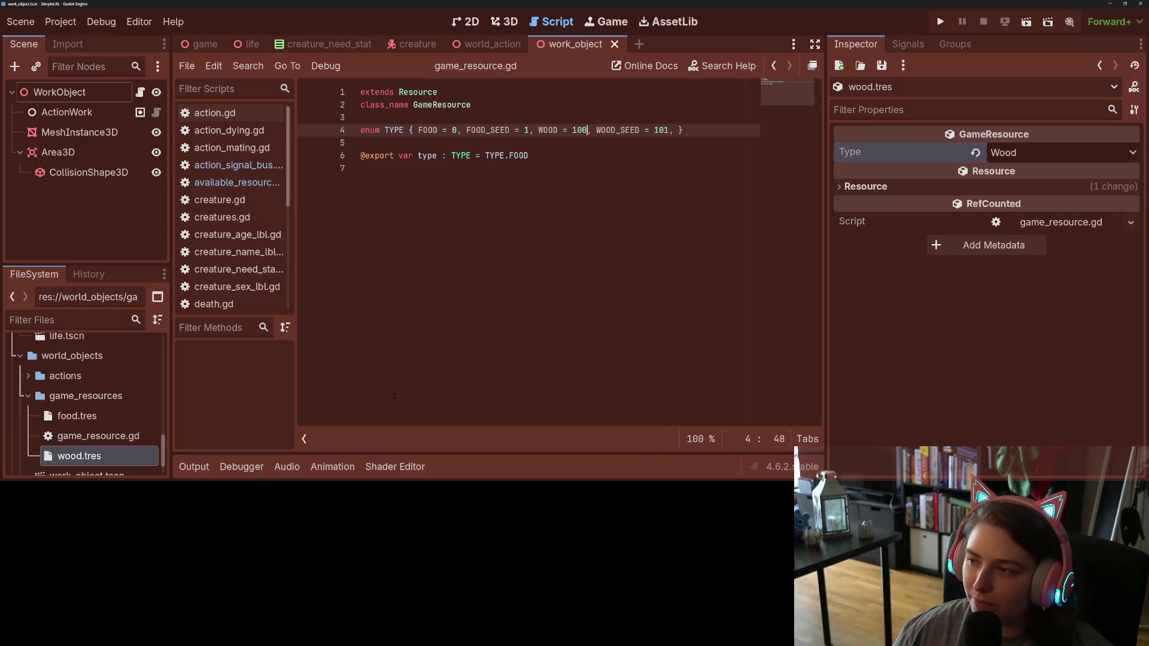
click(99, 436)
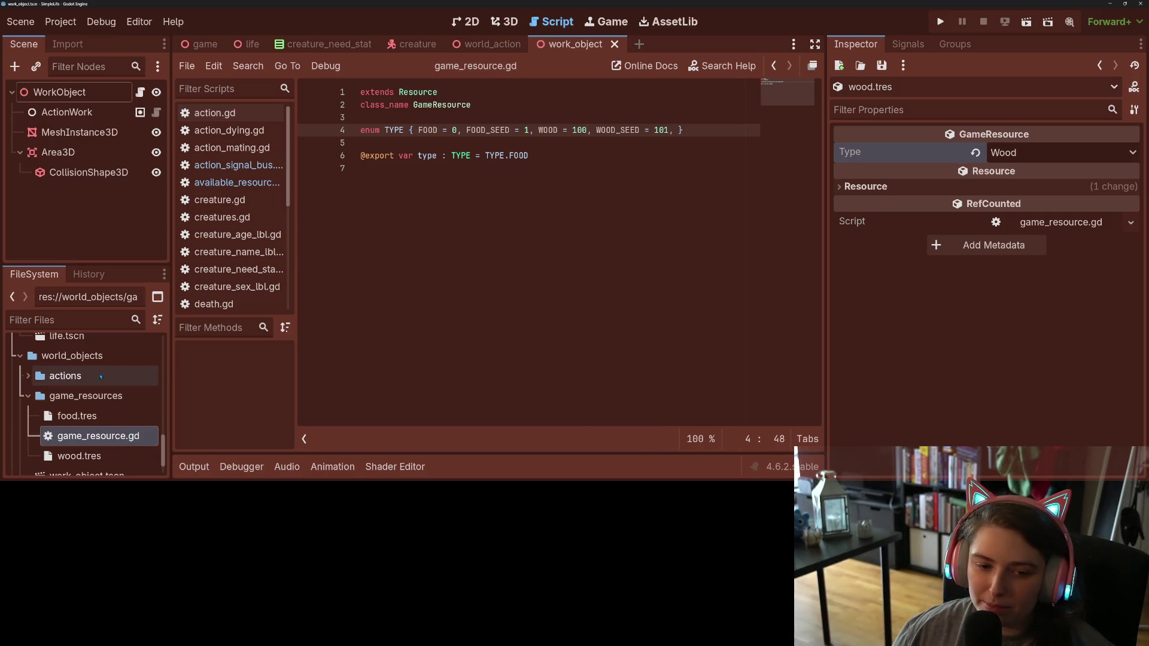
- Create GameResource food_seed.tres in game_resources and set its Type to Food Seed
right_click(95, 395)
mouse_move(179, 216)
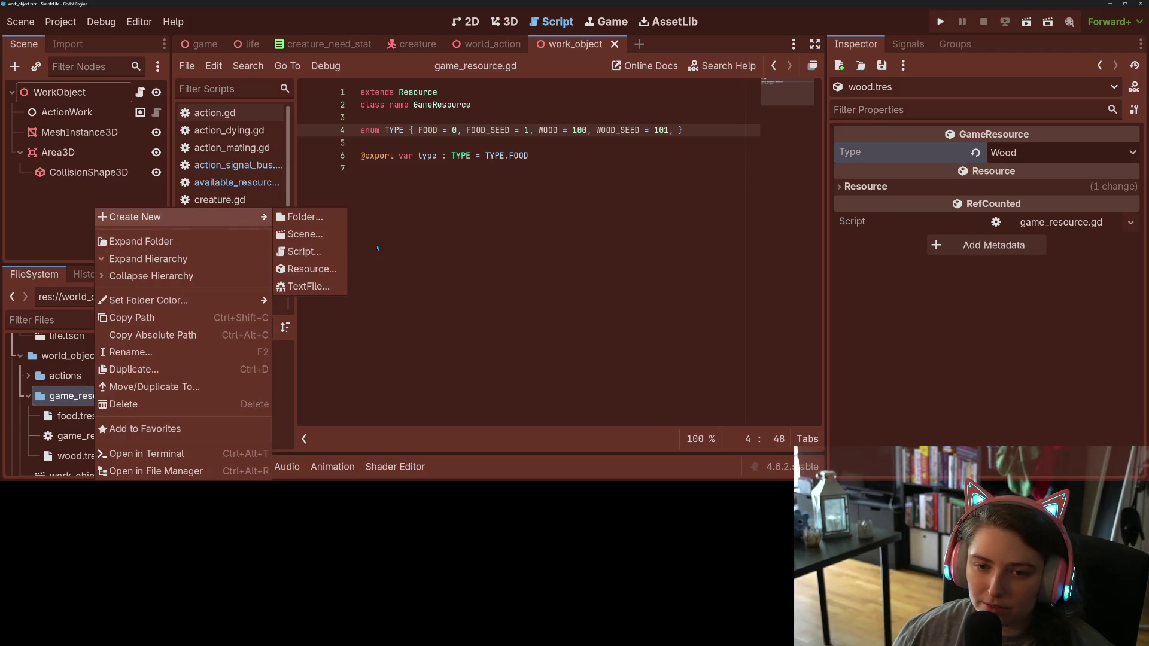
click(308, 268)
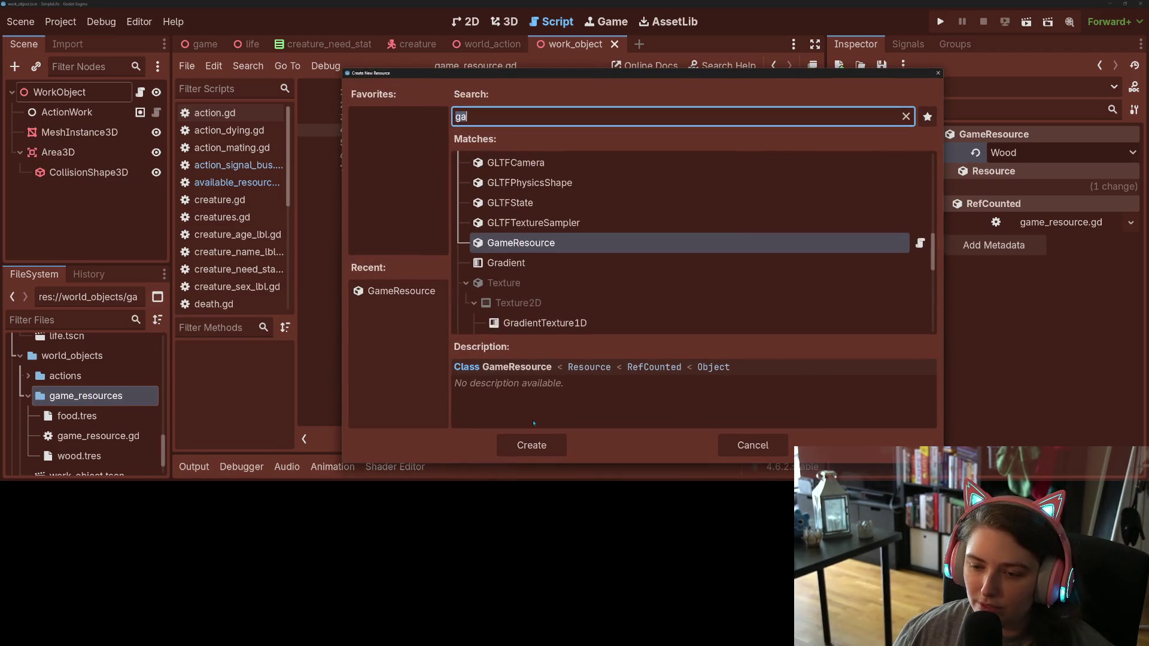
click(531, 445)
text(f)
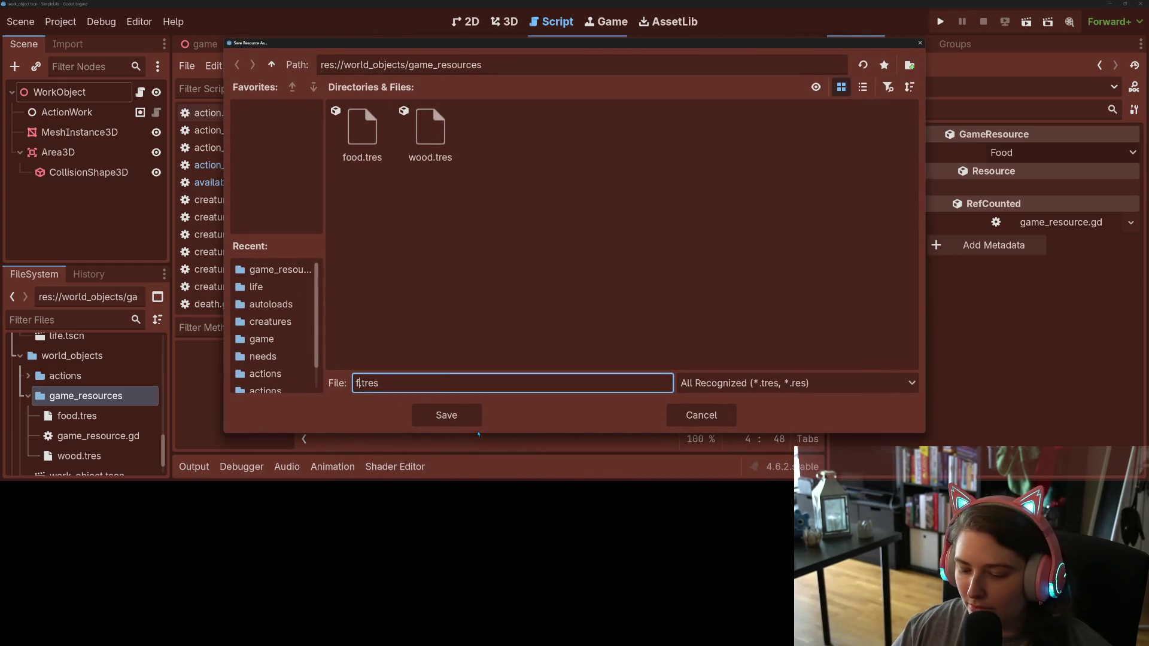
text(ood_seed)
key(Return)
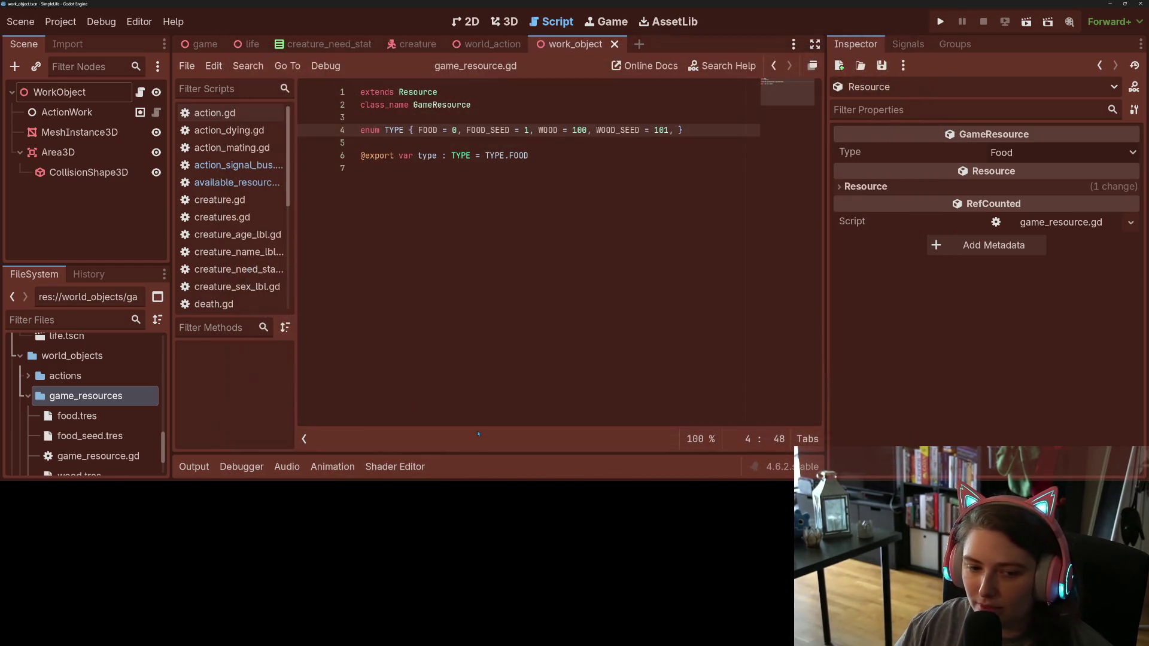
click(1048, 153)
click(1017, 187)
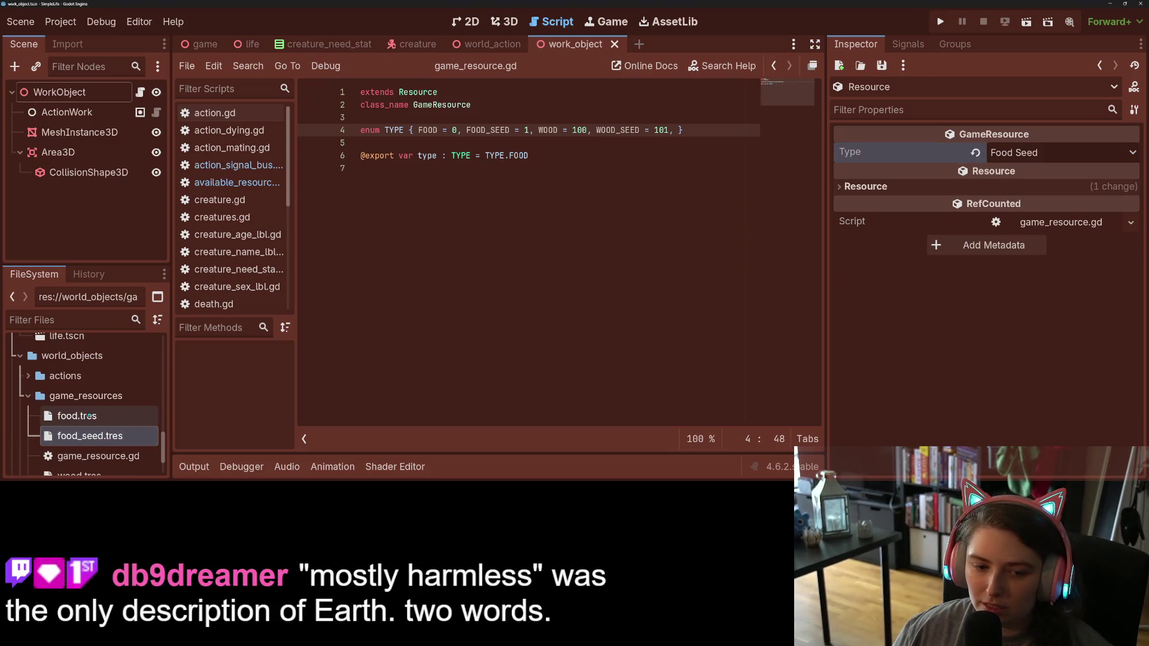
- Create GameResource wood_seed.tres, set its Type to Wood Seed, and save
right_click(96, 396)
mouse_move(187, 213)
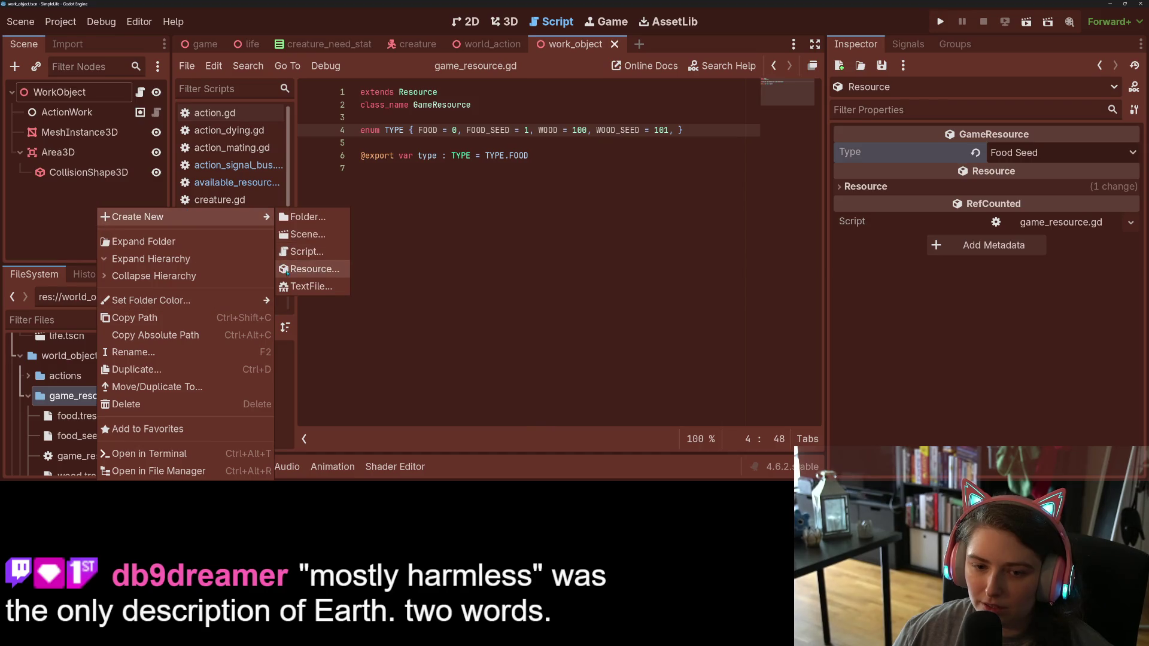
click(308, 269)
key(Return)
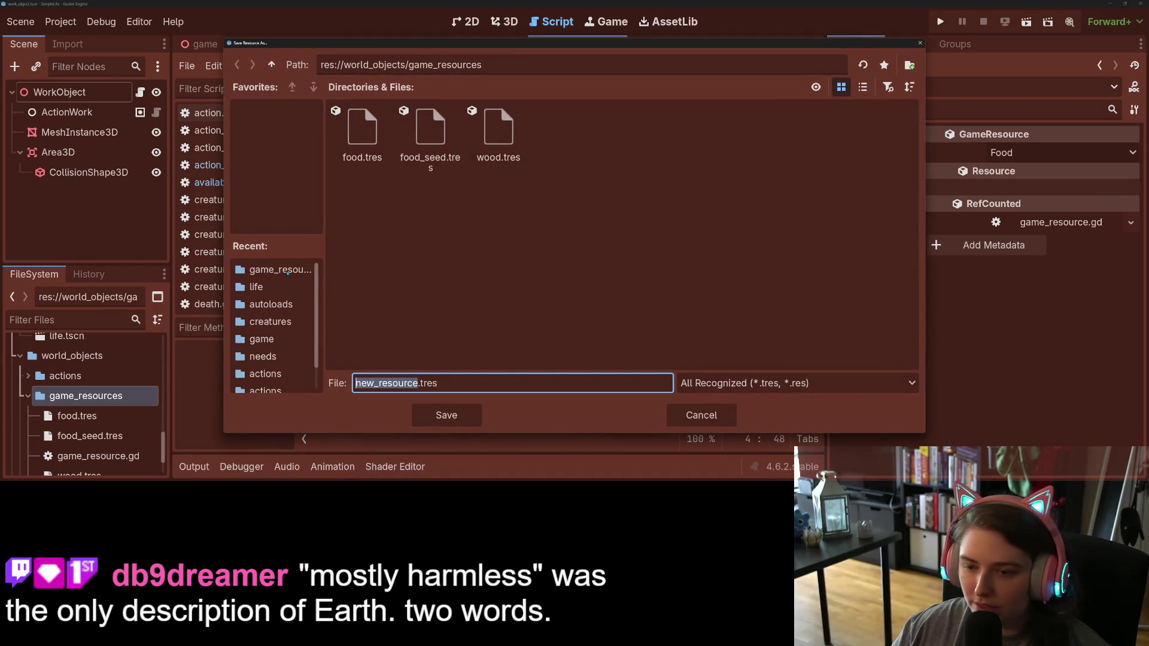
text(wood_seed)
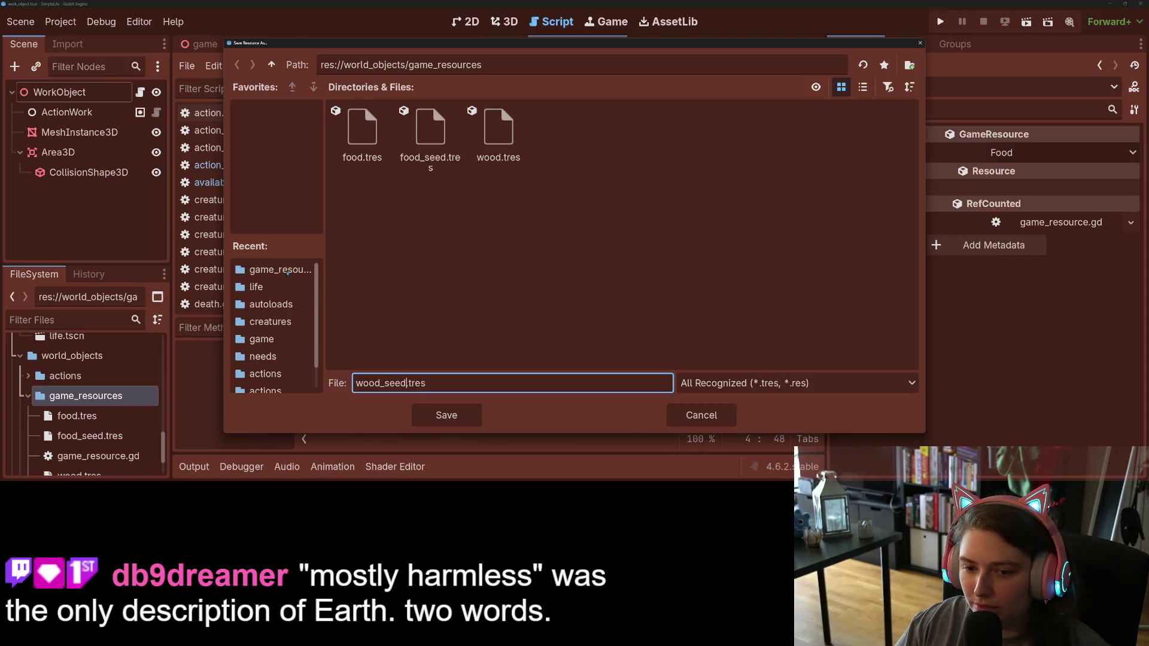
key(Return)
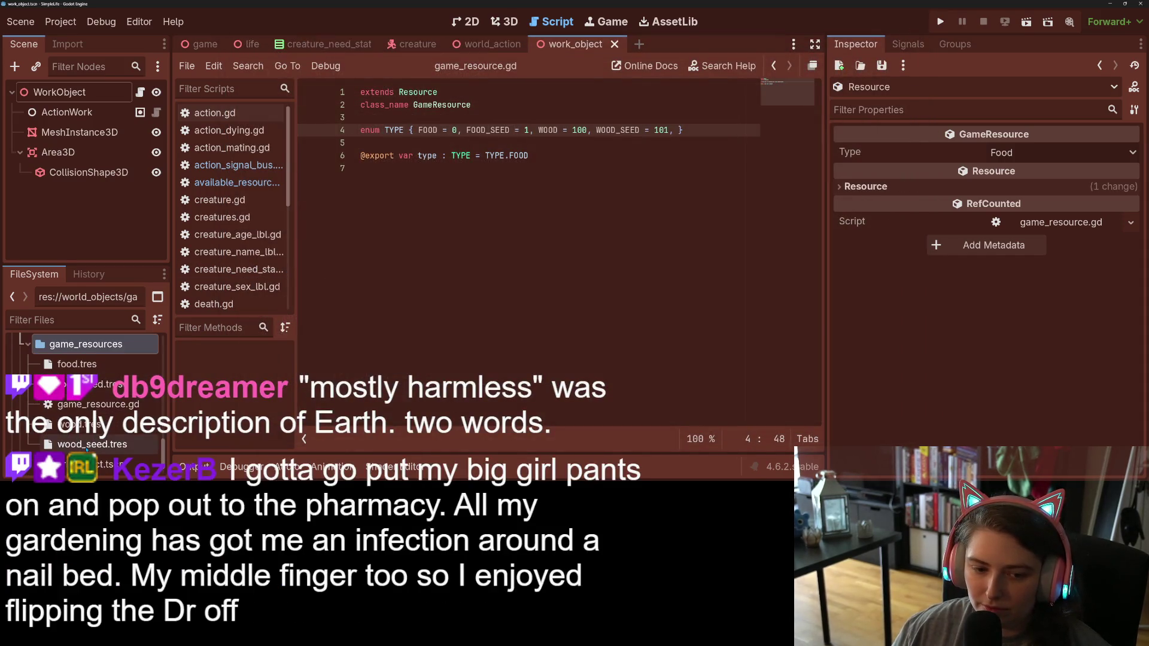
click(89, 445)
click(1058, 149)
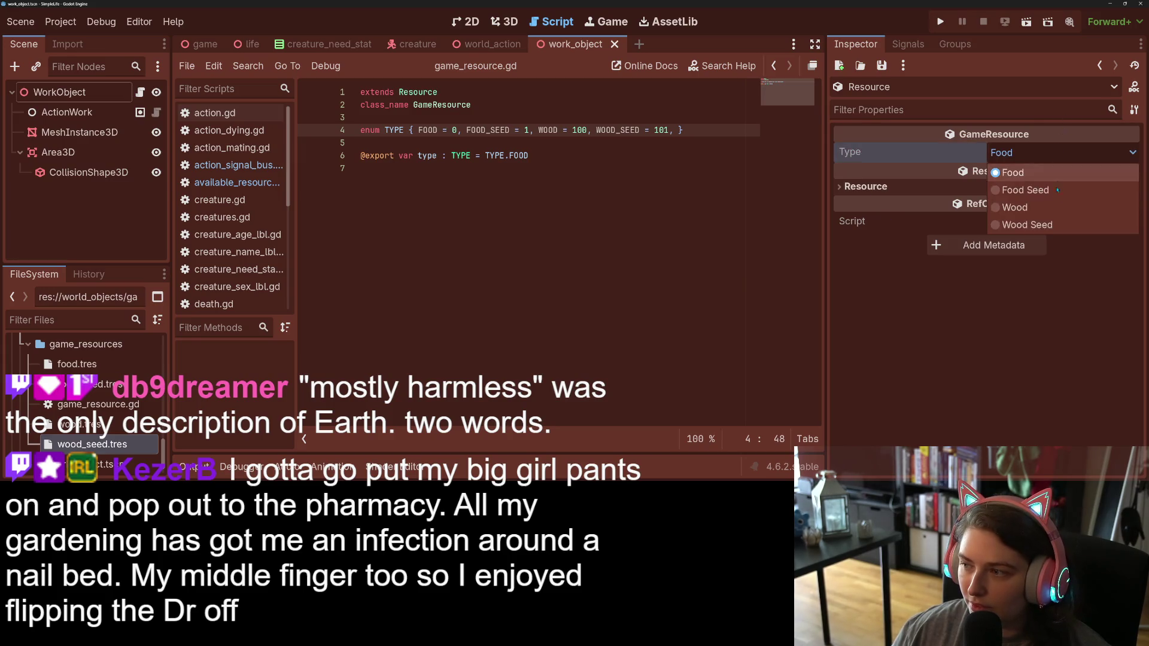
click(1028, 225)
key(ctrl+s)
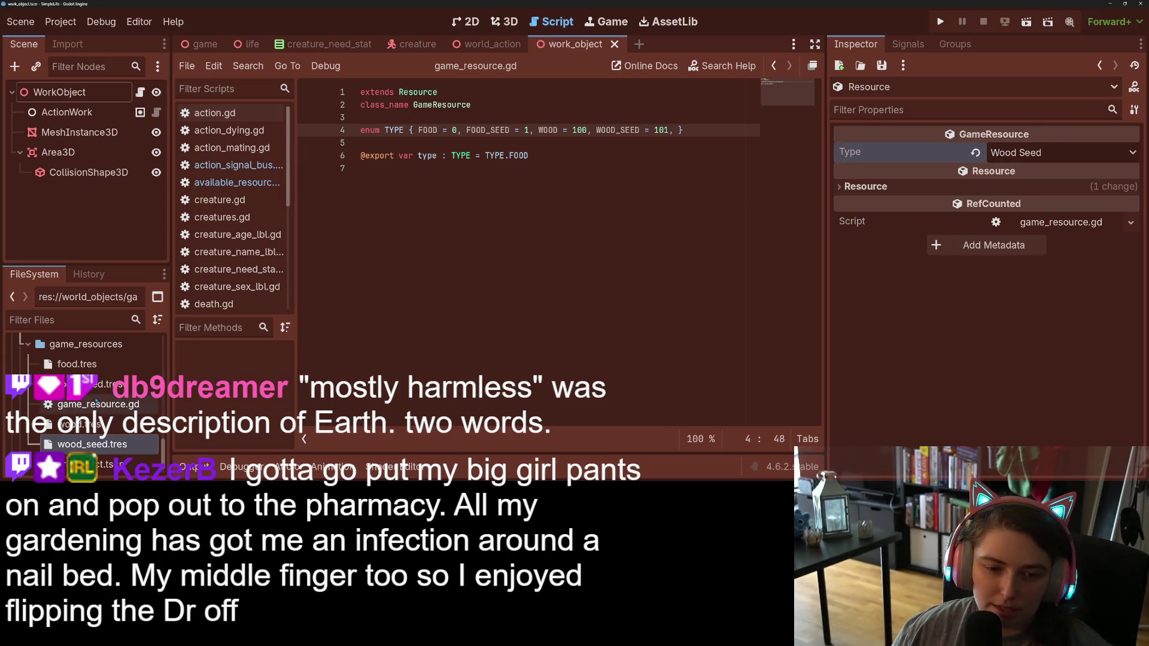
- Verify food_seed.tres is Food Seed and food.tres is still Food
click(99, 386)
click(99, 386)
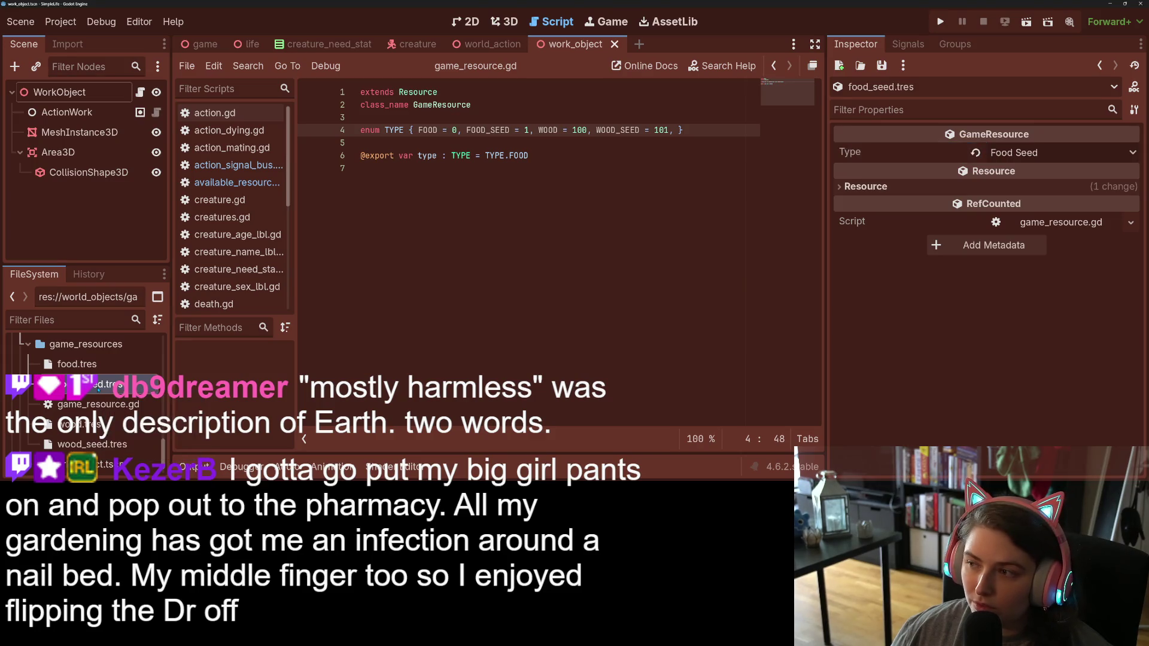
click(89, 365)
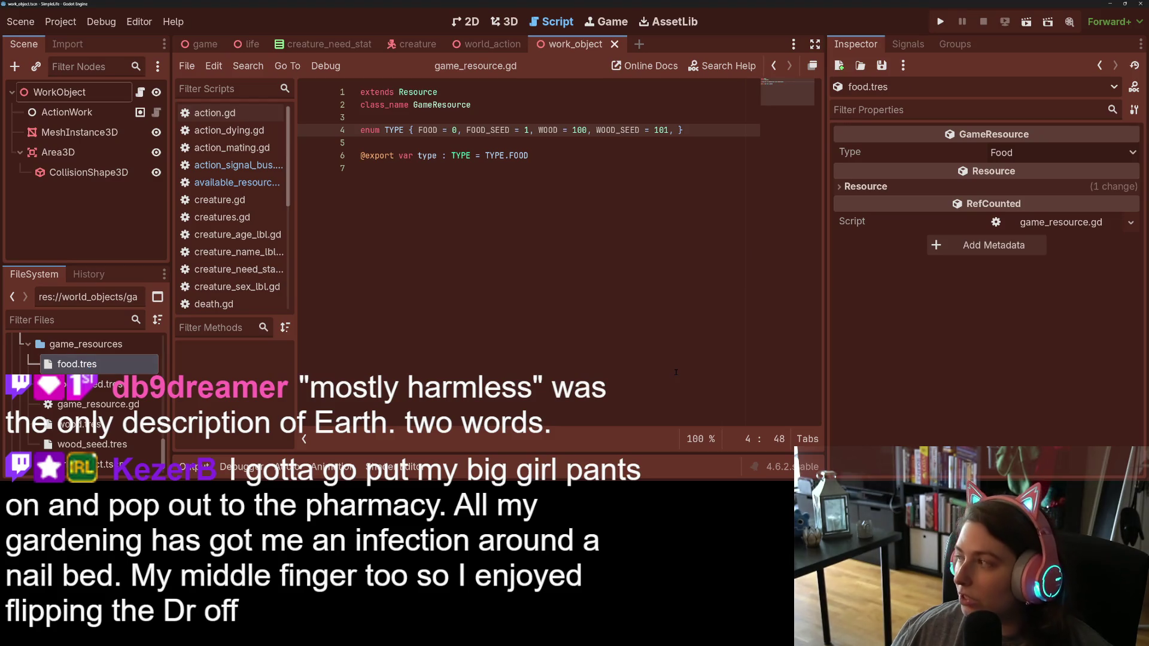
click(697, 365)
- Select the ActionWork node to view its earn_resource → food.tres per-tick signal
scroll(682, 405, up, 2)
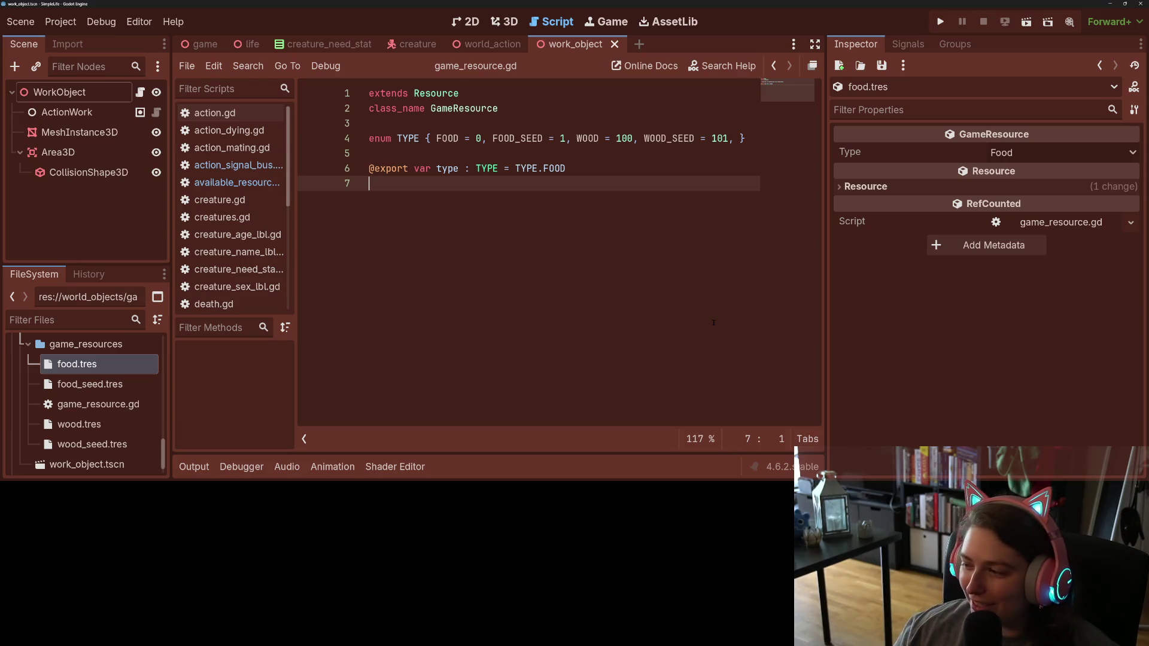
click(569, 123)
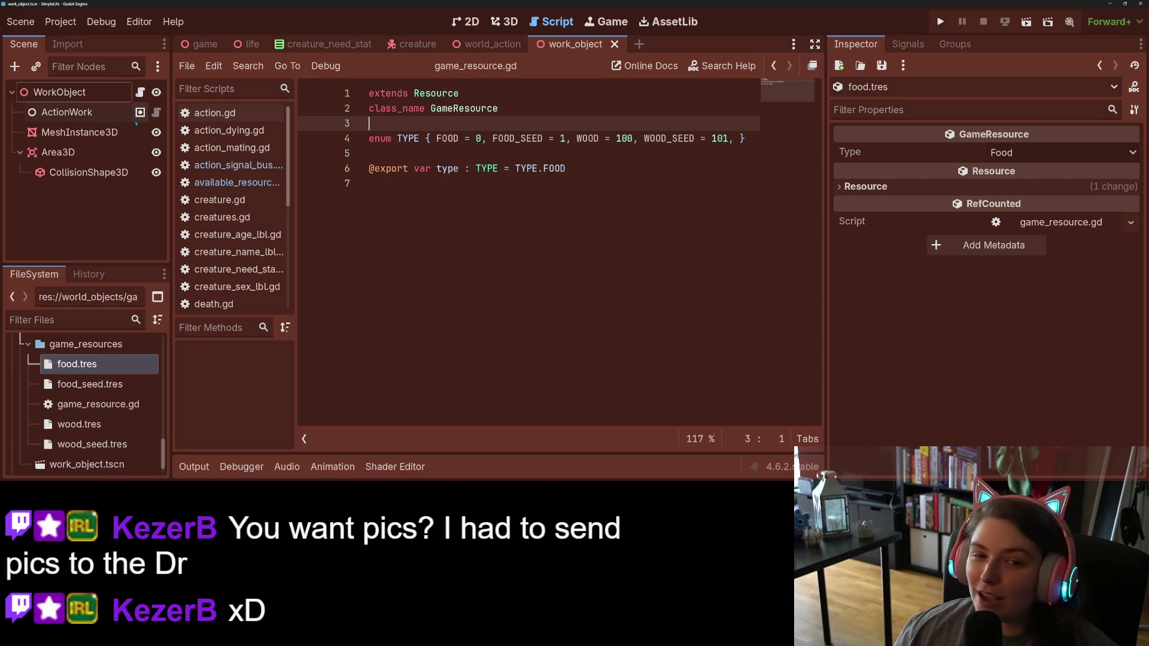
click(89, 114)
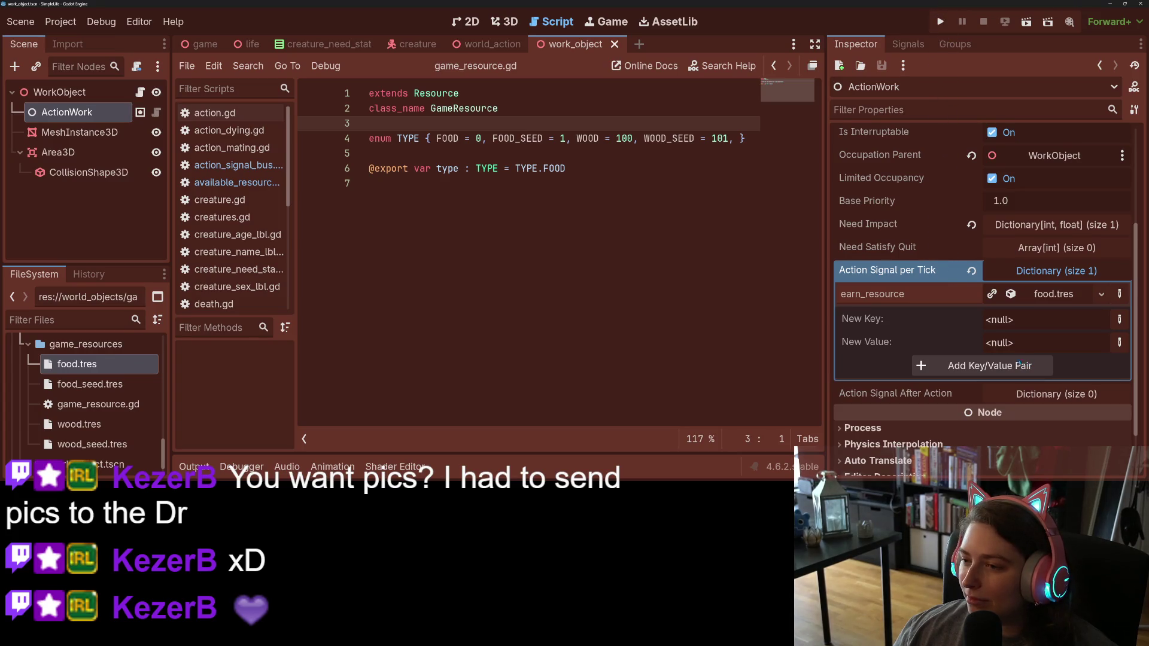
- Check the per-tick earn_resource entry and expand Action Signal After Action
click(1030, 270)
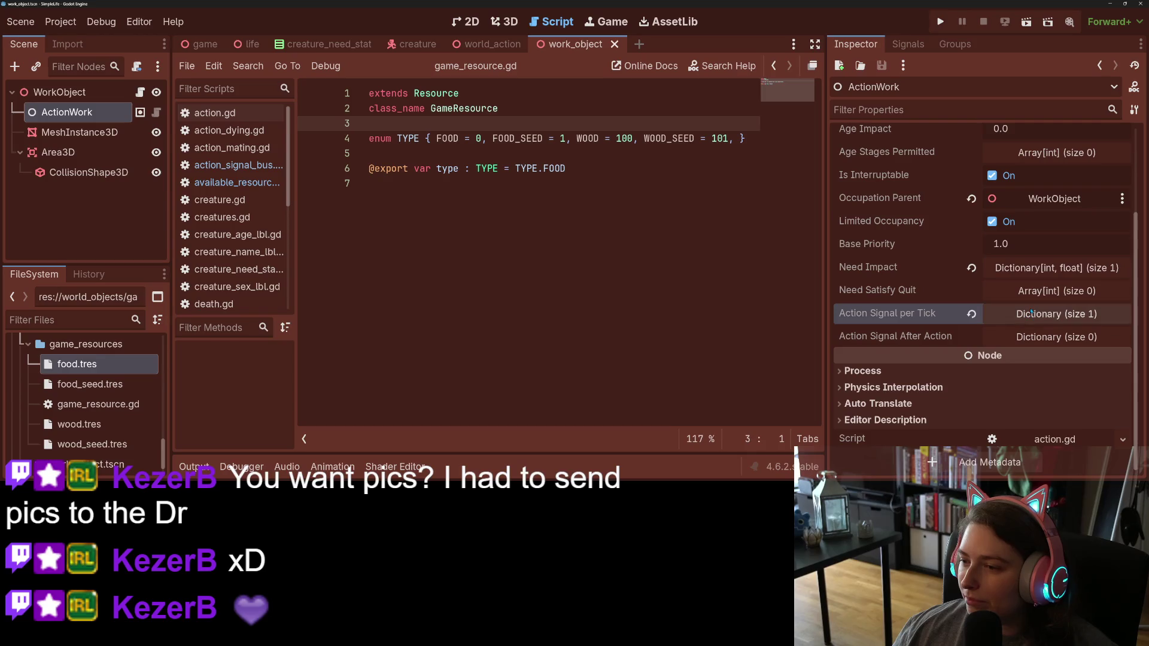
click(1040, 314)
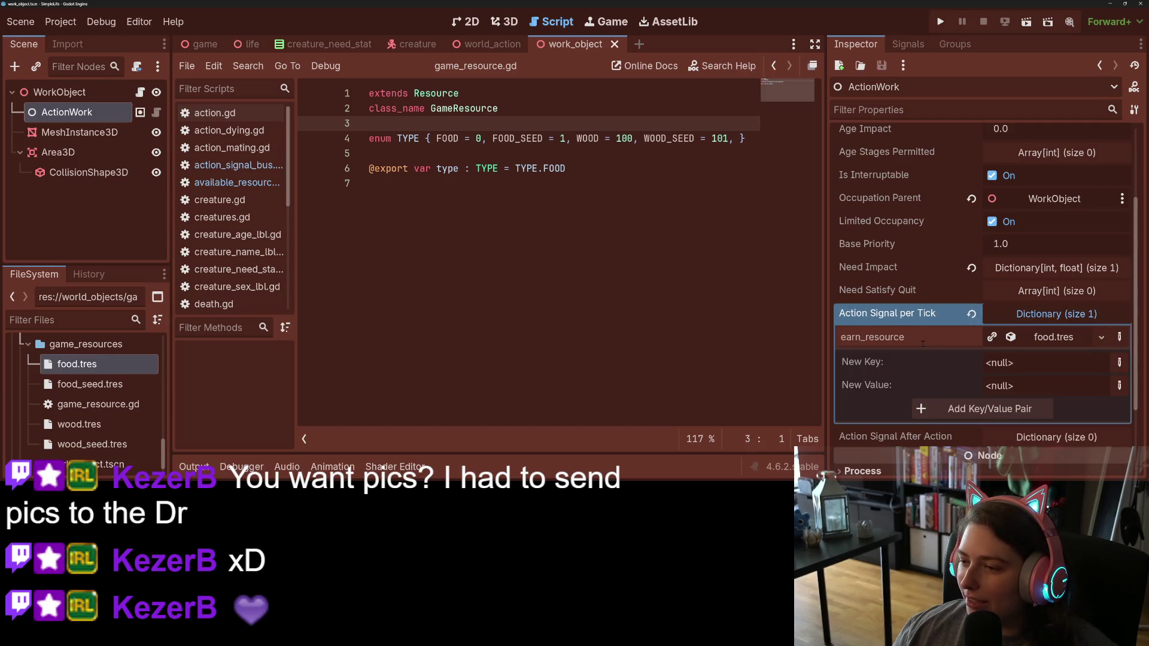
double_click(923, 342)
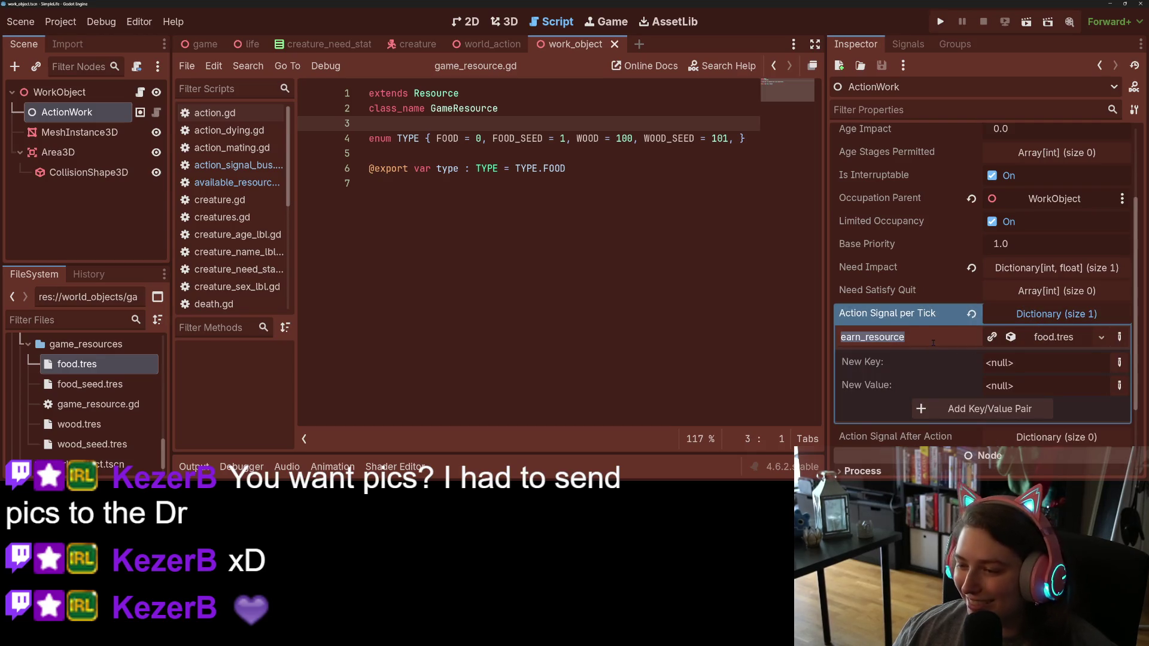
click(1013, 315)
click(1017, 336)
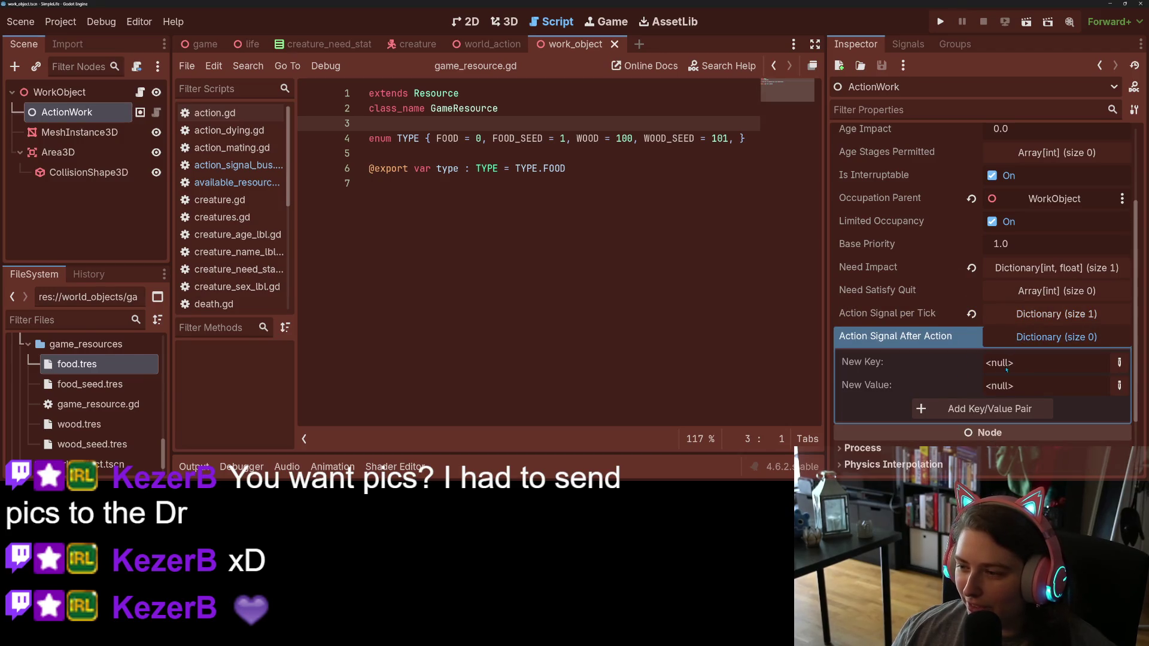
- Add a StringName key 'earn_resource' mapped to food_seed.tres and save the work_object scene
click(1114, 366)
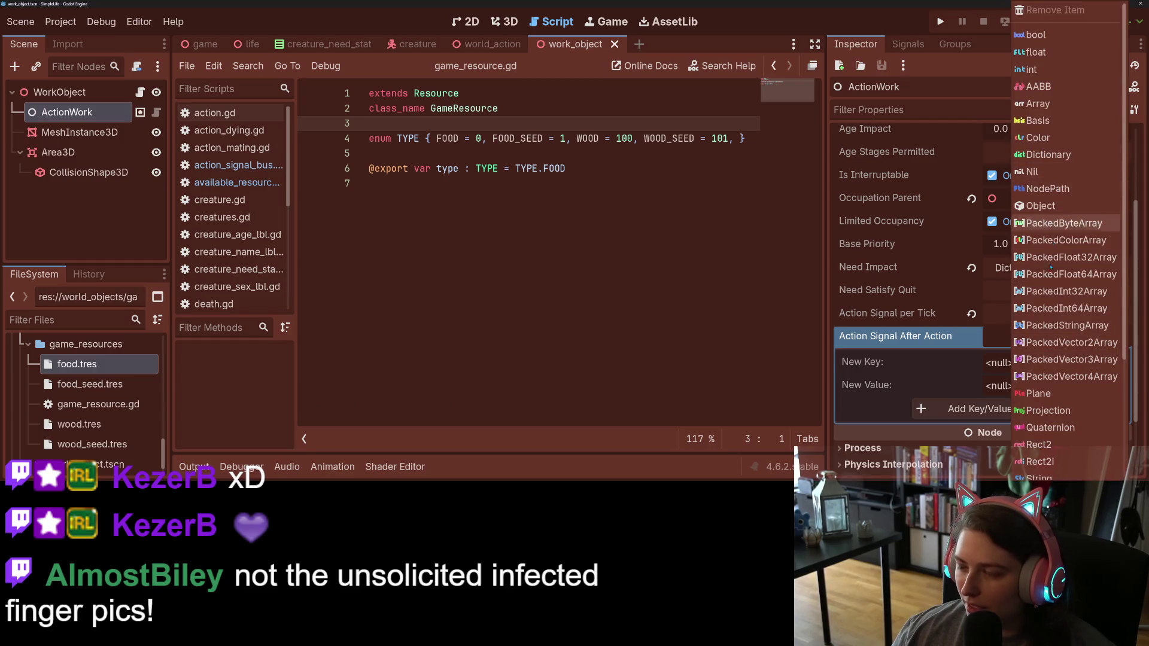
scroll(1059, 245, down, 3)
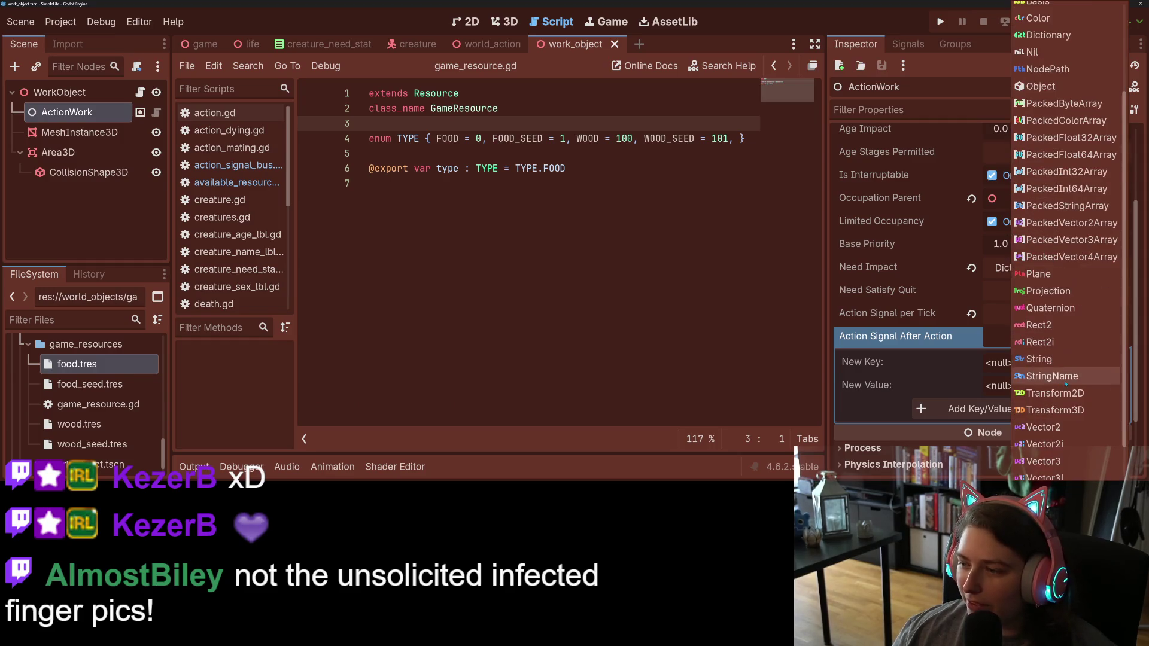
click(1024, 361)
text(earn_resource)
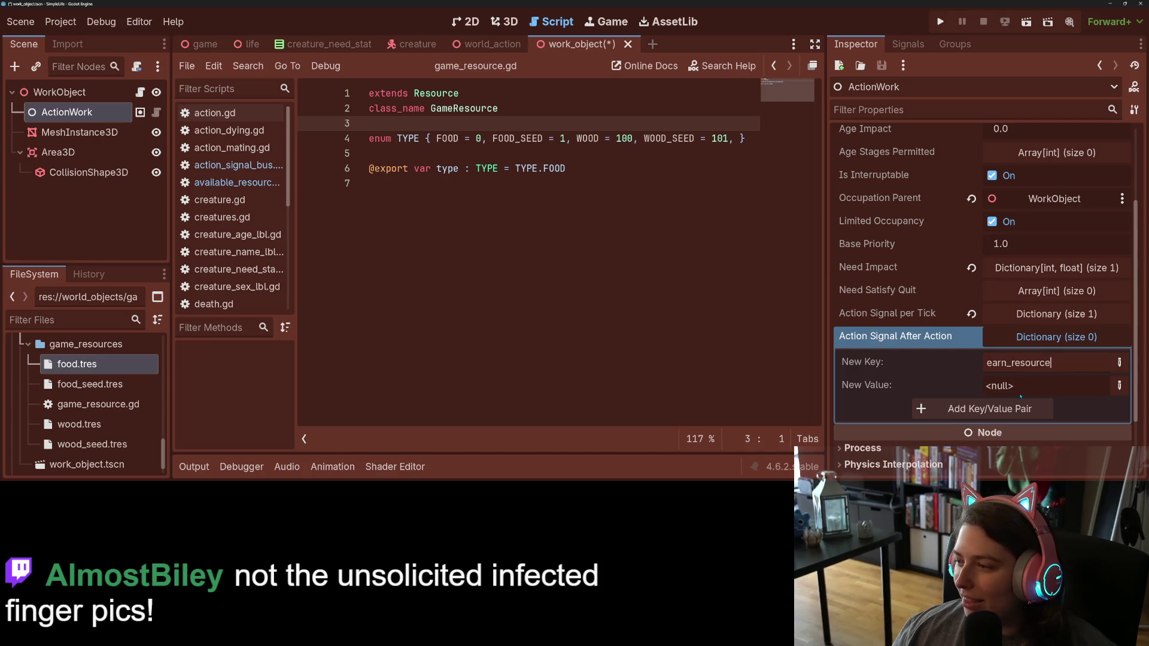
click(1119, 385)
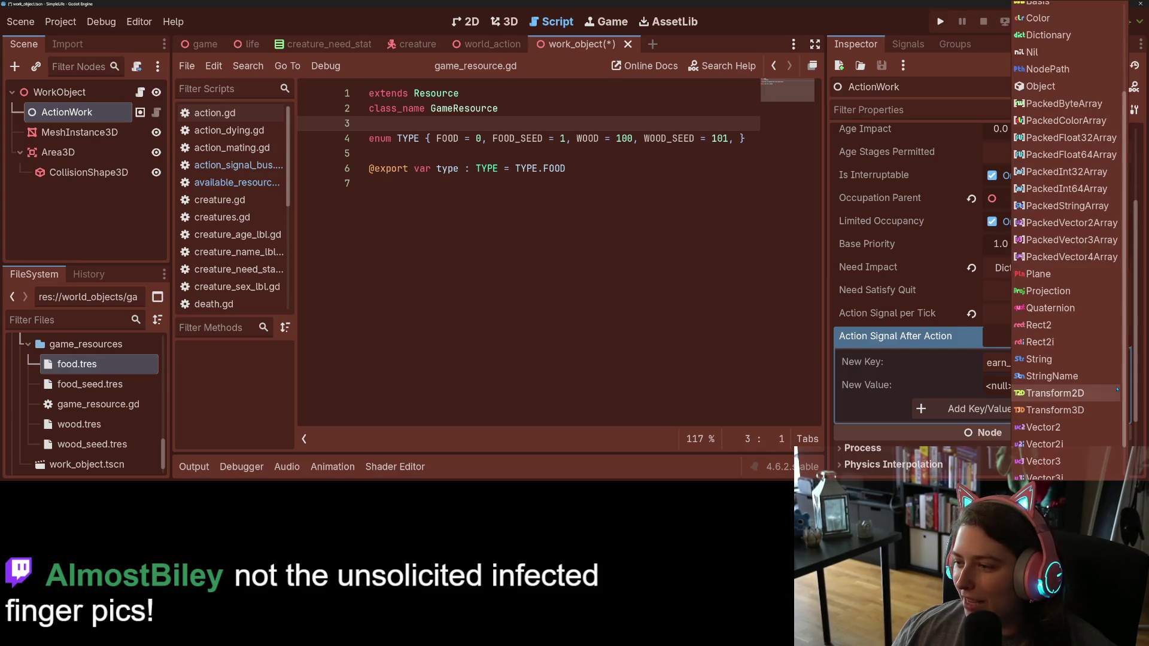
click(1040, 86)
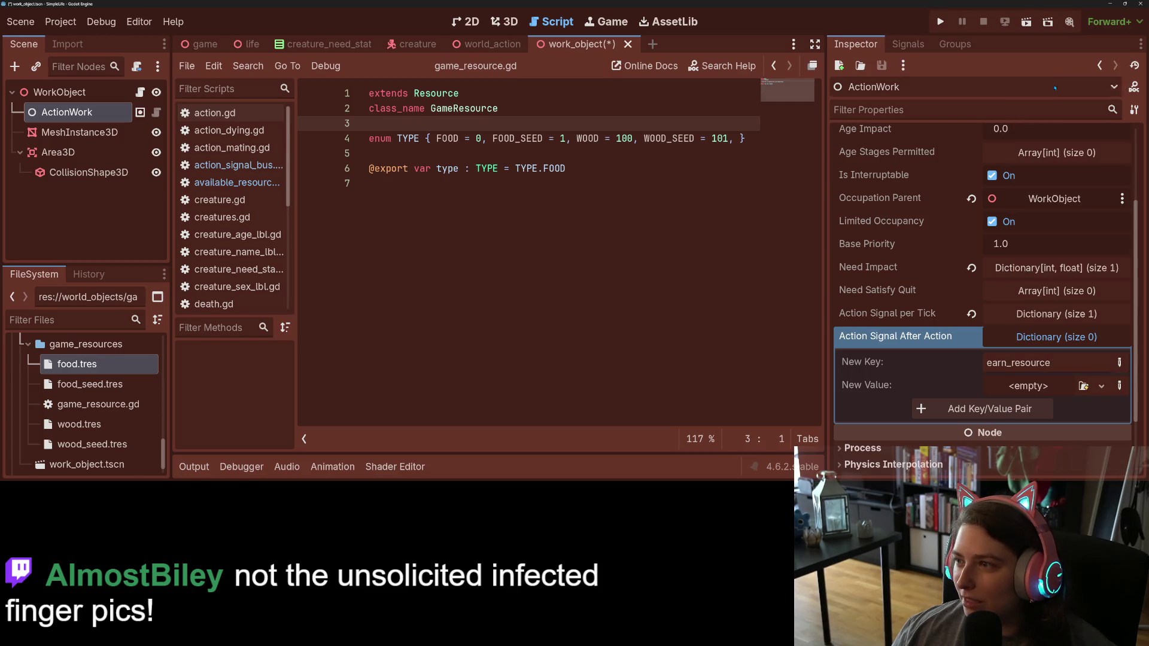
drag(90, 384, 670, 421)
mouse_move(1000, 434)
mouse_down()
mouse_move(1089, 387)
mouse_move(1055, 387)
mouse_up()
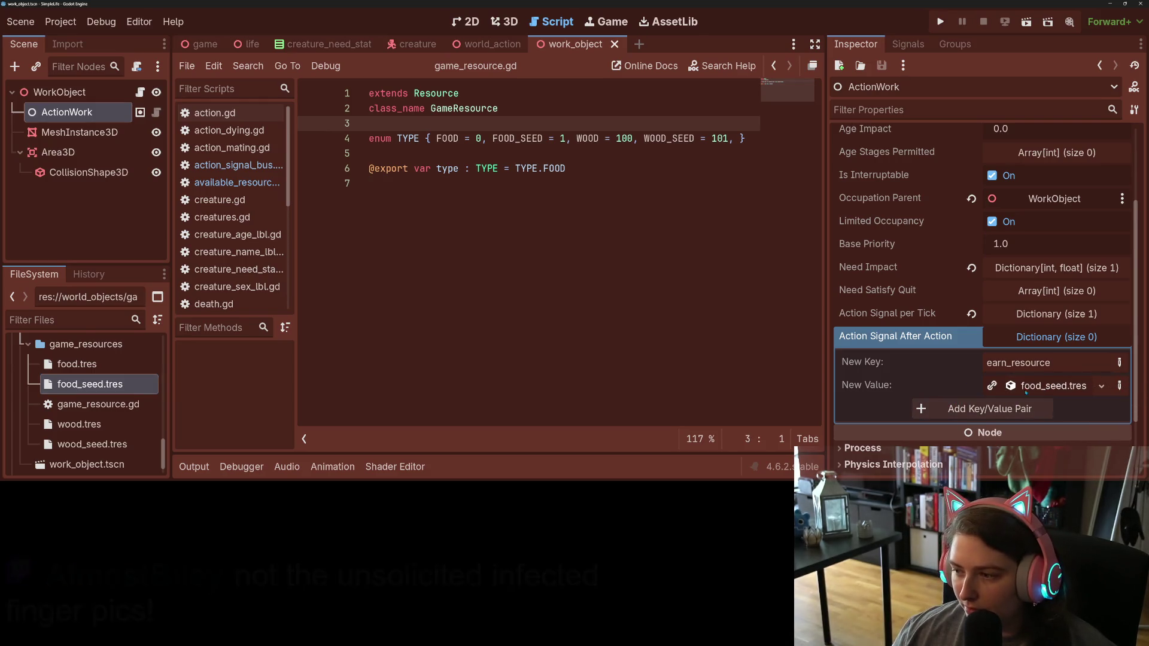
click(987, 408)
key(ctrl+s)
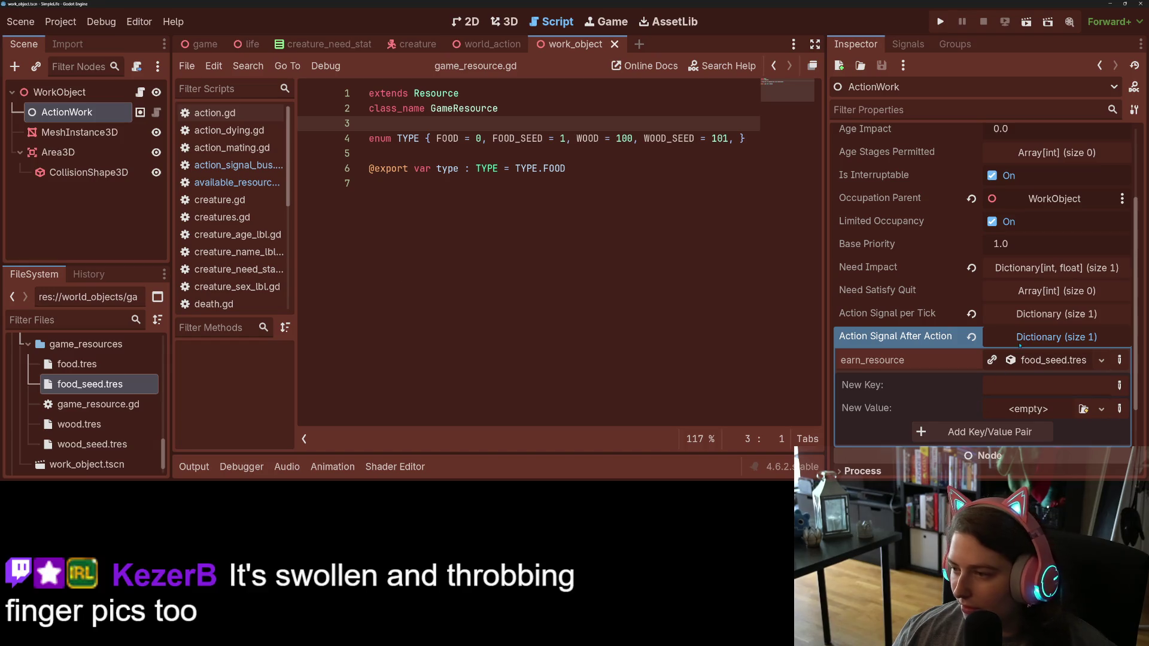
- Recheck and collapse both signal dictionaries, saving the scene again
click(1035, 337)
click(1034, 314)
click(1034, 315)
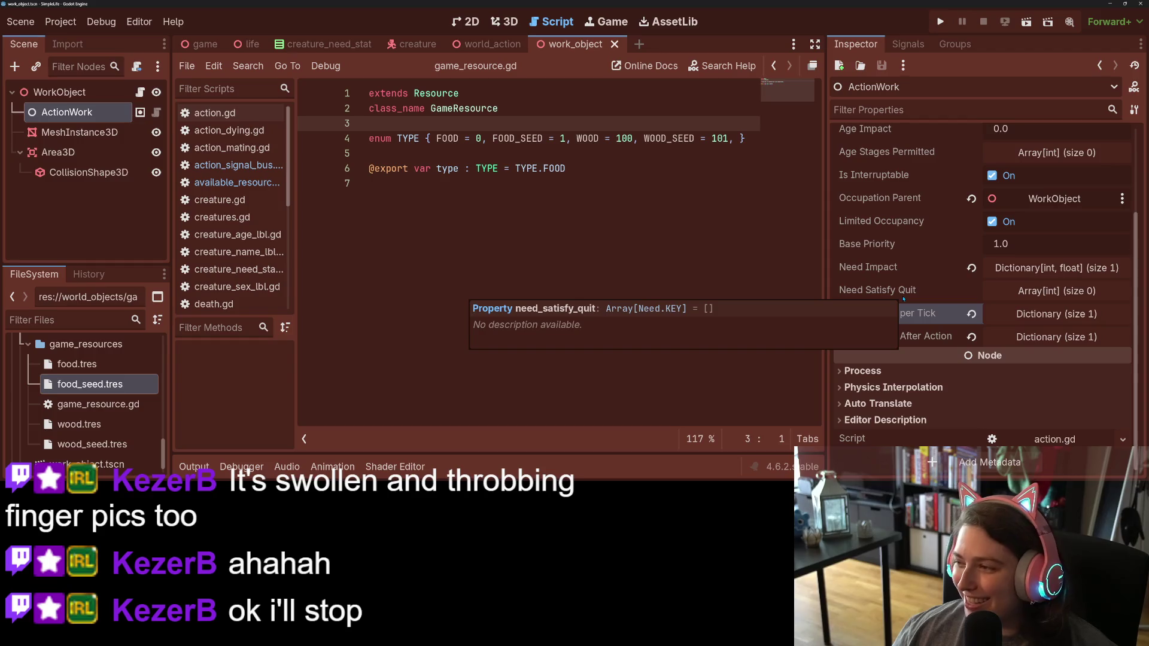
click(717, 169)
key(ctrl+s)
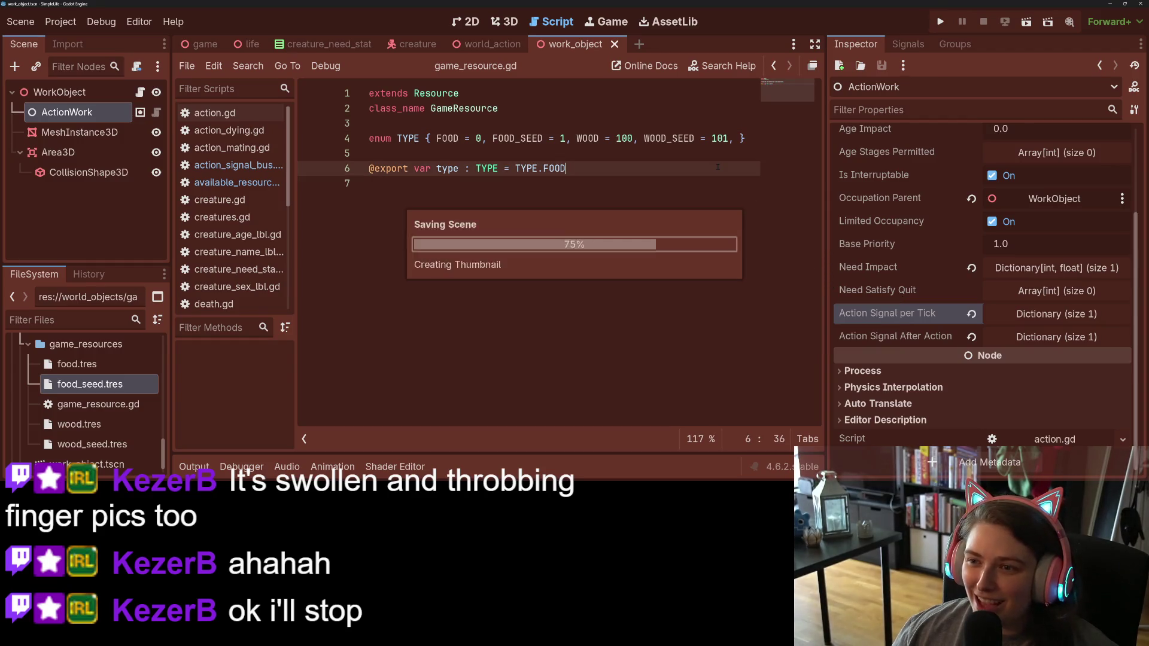
click(722, 154)
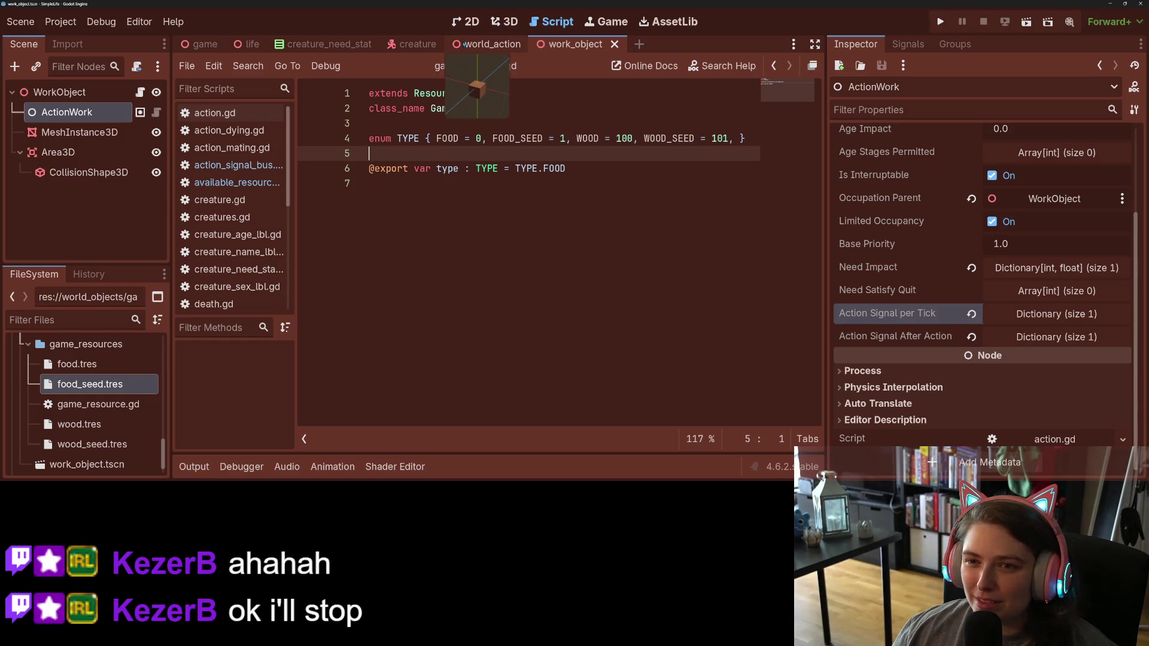
click(1021, 337)
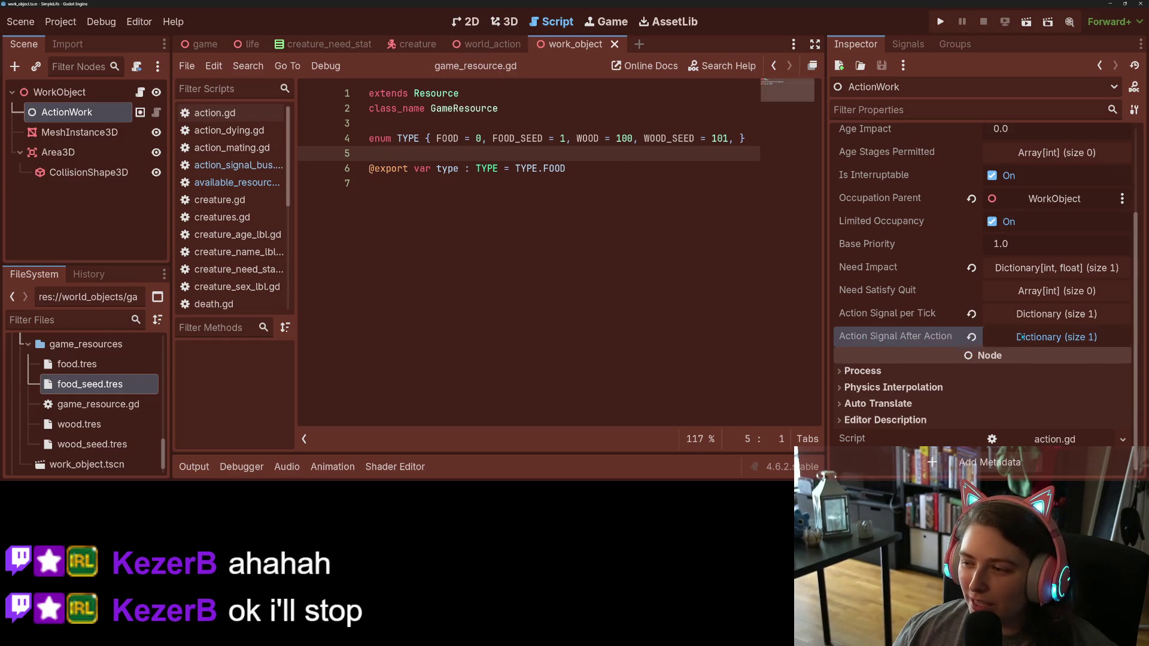
click(1020, 337)
click(1020, 337)
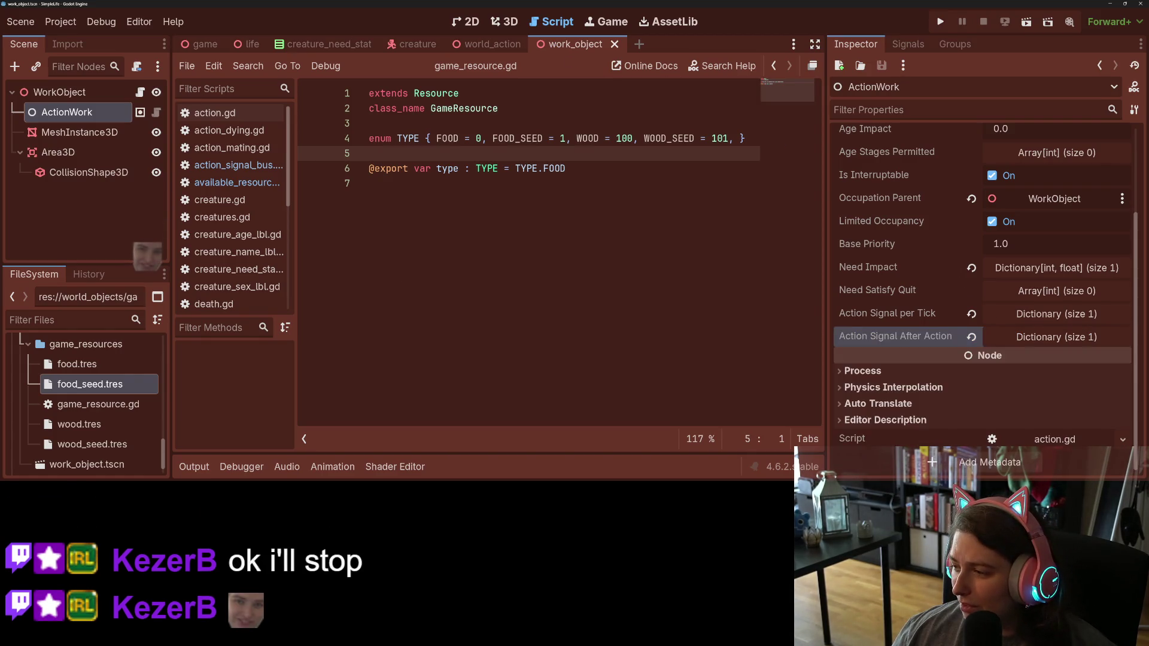
- Commit the five files to main as 'adds food seeds and wood seeds, gets food seeds once per work'
key(alt+Tab)
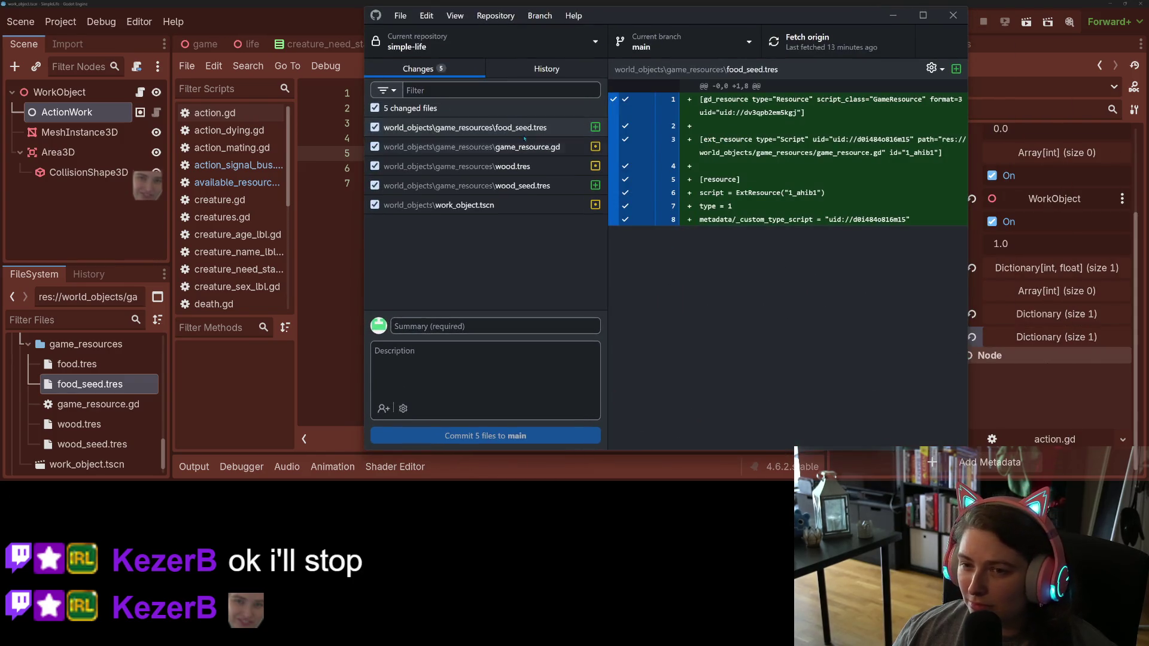
text(adds )
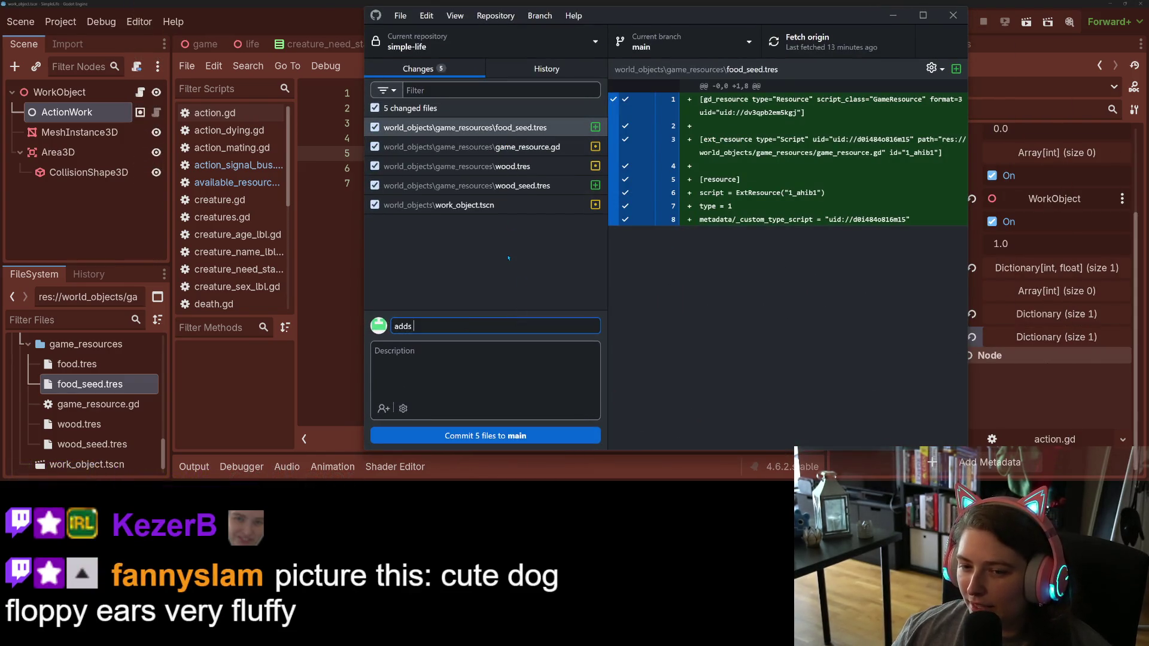
text(food seeds)
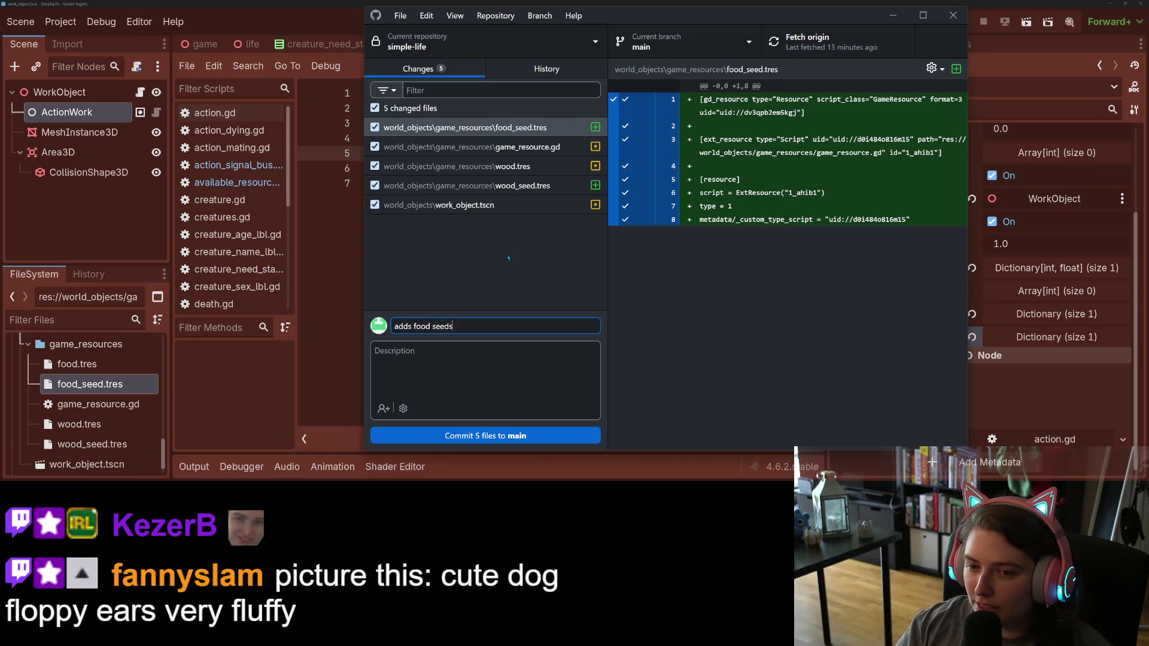
text( nad)
text(nd wood seed)
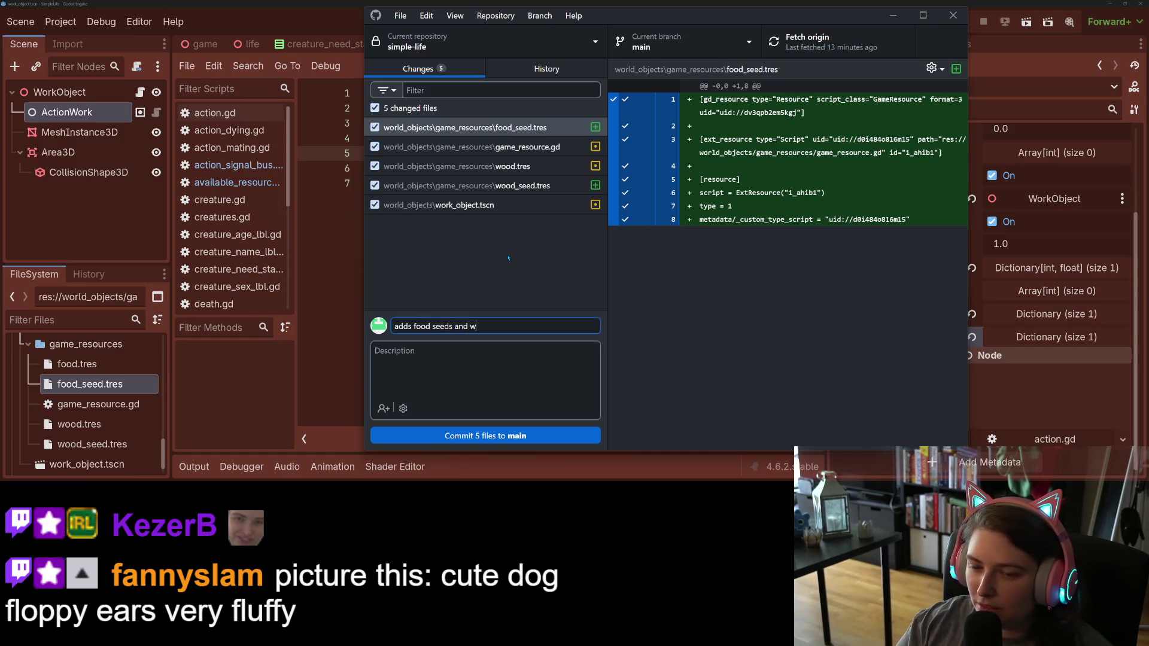
text(s, gets food s)
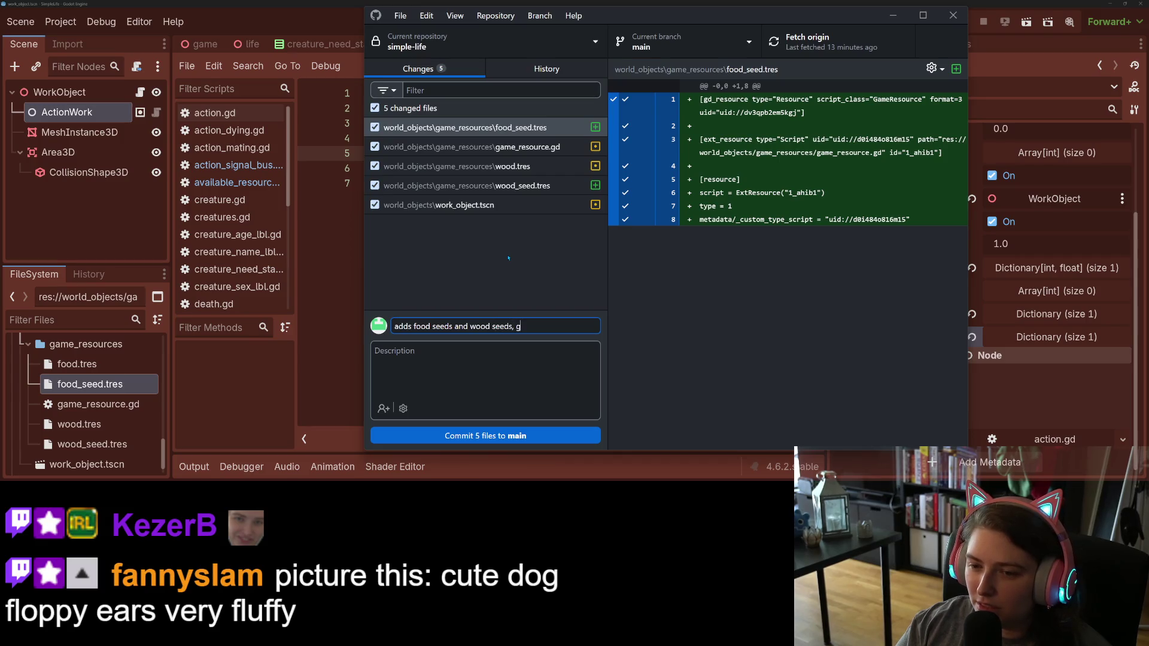
text(eeds onve)
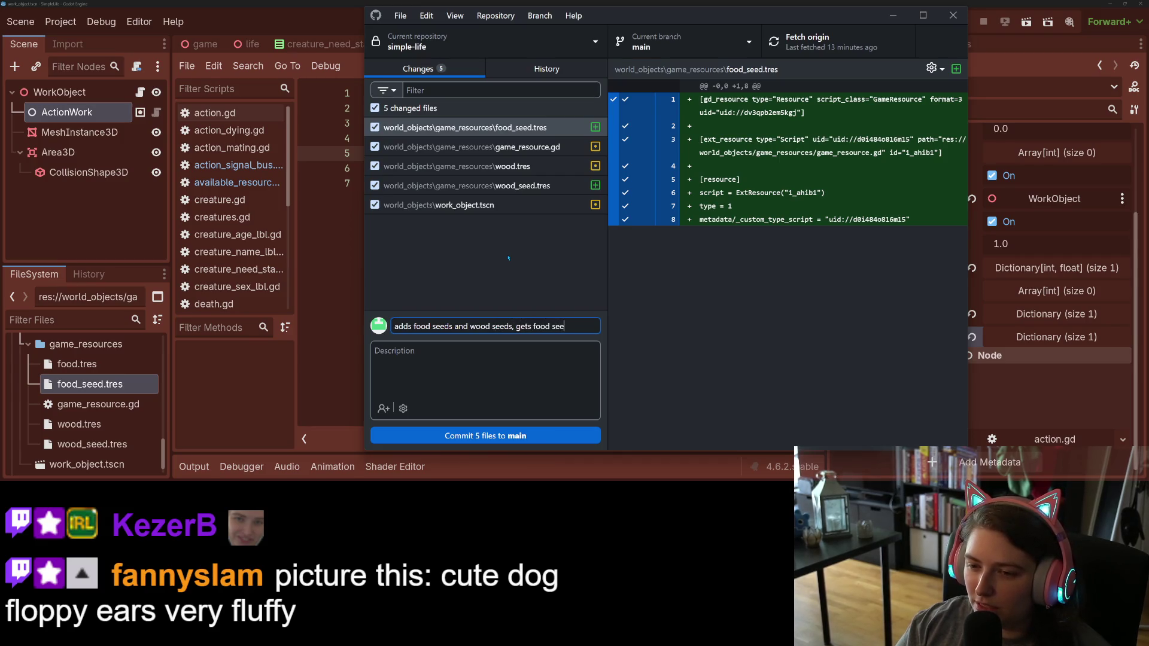
key(BackSpace)
key(BackSpace)
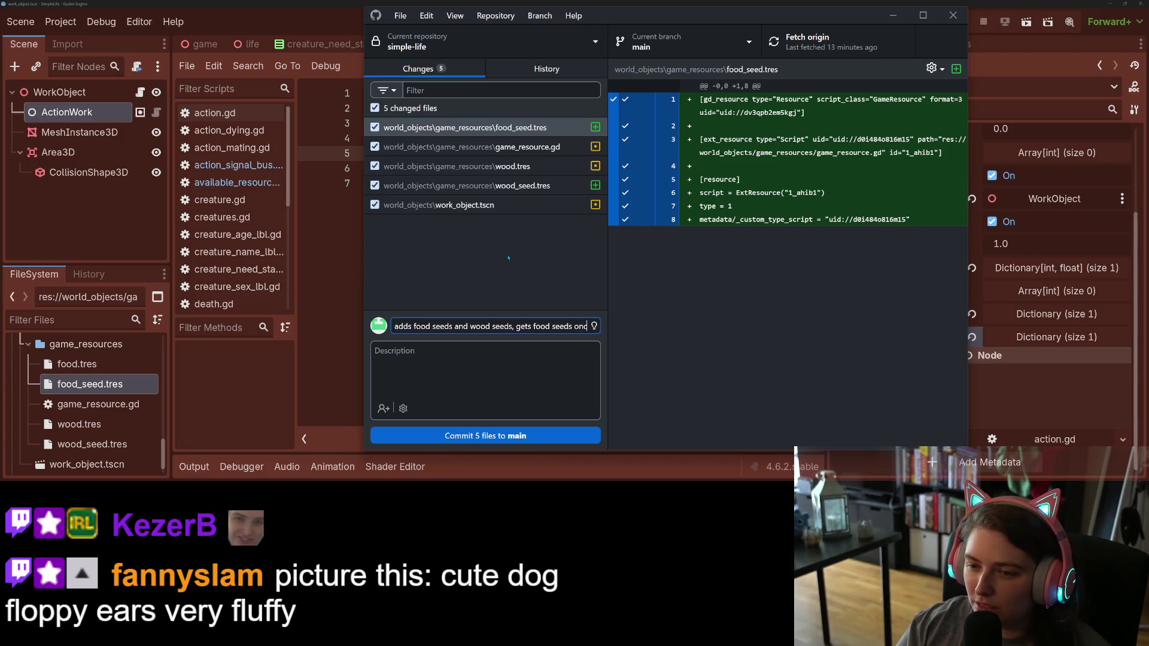
text(ce per work)
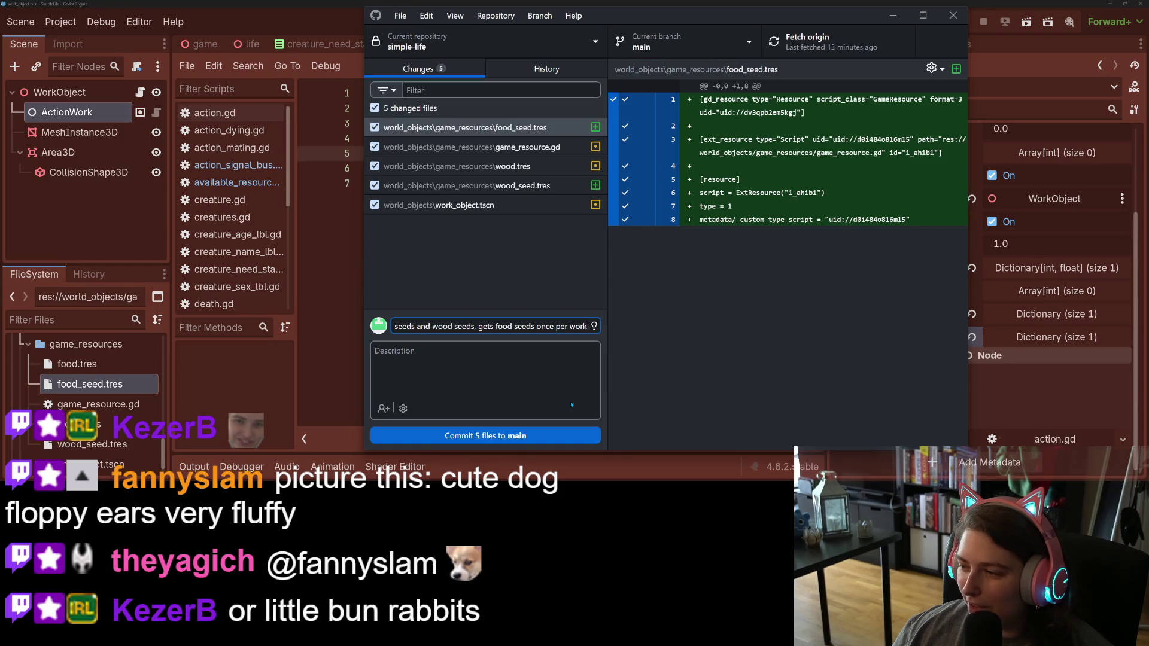
key(ctrl+Return)
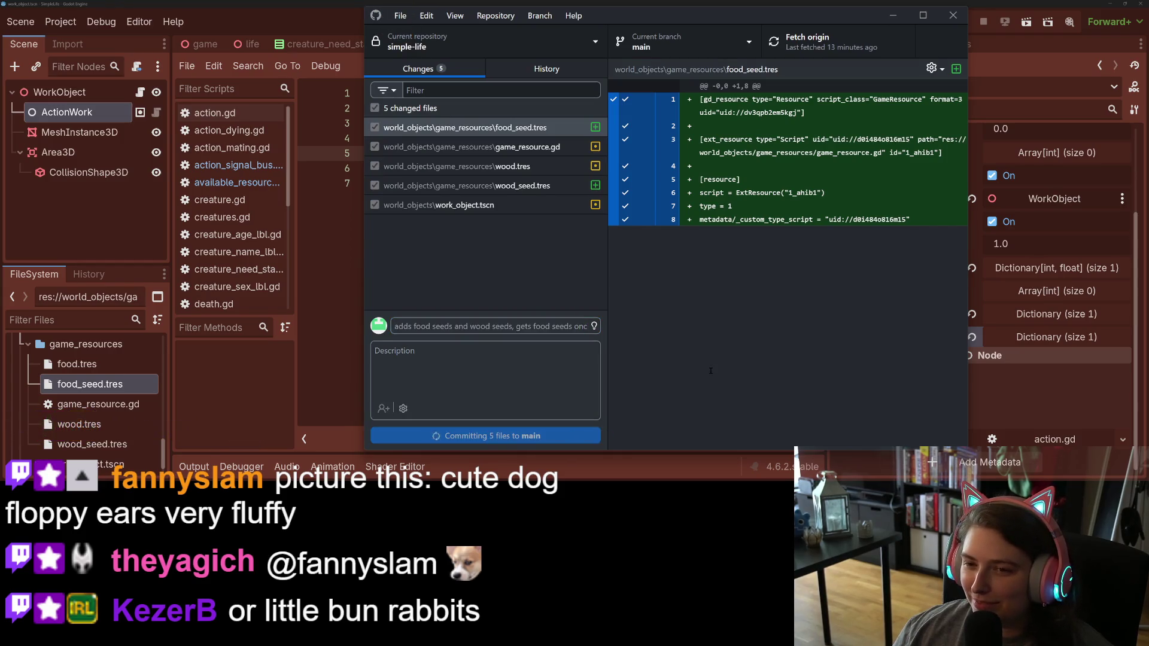
- Push the commit to origin and return to the Godot script
key(ctrl+p)
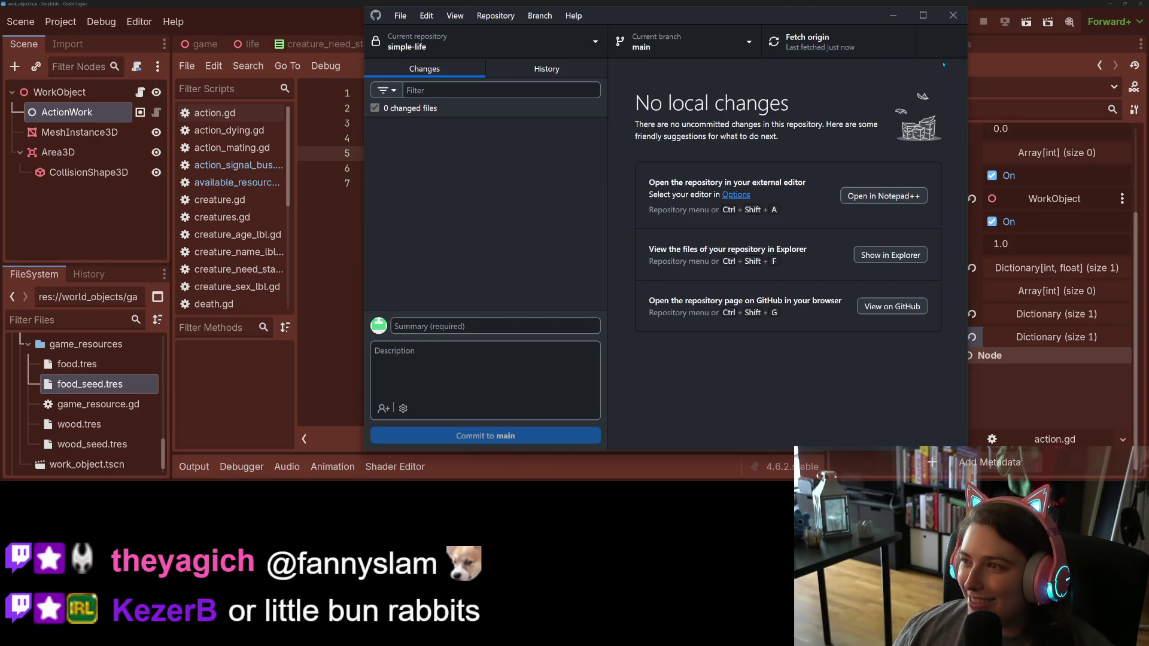
click(1024, 61)
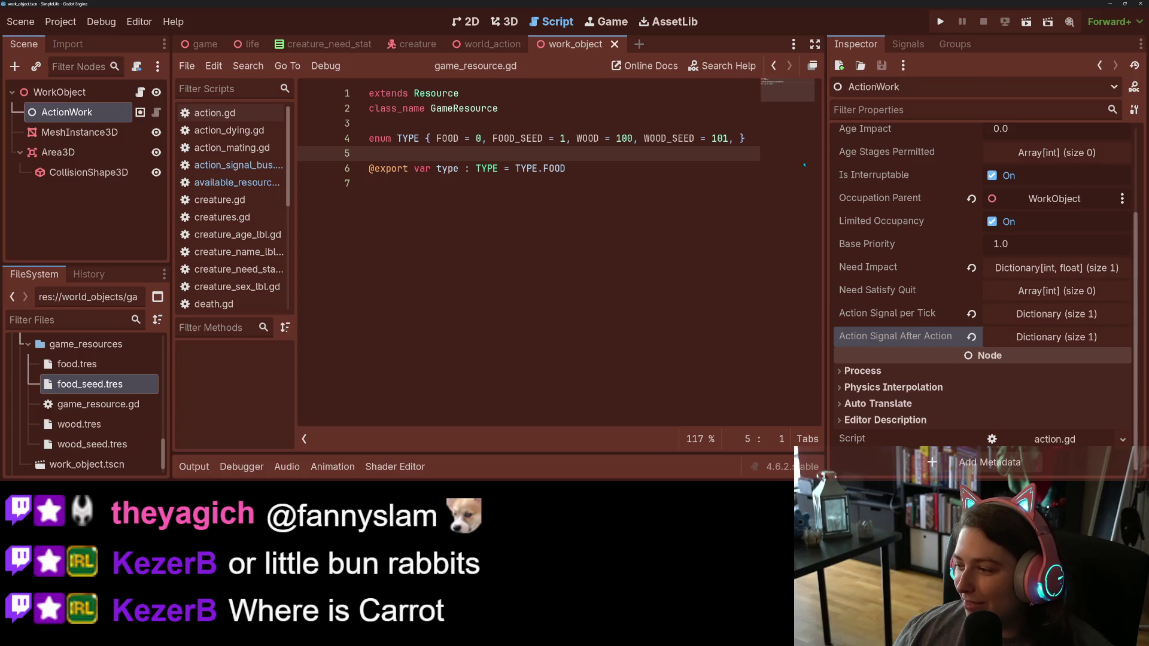
click(710, 187)
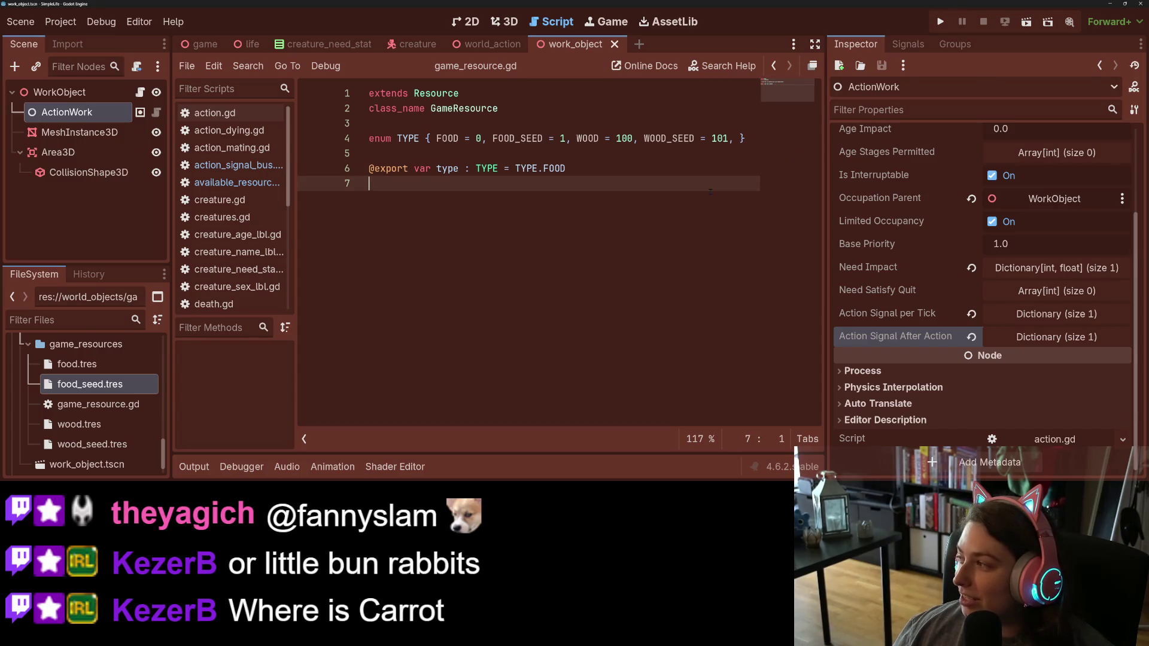
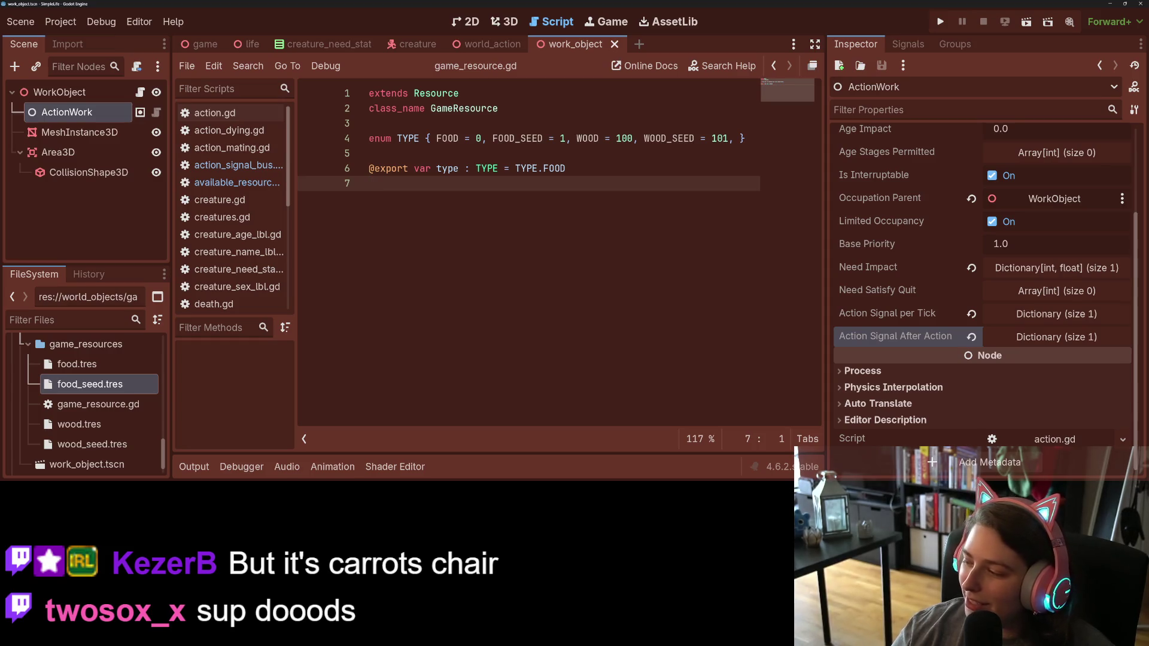
- Check GitHub Desktop for uncommitted changes, return to Godot, then switch to the Simple Life Trello board
key(alt+Tab)
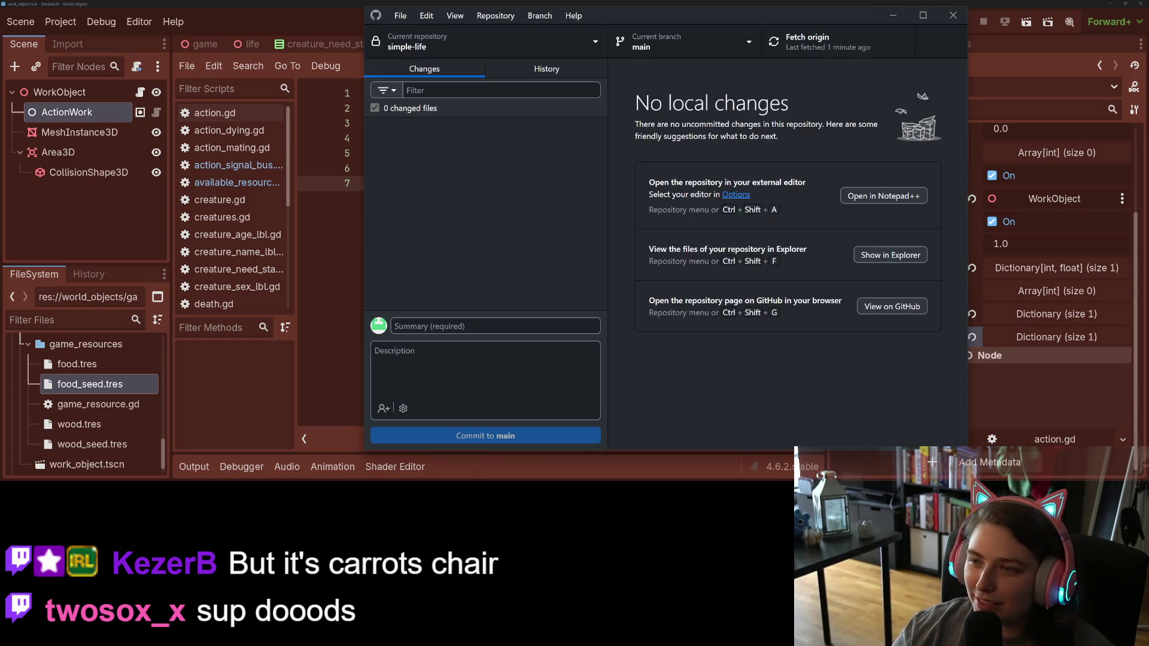
key(alt+Tab)
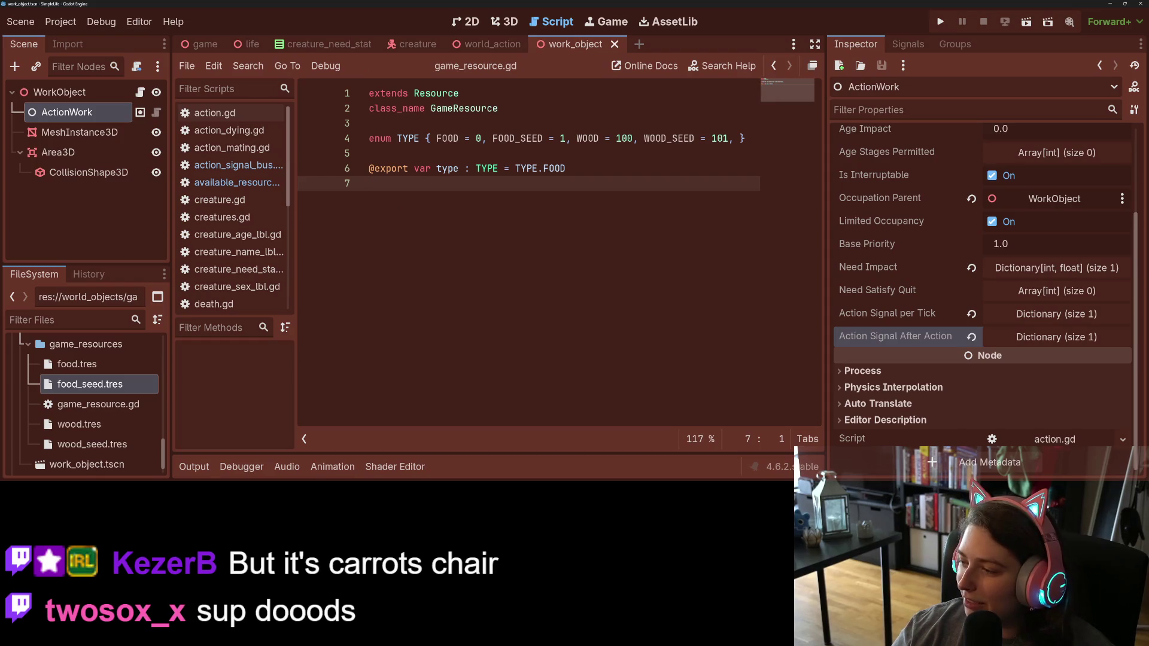
key(alt+Tab)
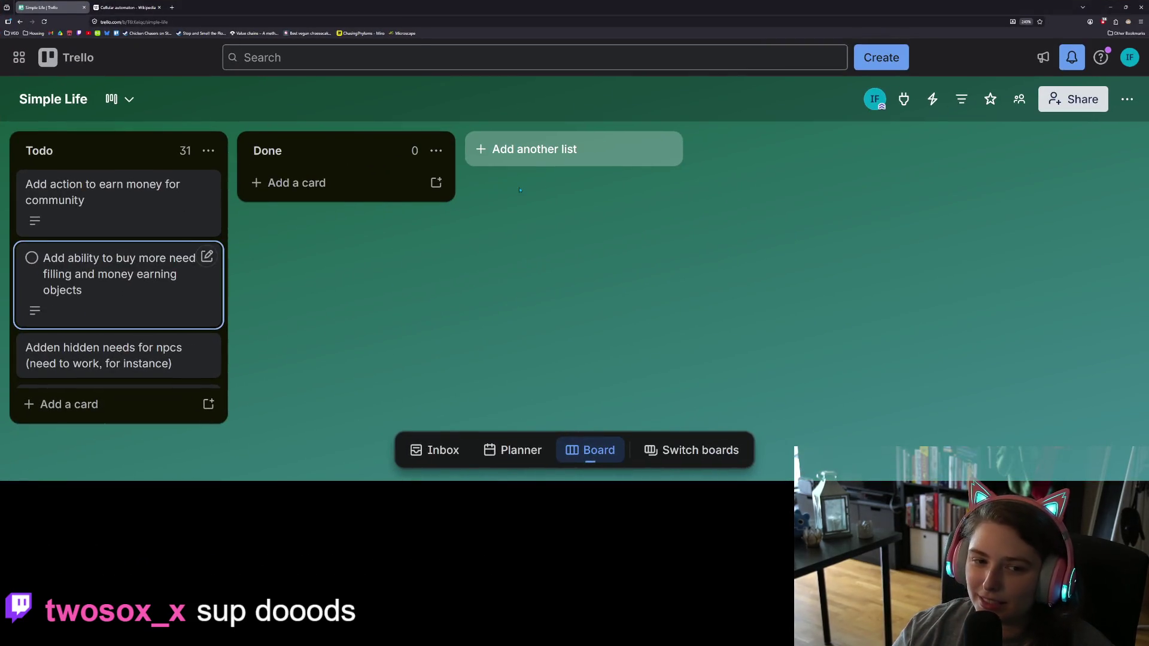
- Open the earn-money-for-community card to review its details, then close it
click(120, 194)
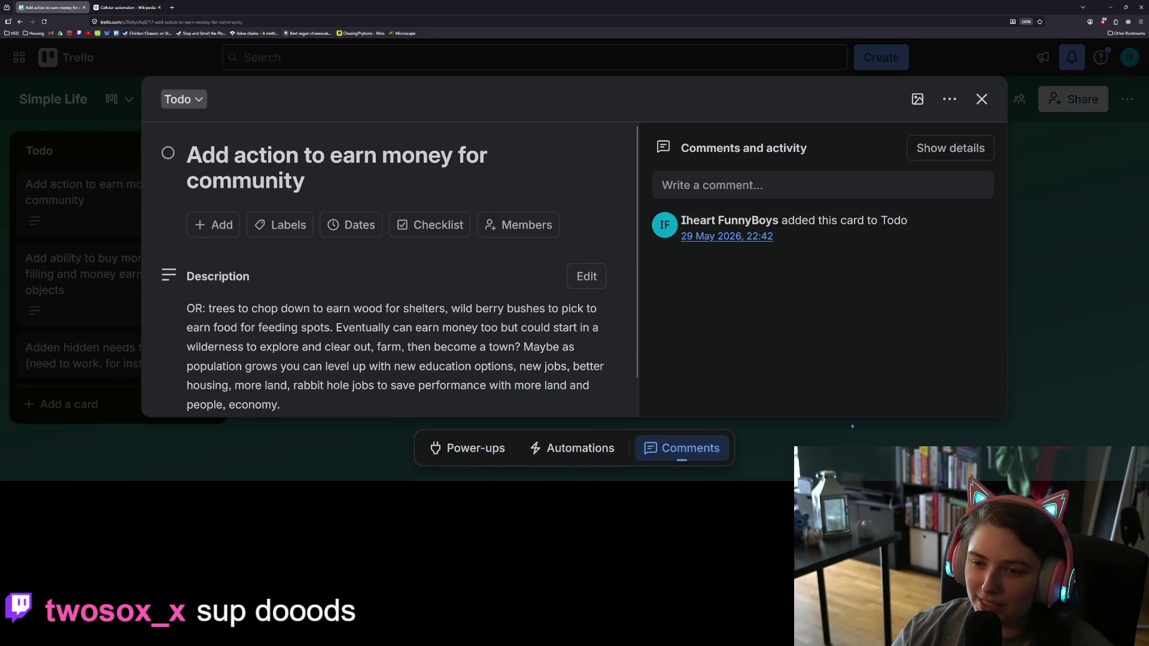
scroll(455, 308, down, 1)
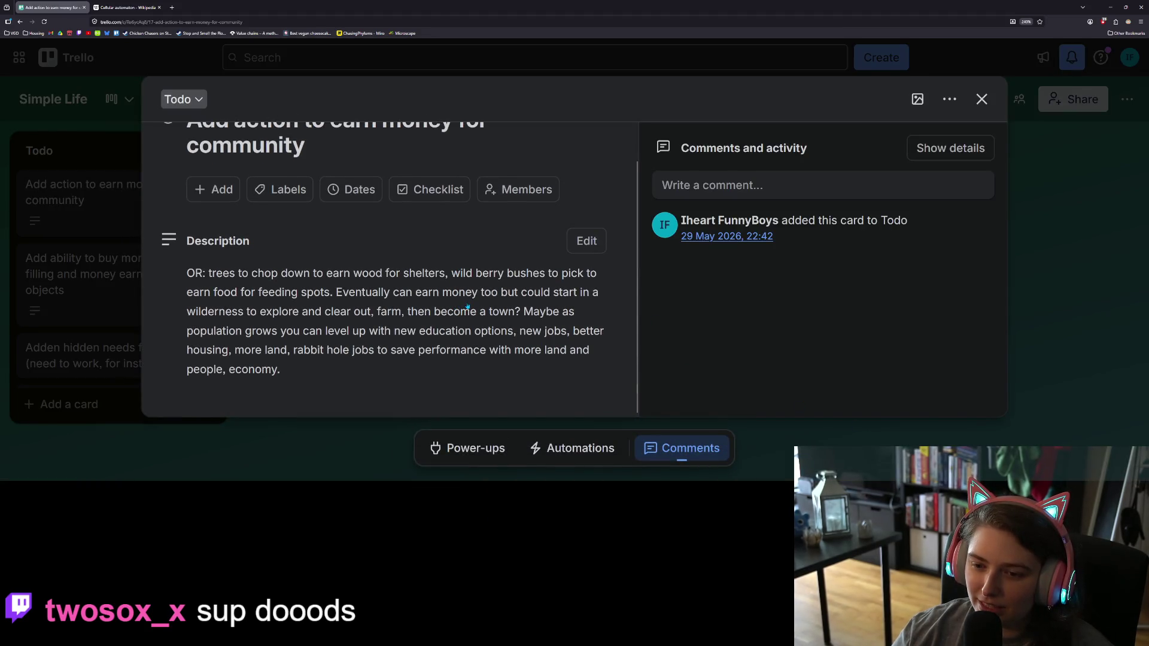
scroll(467, 307, up, 1)
key(Escape)
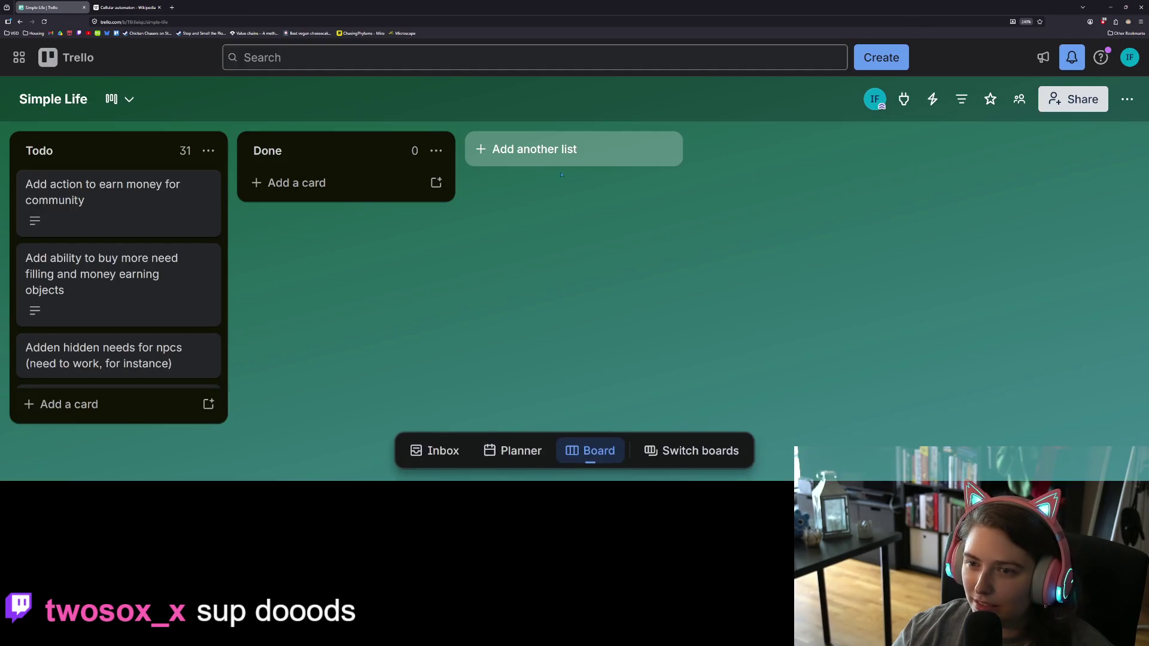
- Create a 'To be expanded' list and drag it to the far left of the board
click(562, 153)
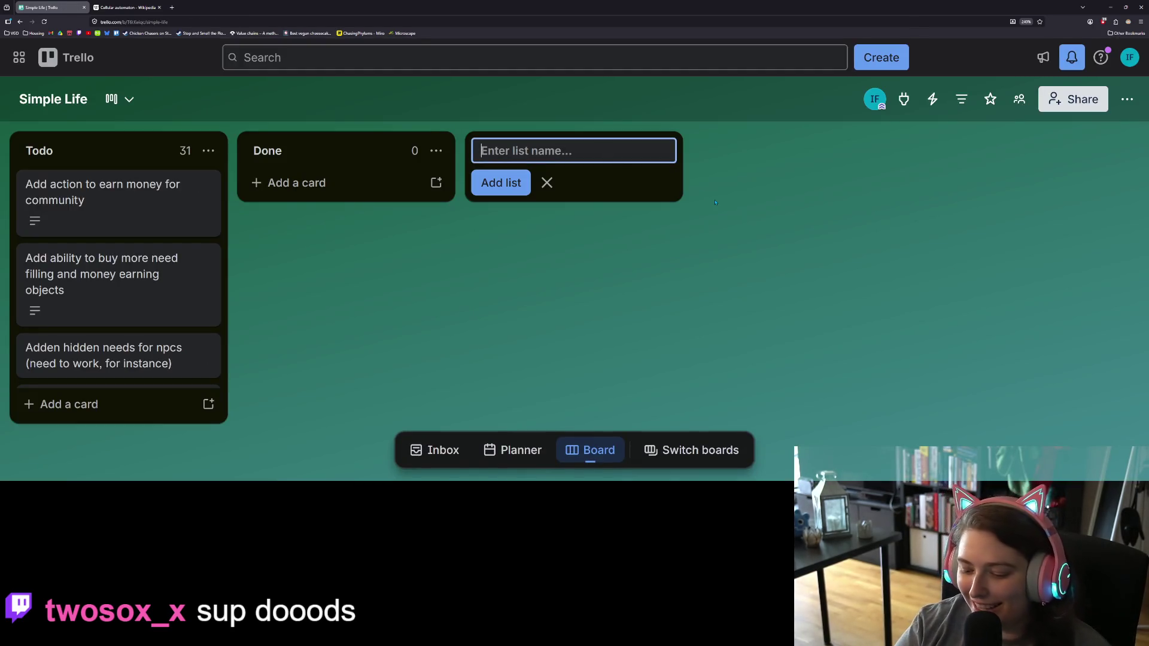
text(To be exp)
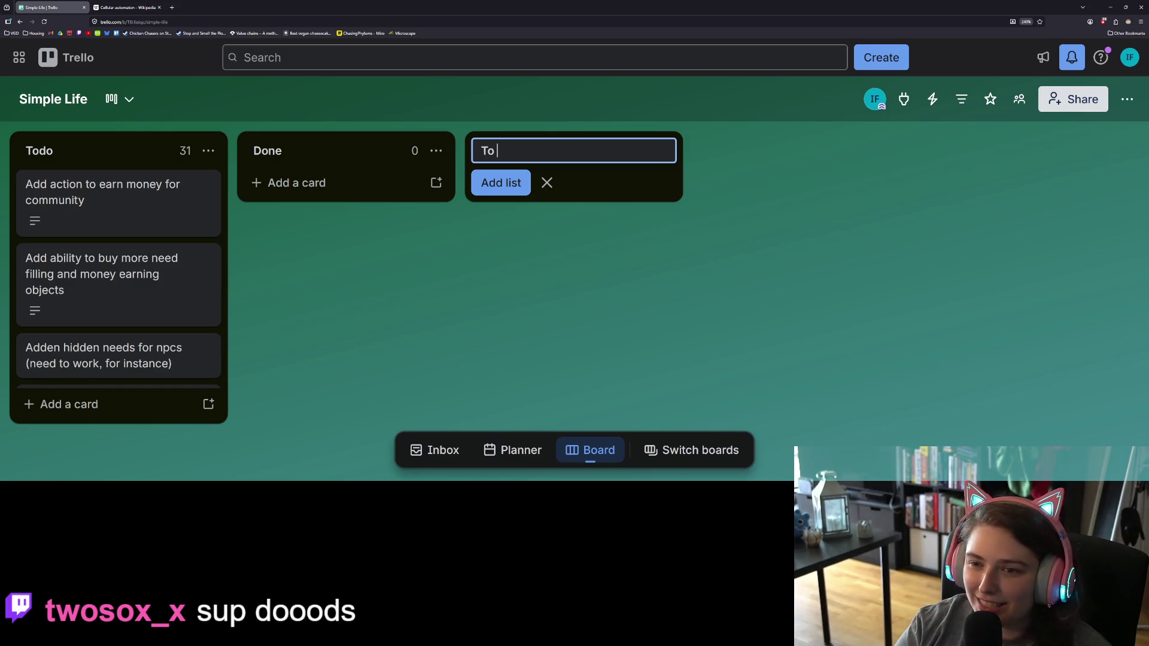
text(anded)
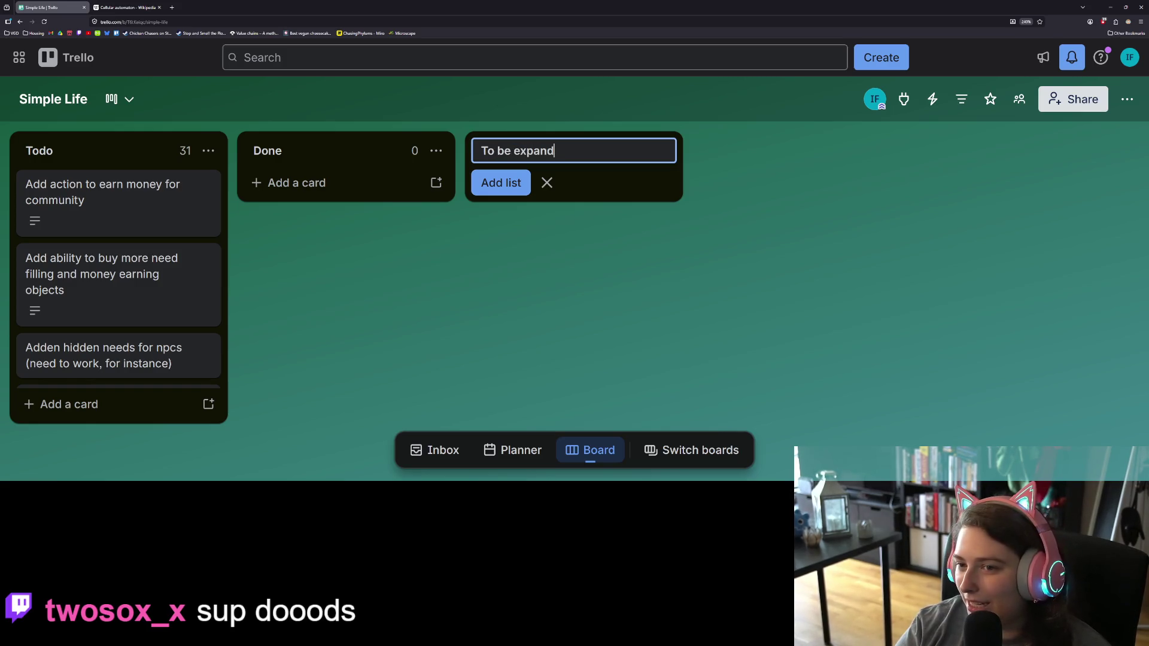
key(Return)
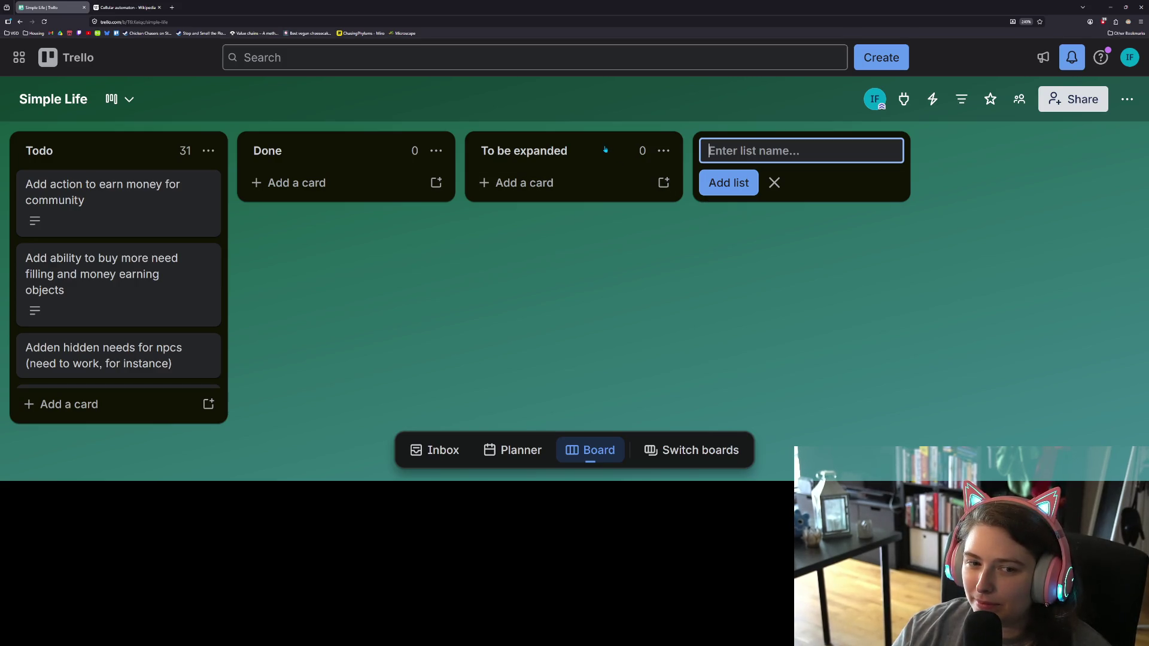
click(604, 150)
click(663, 150)
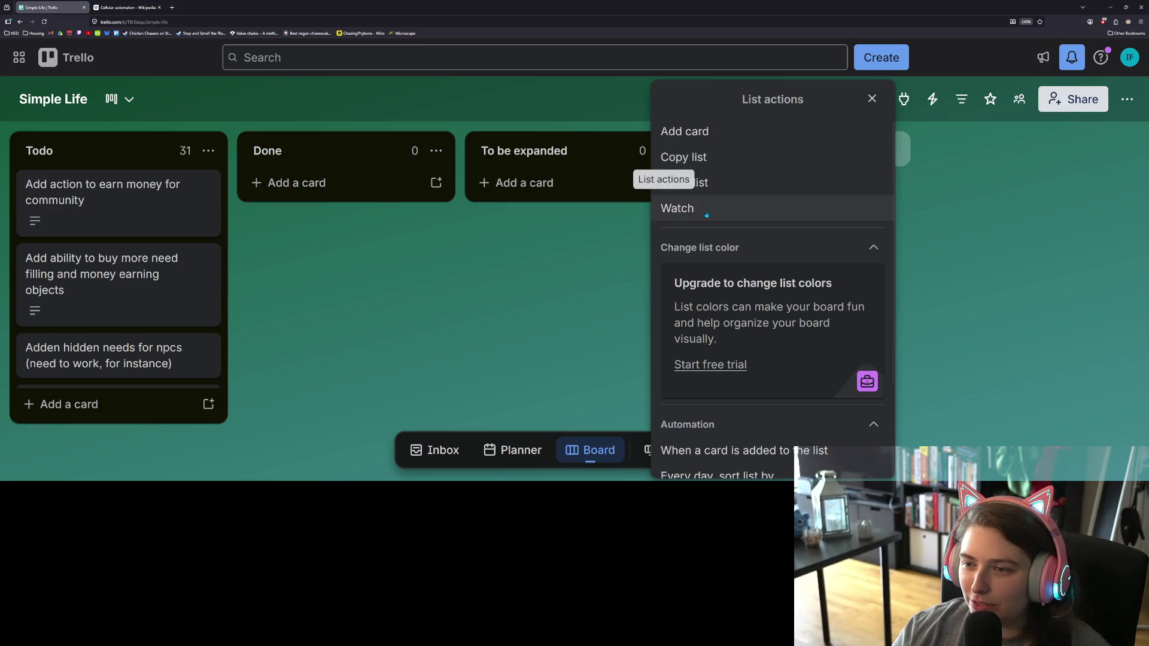
click(572, 149)
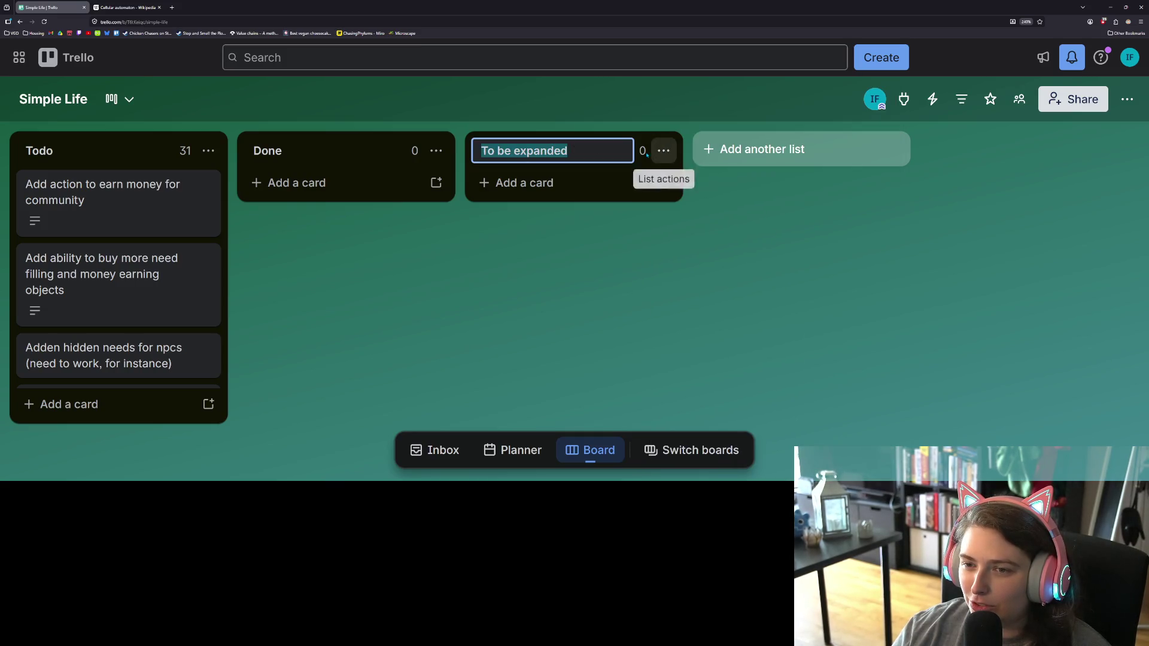
drag(622, 144, 77, 146)
- Edit and save the earn-money card's description, then move the card to Done
click(341, 195)
scroll(586, 317, down, 1)
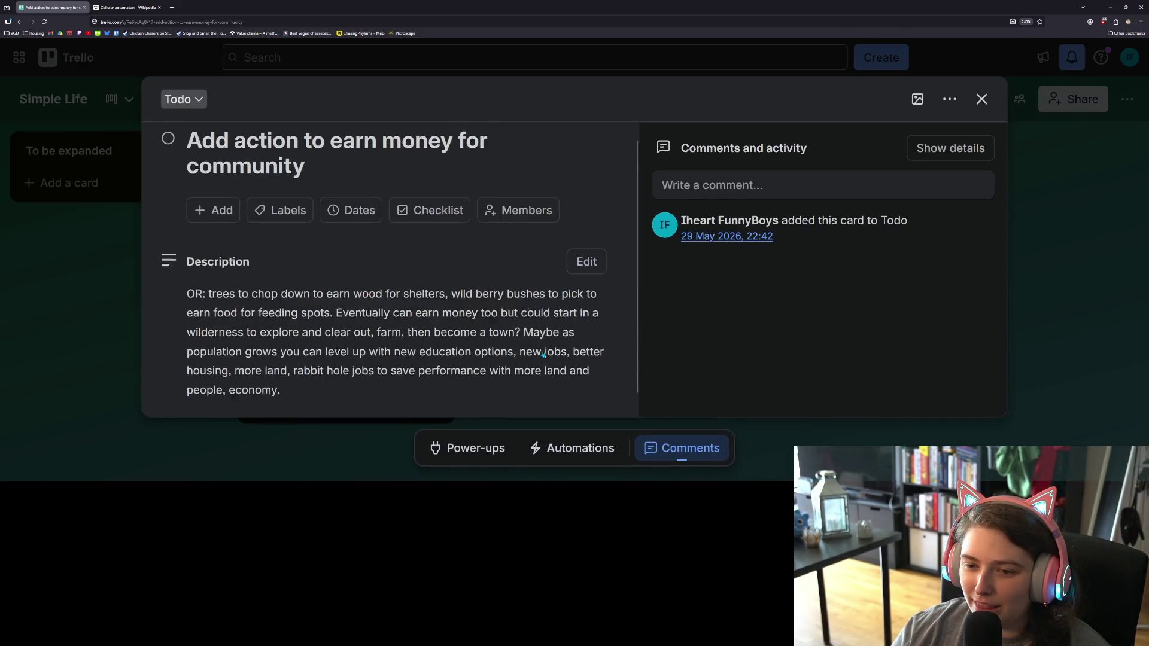
click(409, 334)
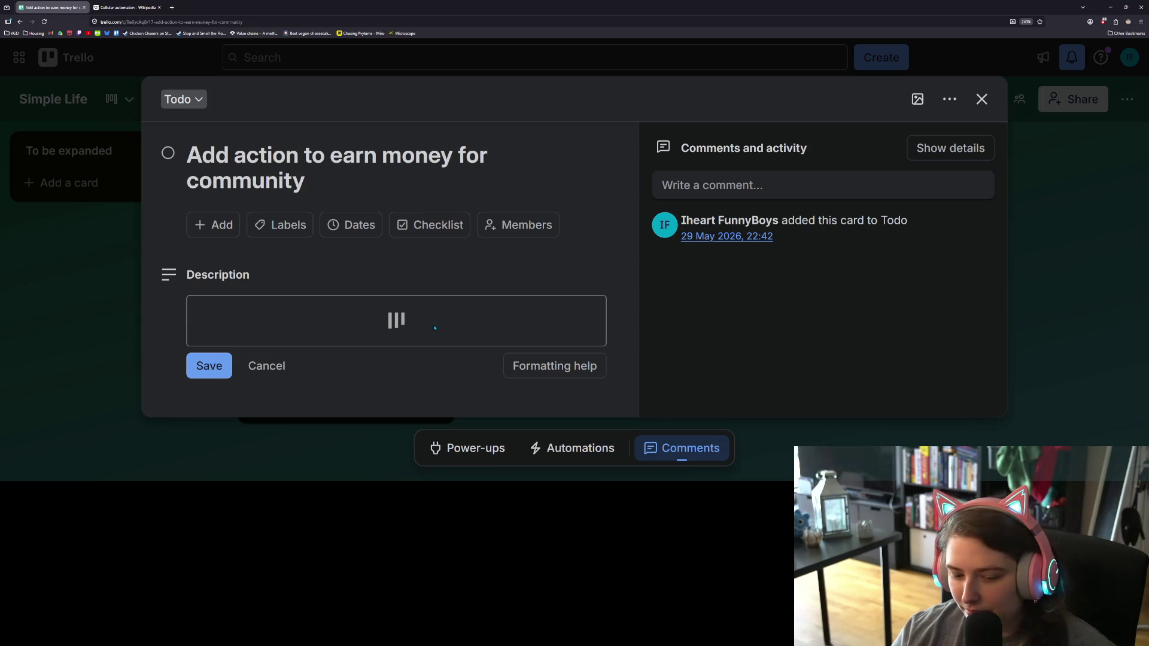
click(377, 358)
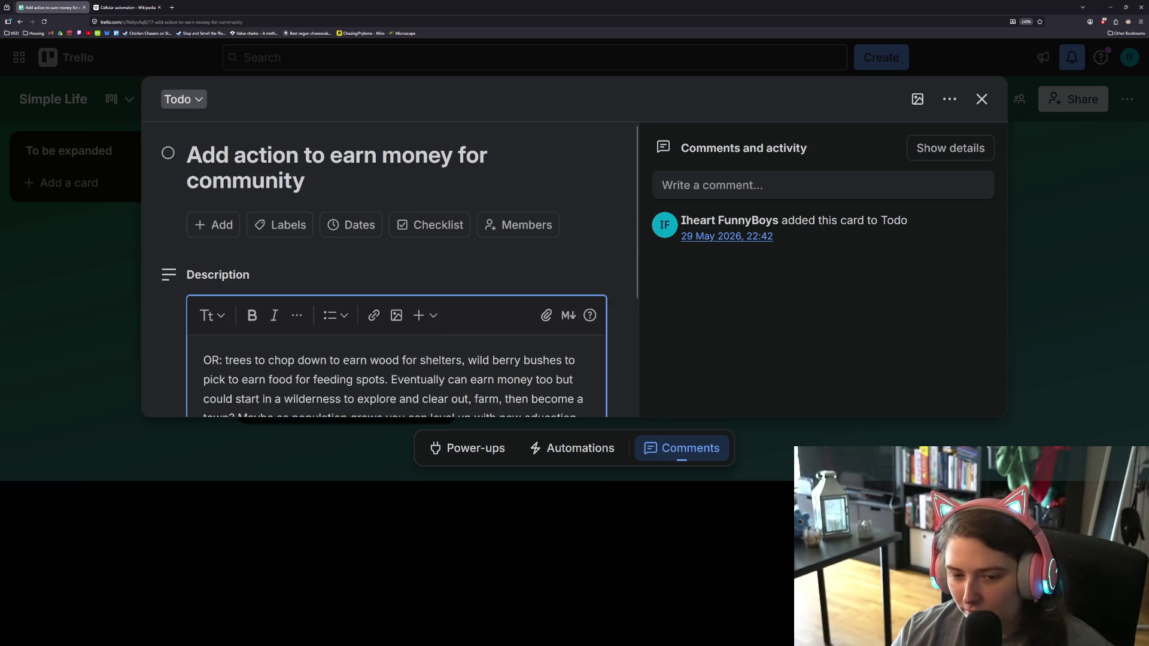
scroll(271, 367, down, 3)
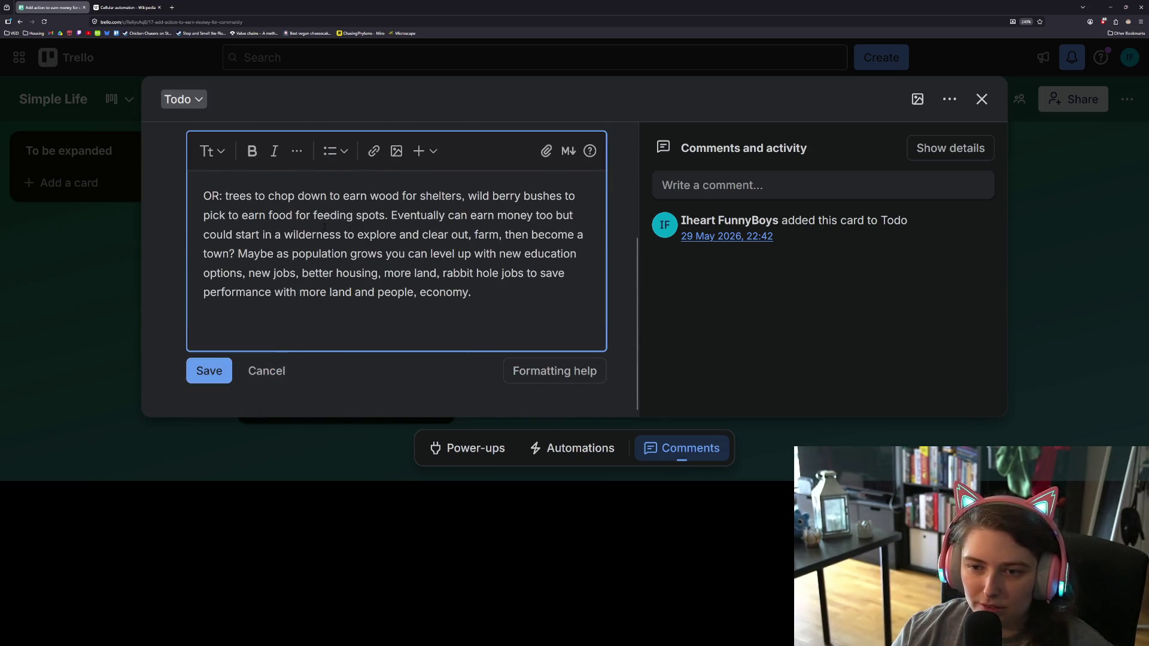
mouse_move(225, 195)
mouse_down()
mouse_move(525, 272)
mouse_move(536, 291)
mouse_up()
key(ctrl+c)
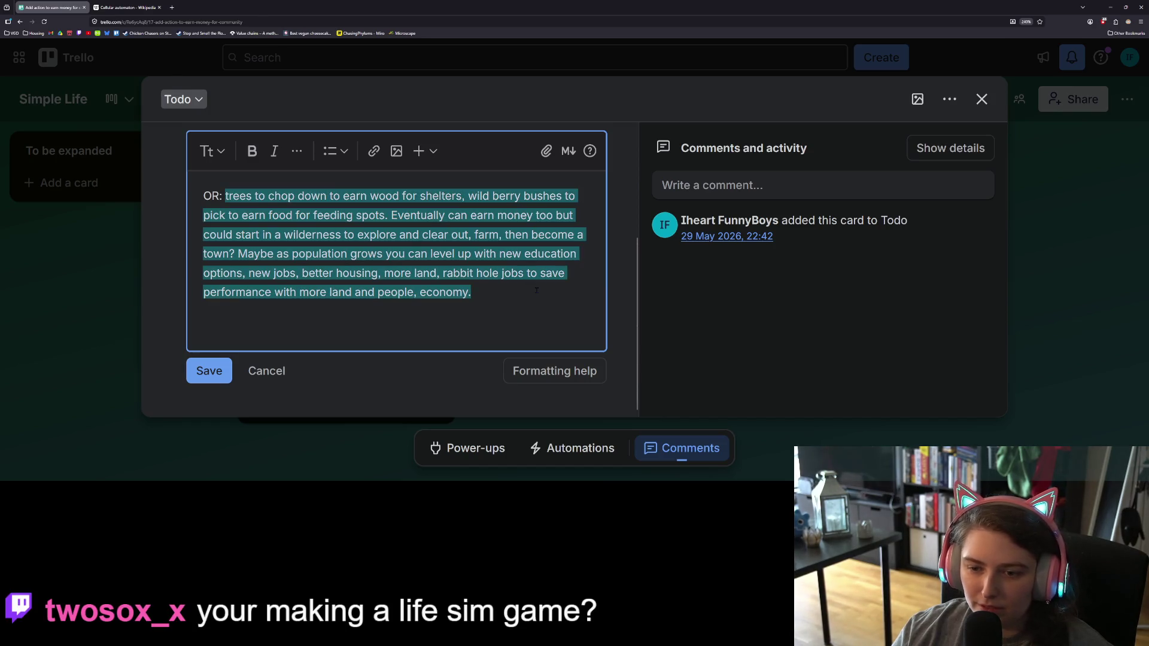
click(209, 371)
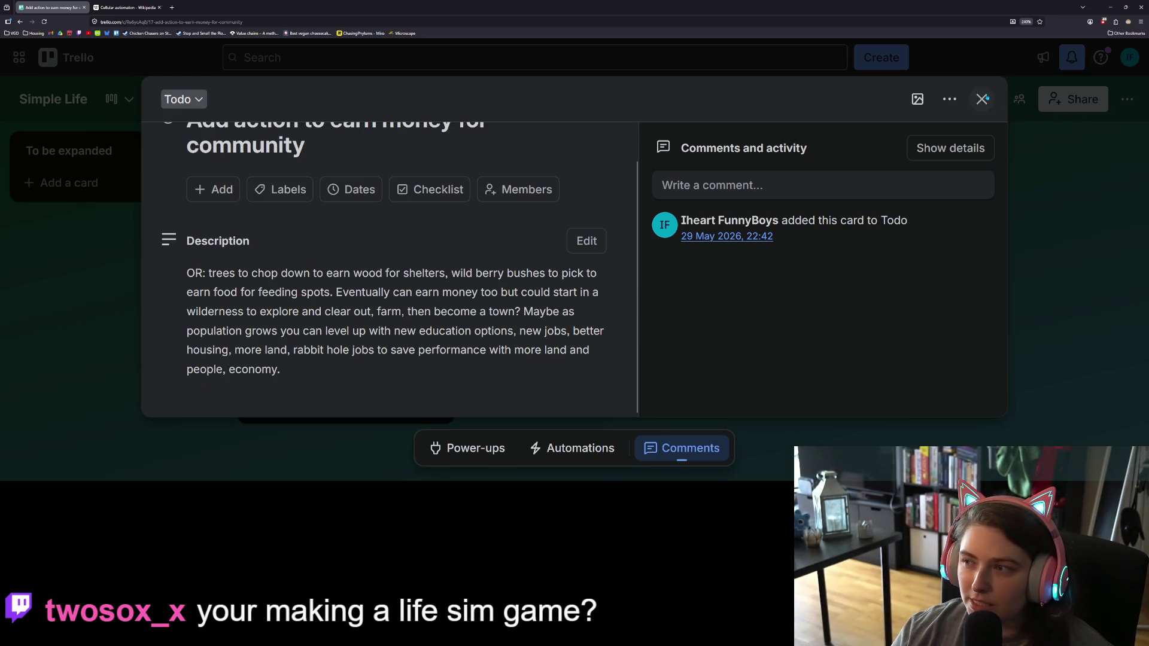
click(981, 99)
key(period)
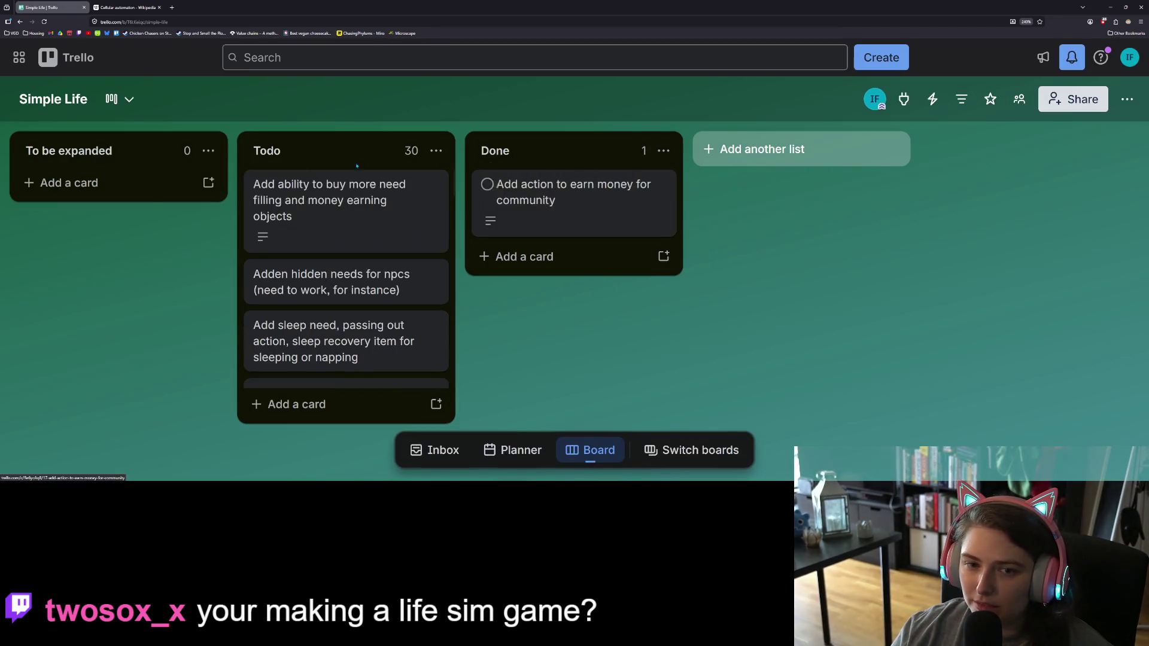
- Add a card 'Expand work, resource options, buildable things' to the To be expanded list
click(75, 185)
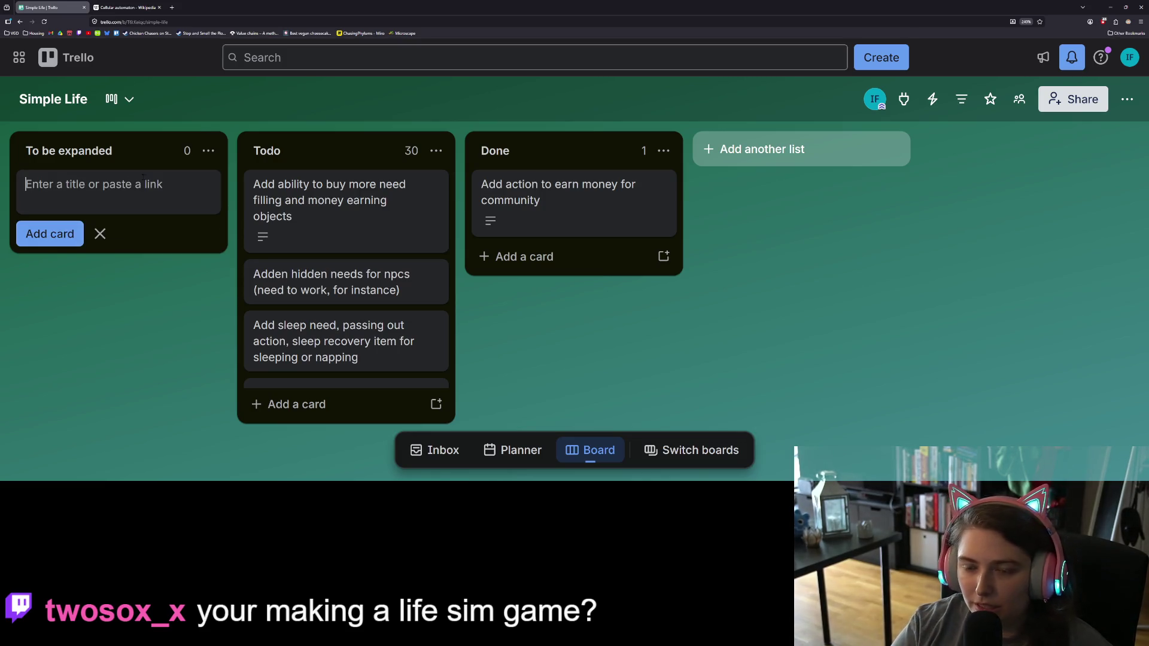
text(Expand)
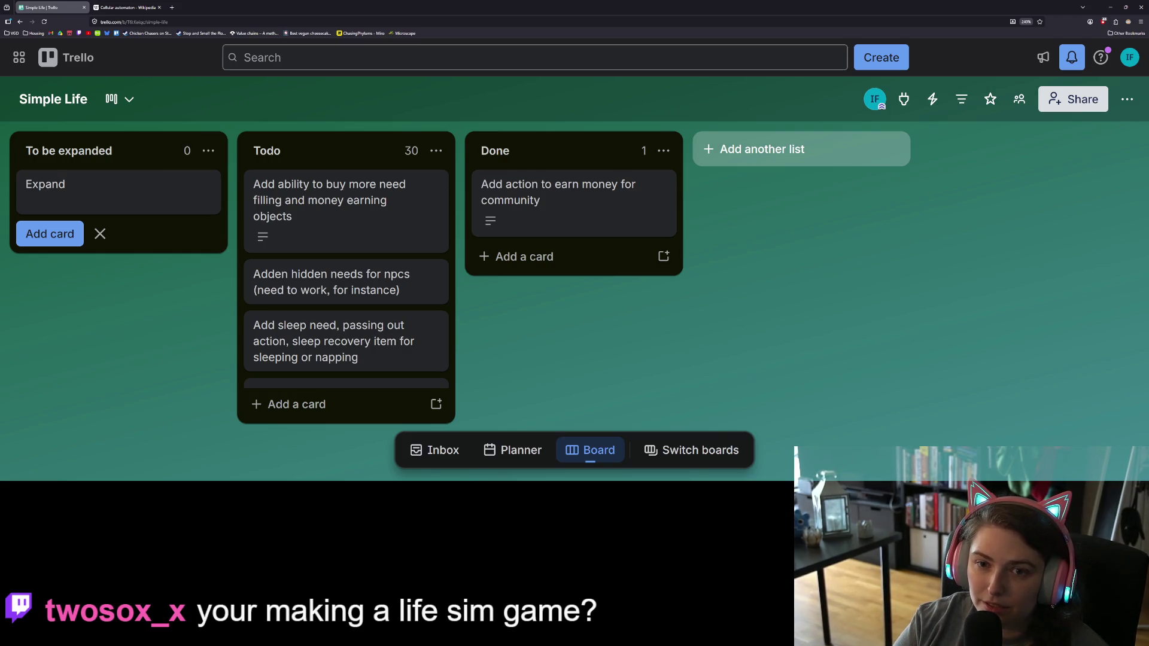
text( resources)
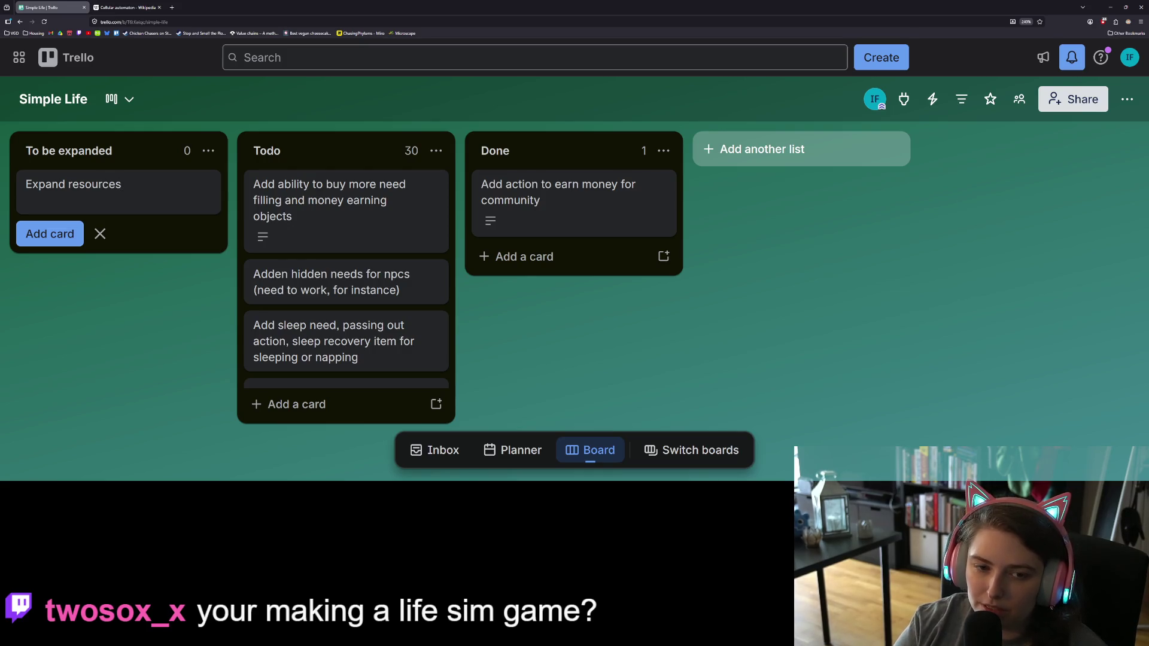
key(BackSpace)
key(BackSpace)
key(BackSpace)
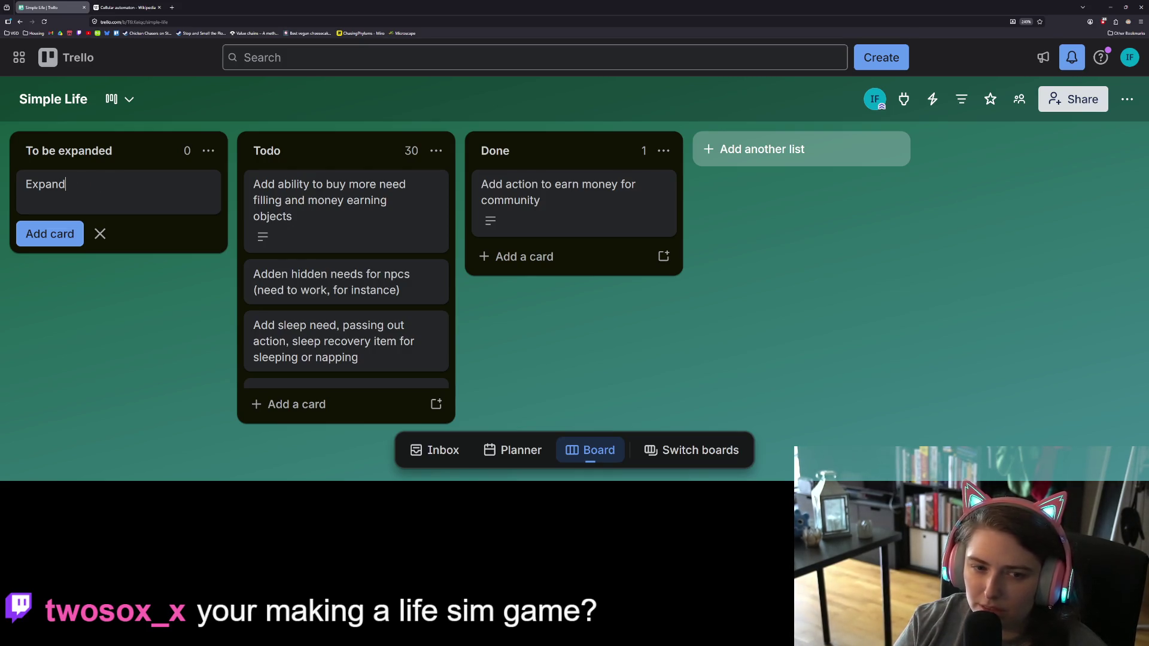
text(work, resour)
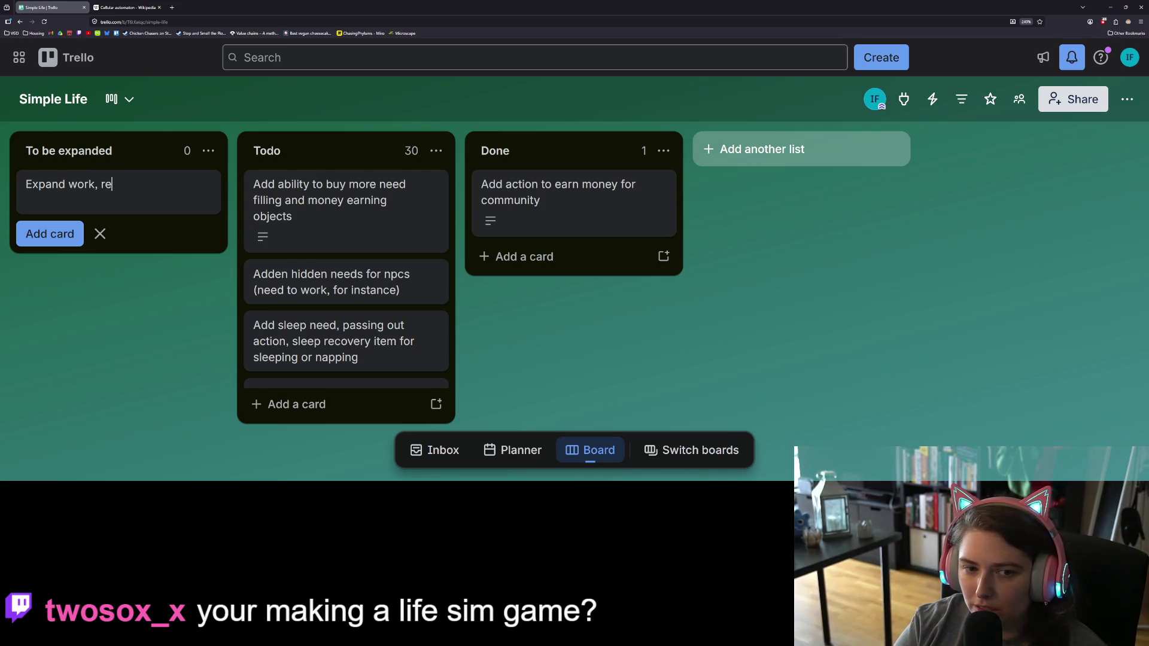
text(ce options, )
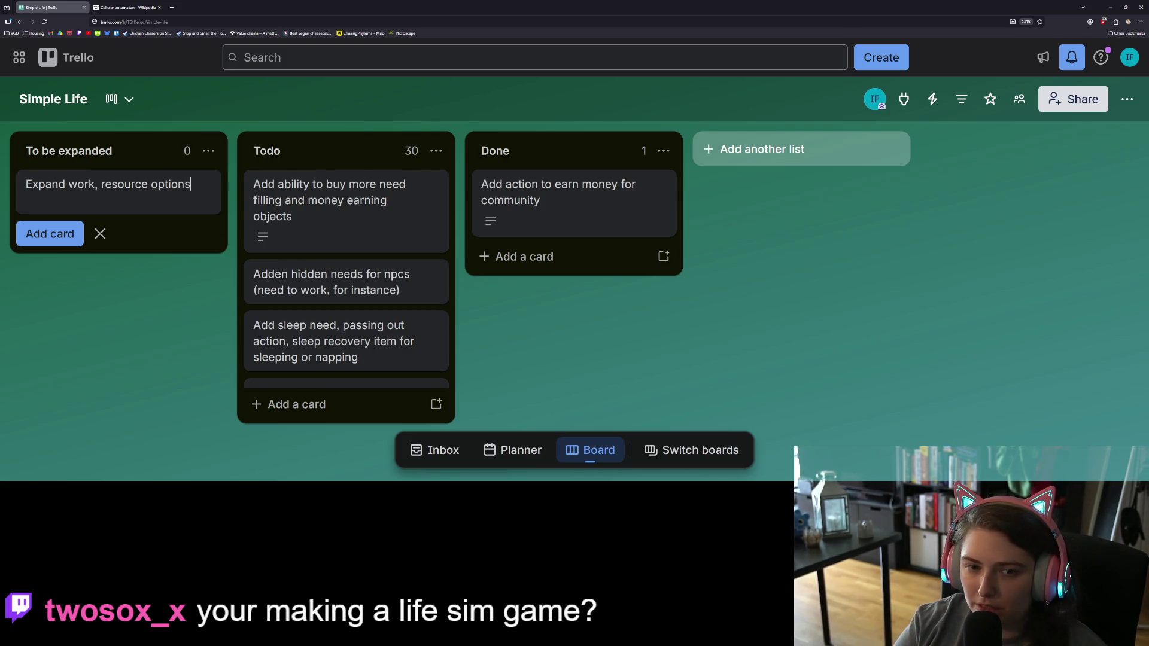
text(buildable )
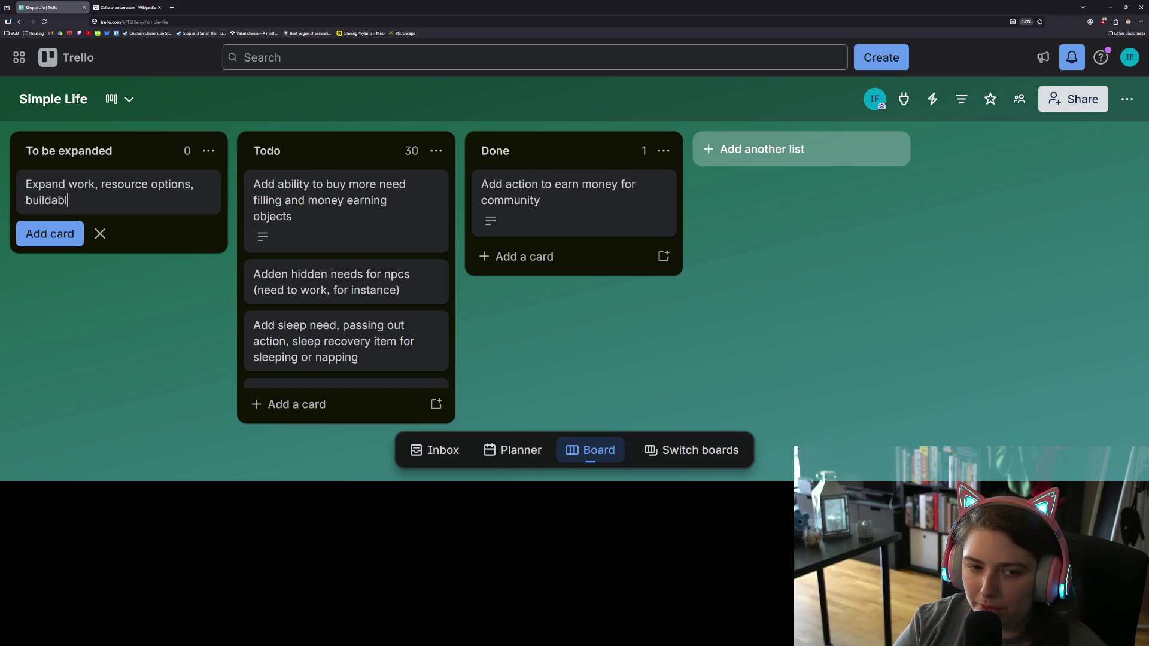
text(things)
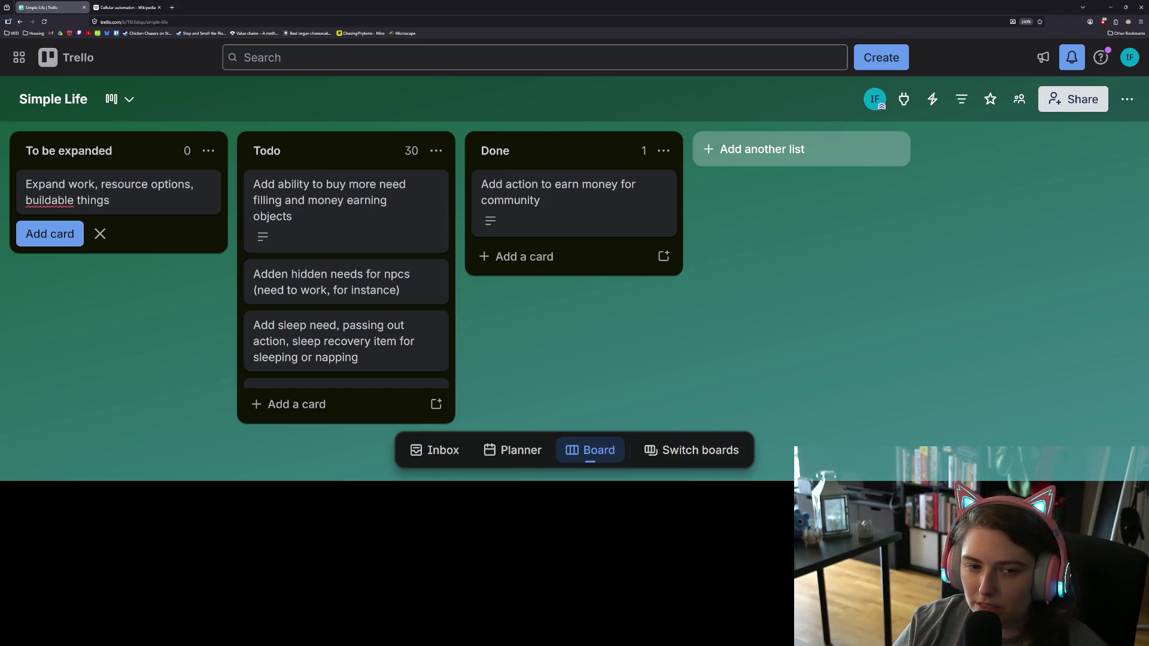
key(Return)
- Paste the paragraph about trees, berry bushes and growing into a town as its description and save
click(119, 191)
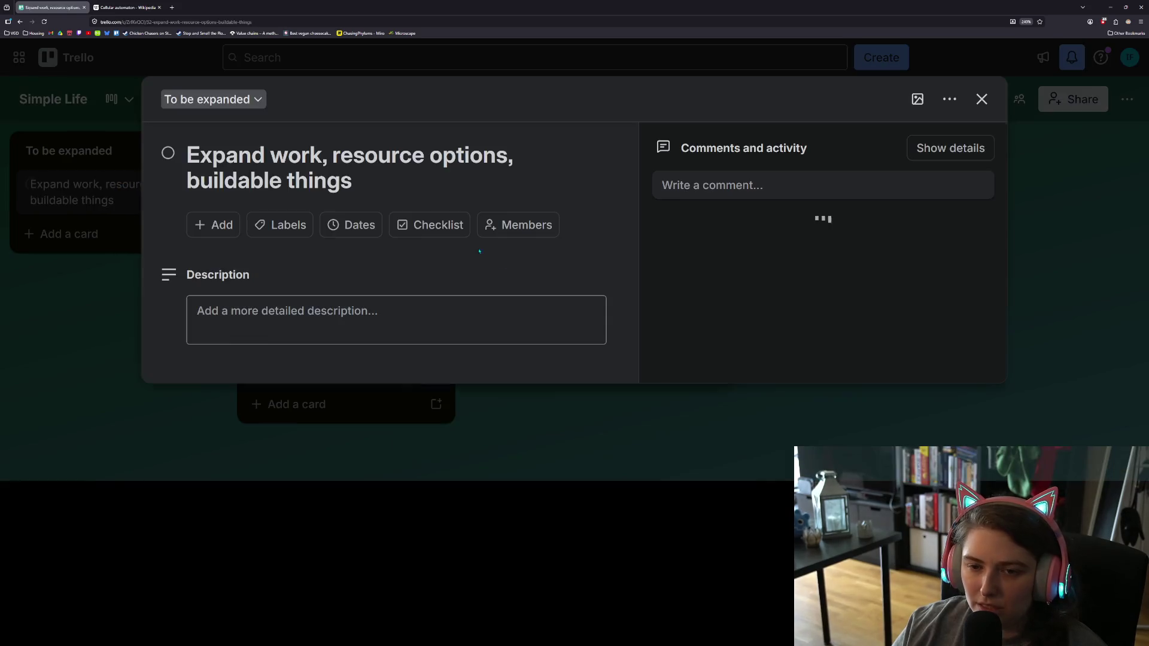
click(447, 313)
key(ctrl+v)
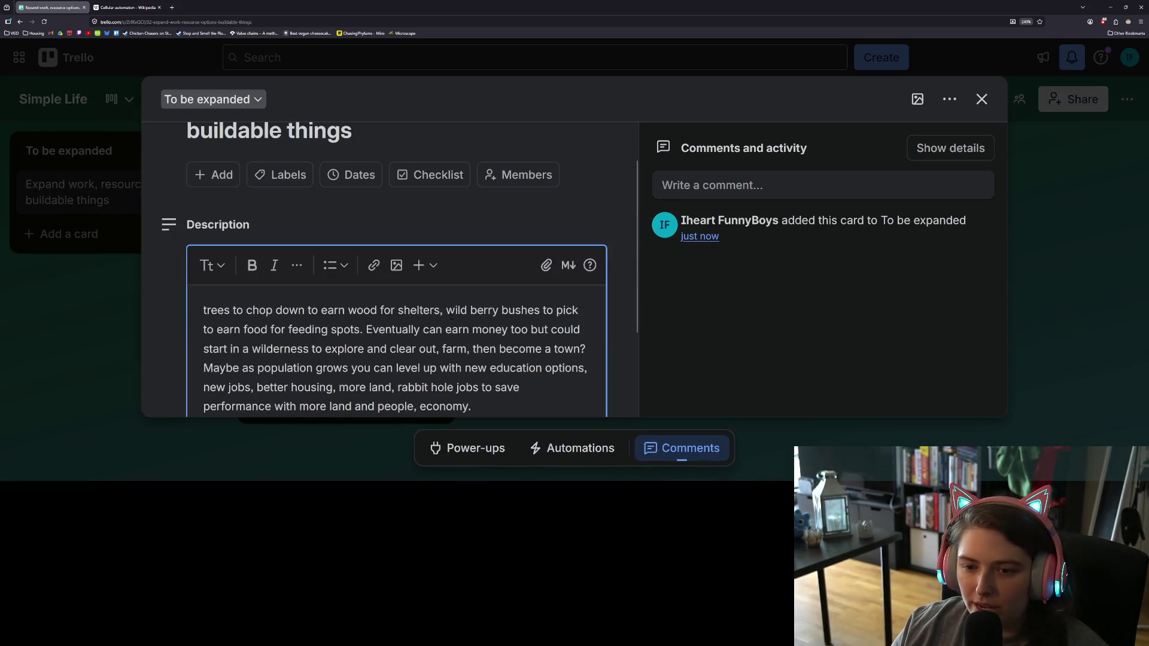
scroll(436, 340, down, 2)
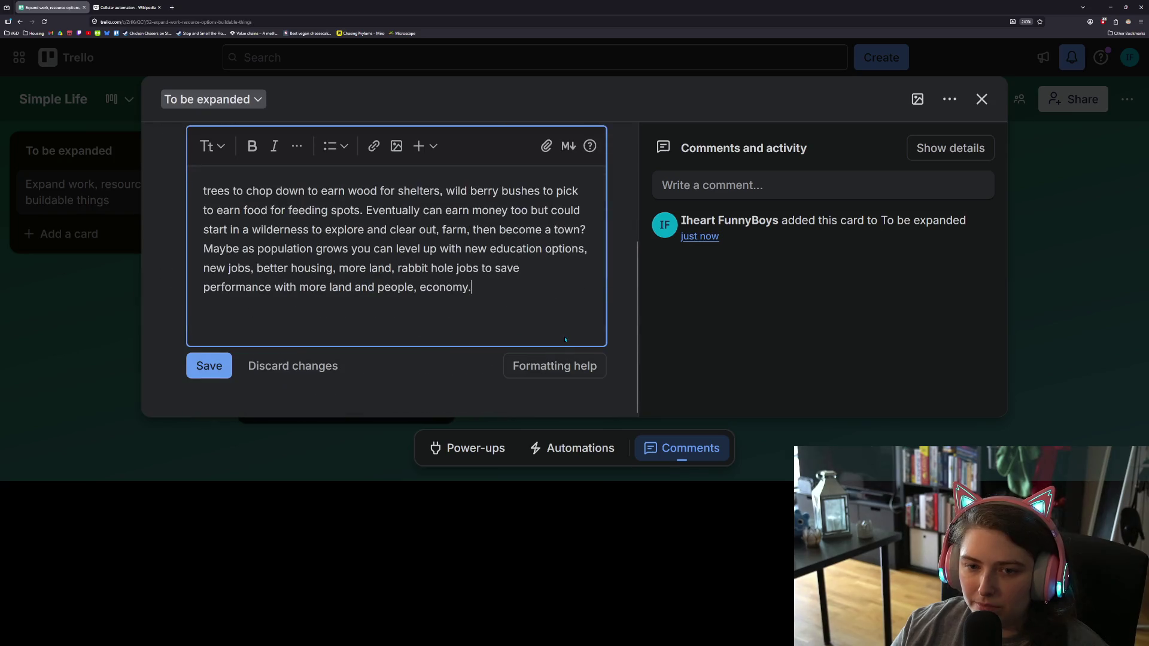
click(227, 368)
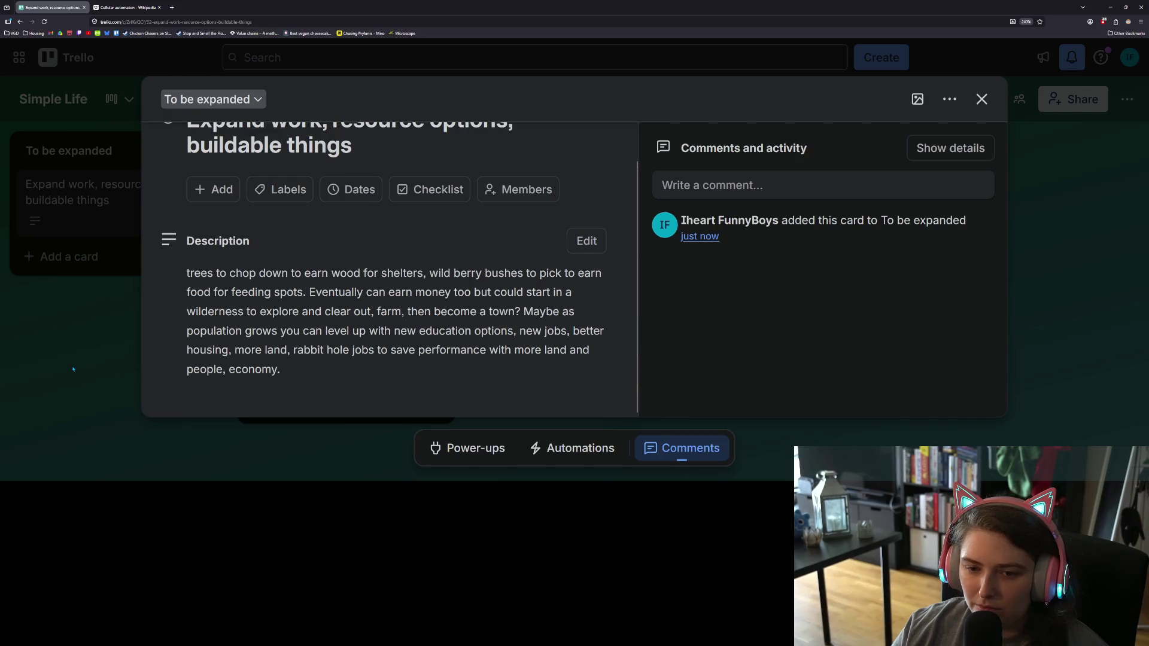
key(Escape)
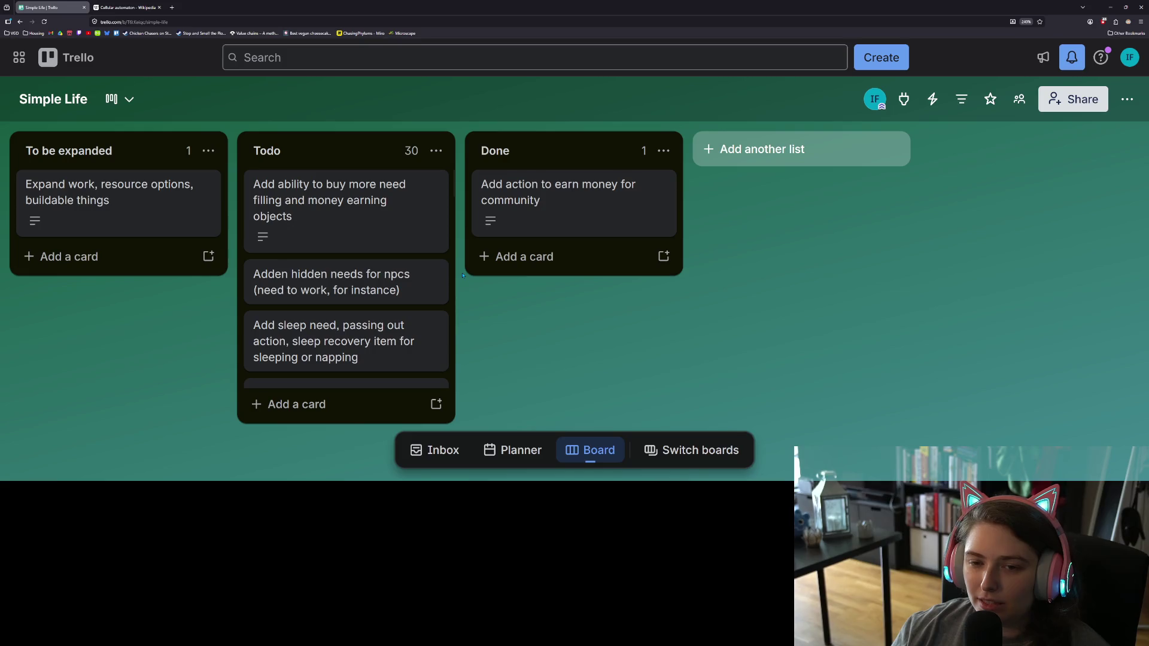
- Look over the card about buying need-filling objects, then minimize the browser
click(444, 250)
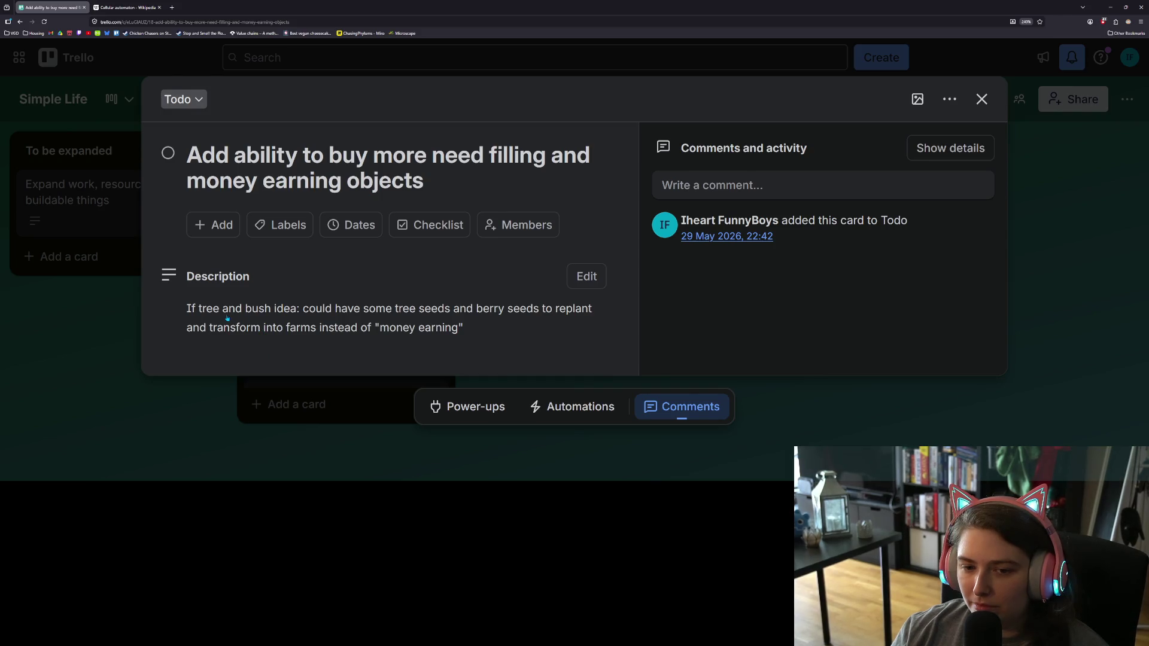
click(219, 447)
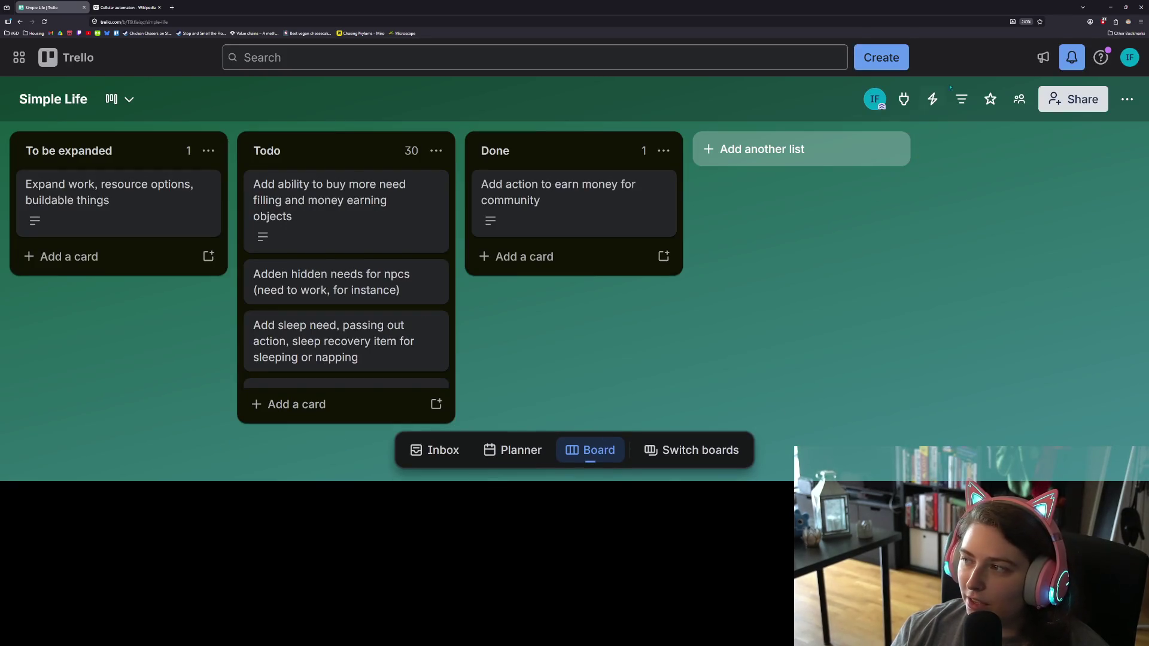
click(1109, 7)
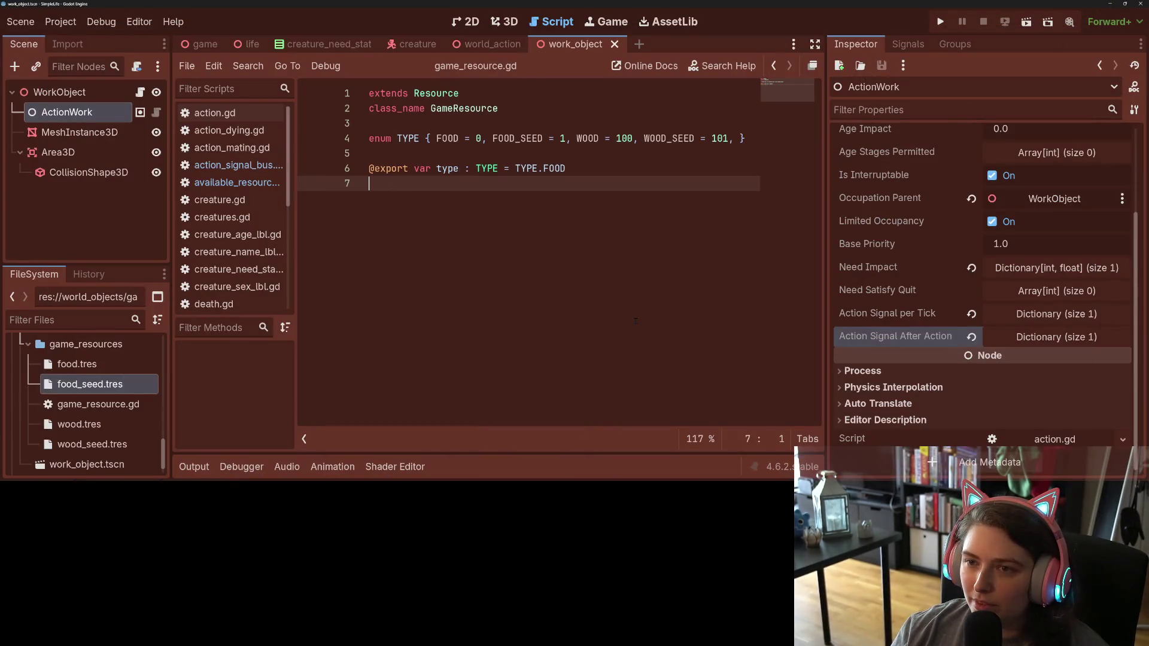
- Switch to the life scene, inspect it in the 3D view, then return to the 2D view
click(250, 44)
click(504, 21)
scroll(611, 267, down, 3)
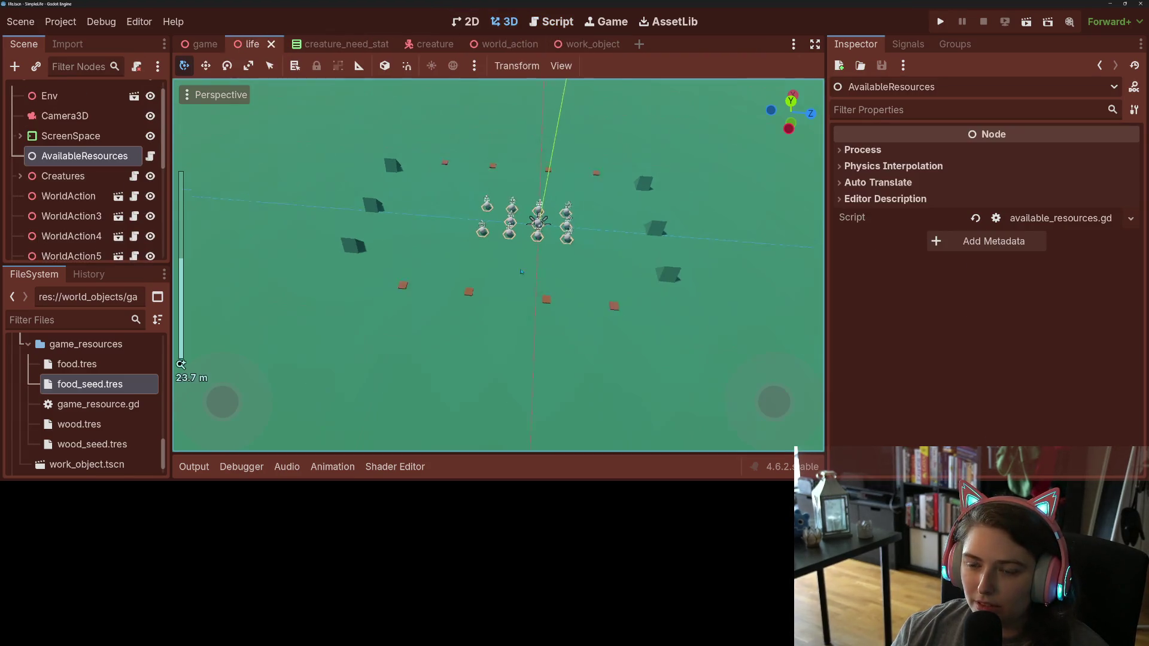
scroll(611, 268, up, 3)
mouse_move(611, 268)
mouse_down()
mouse_move(516, 242)
mouse_move(517, 277)
mouse_up()
scroll(572, 279, down, 1)
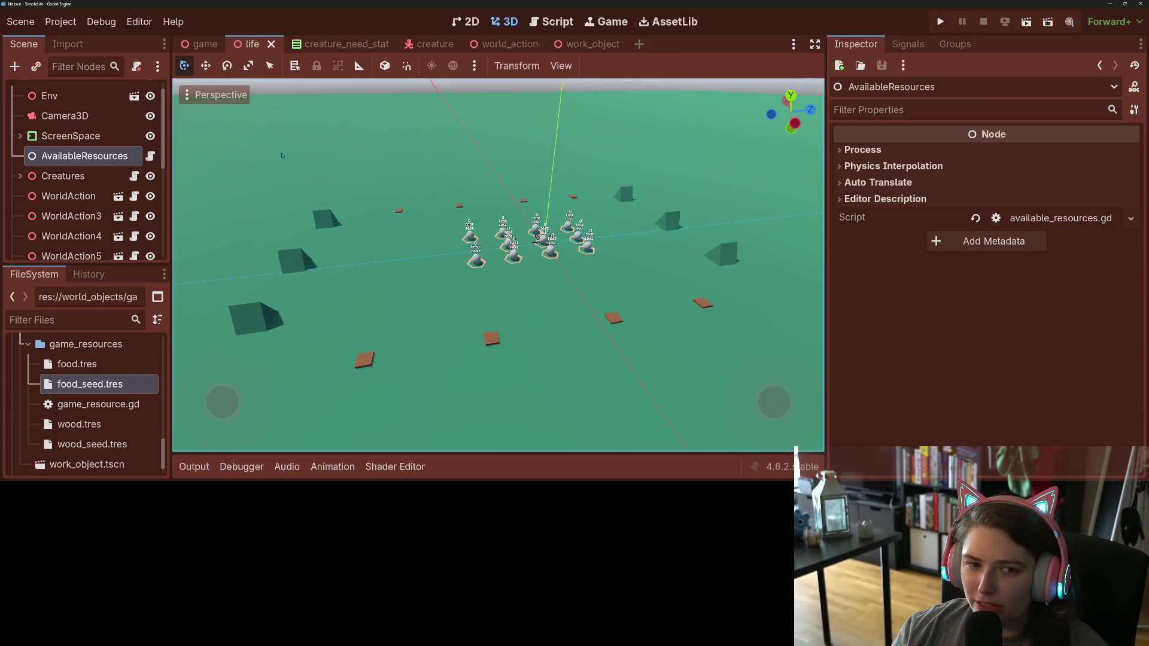
click(466, 22)
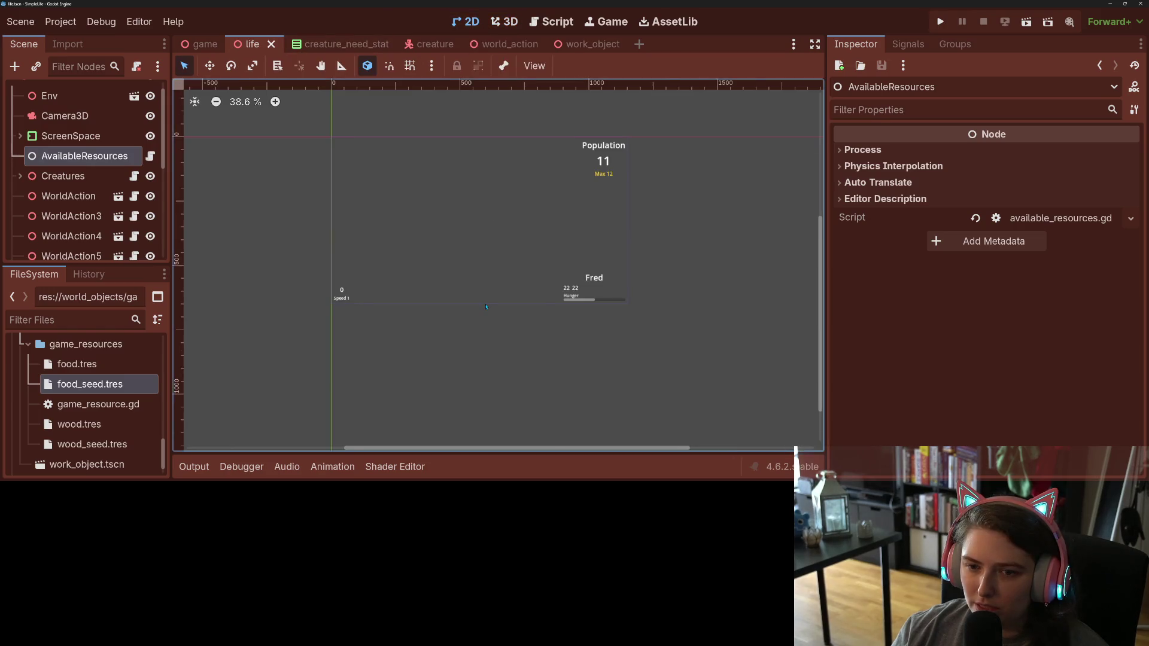
- Expand ScreenSpace in the Scene dock, collapse CharacterStats, and select ScreenSpace
scroll(408, 295, up, 3)
scroll(408, 296, up, 1)
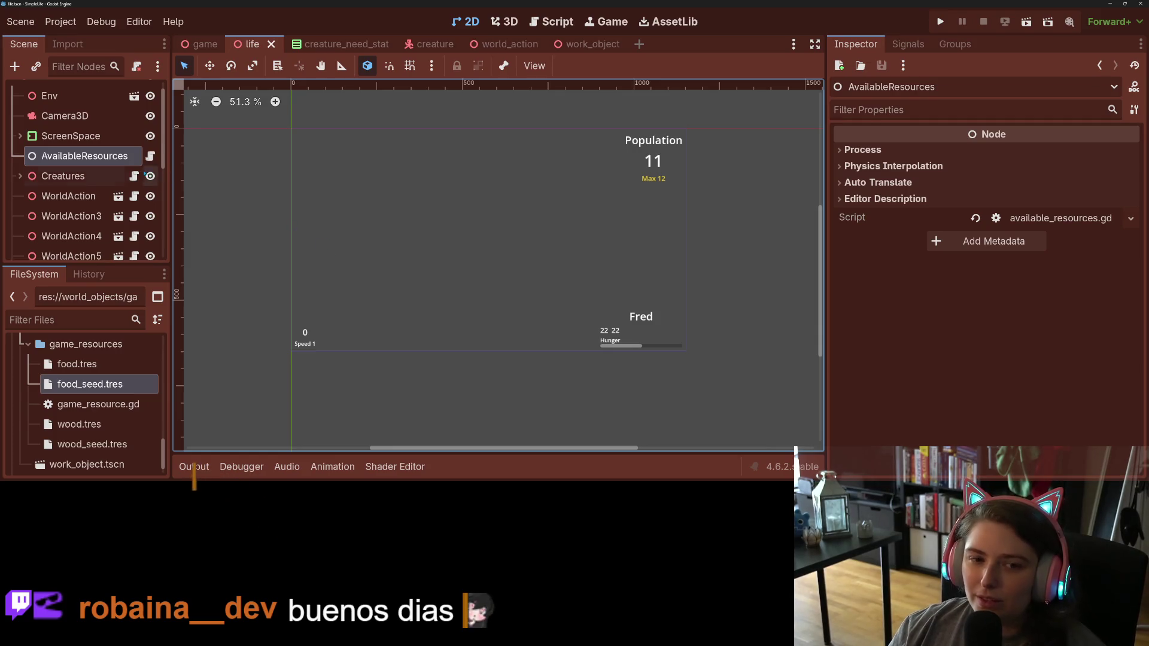
scroll(20, 152, up, 1)
click(19, 152)
scroll(20, 154, down, 2)
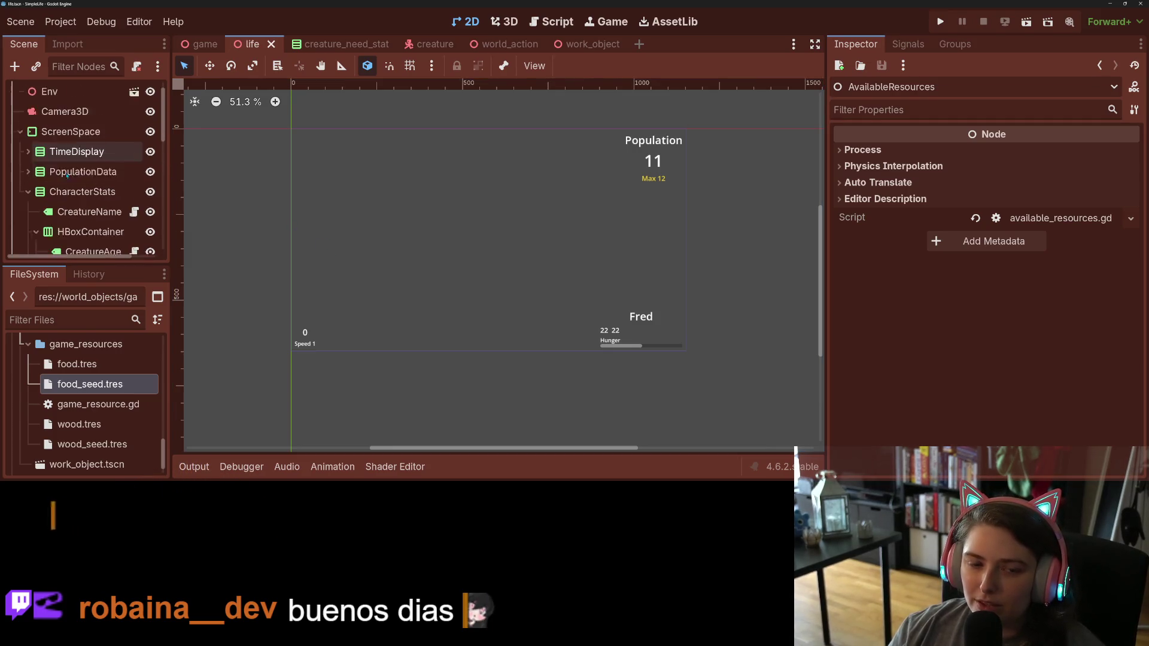
click(28, 172)
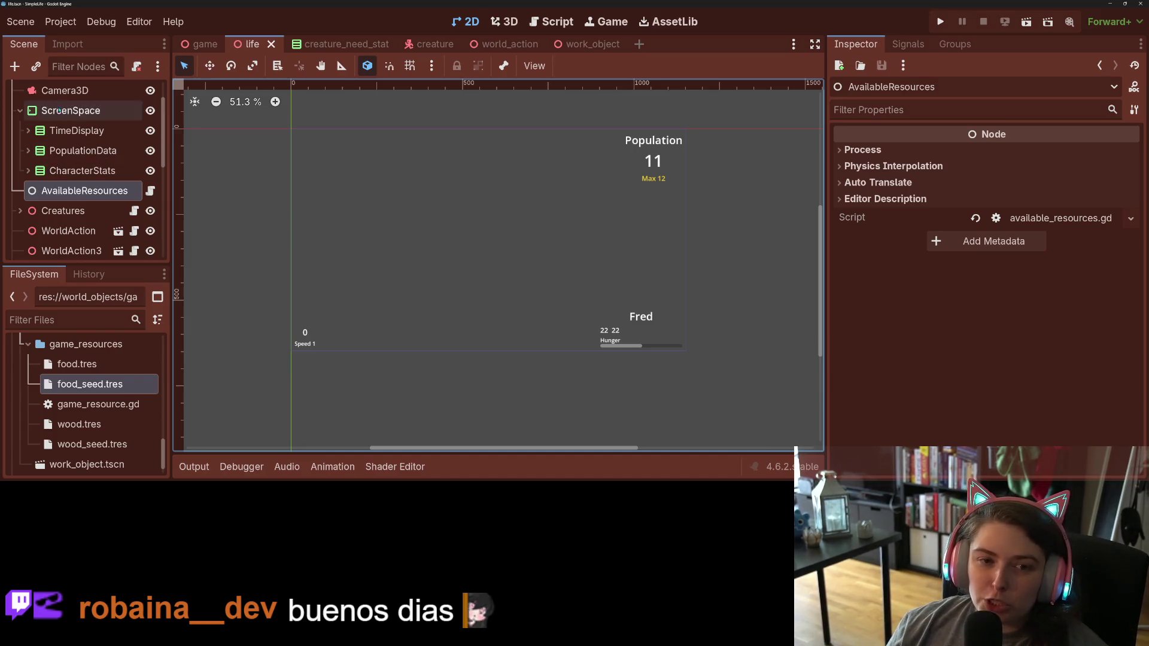
click(59, 110)
- Add a start-aligned VBoxContainer named ResourceCatalog under ScreenSpace
right_click(59, 110)
click(95, 95)
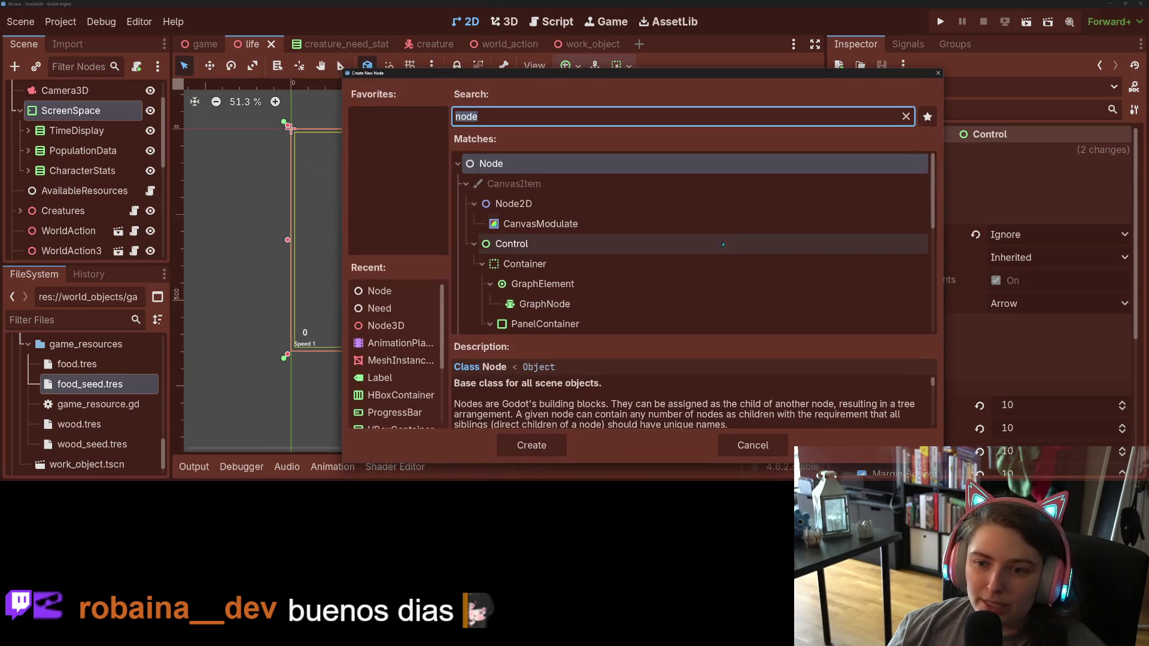
text(vb)
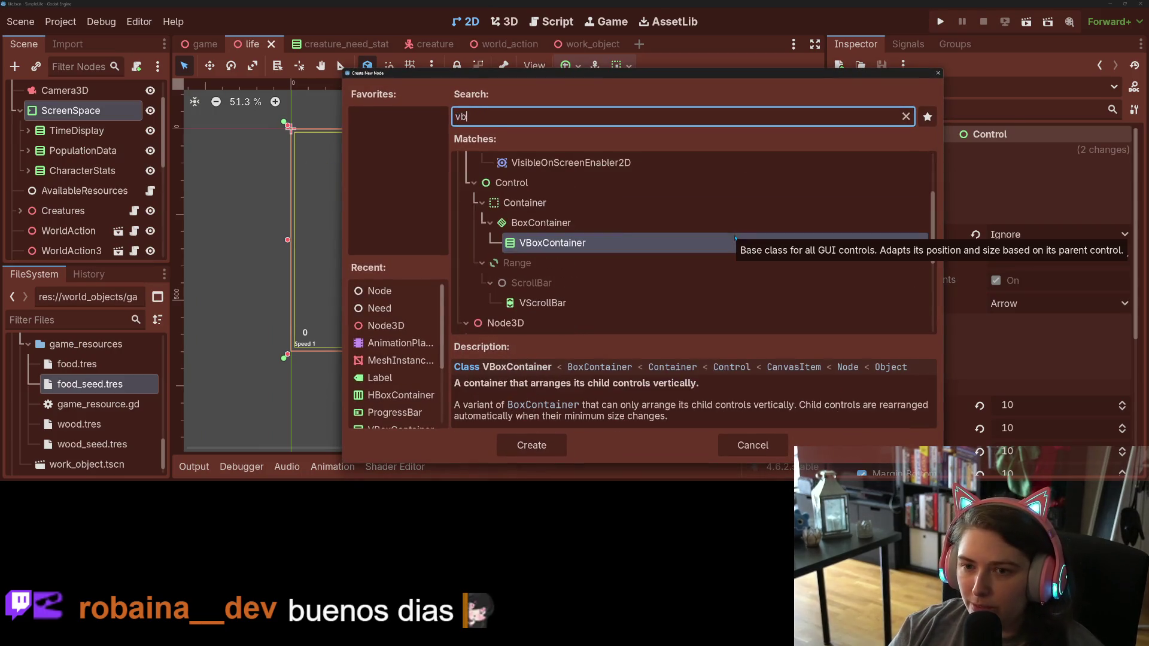
key(Return)
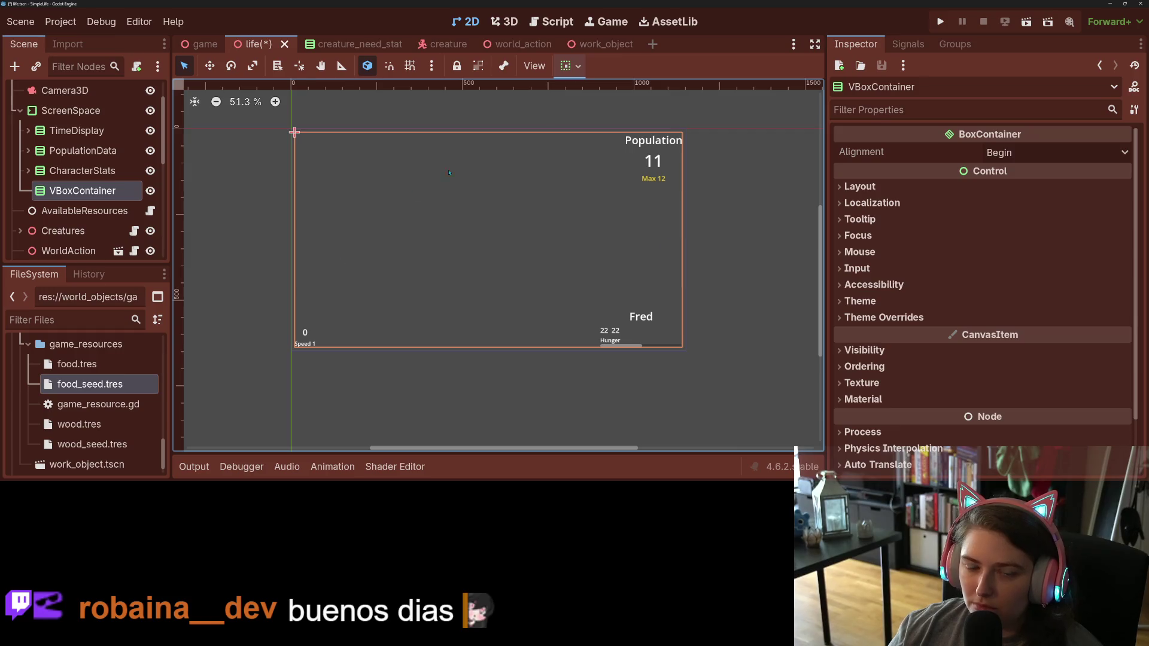
click(569, 66)
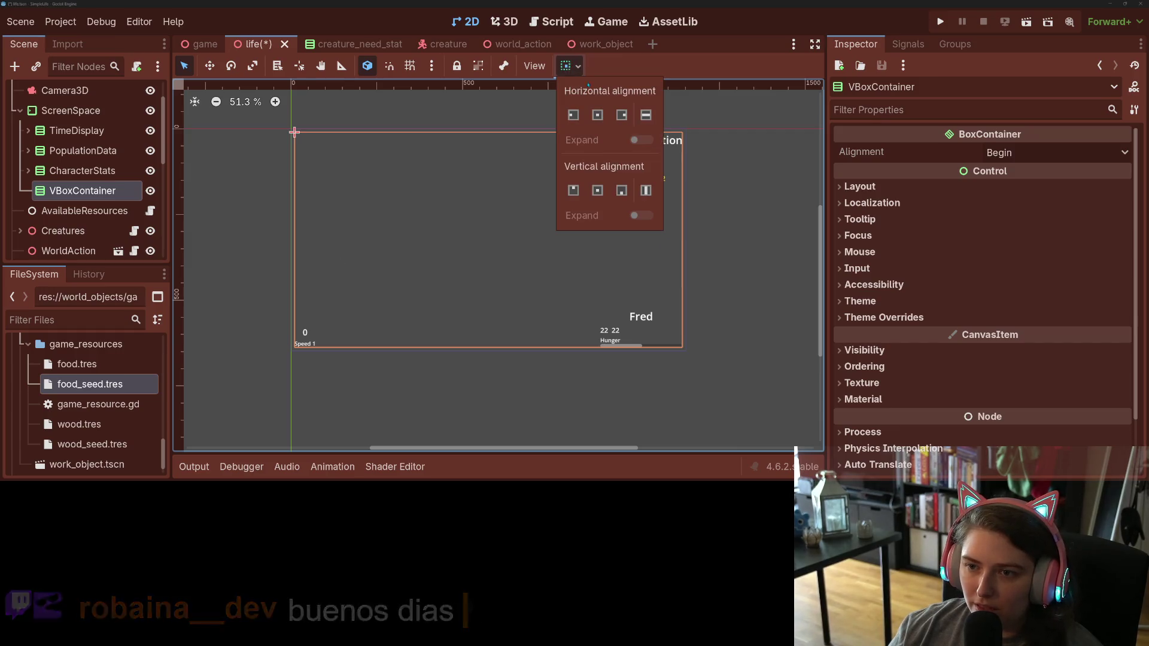
click(576, 118)
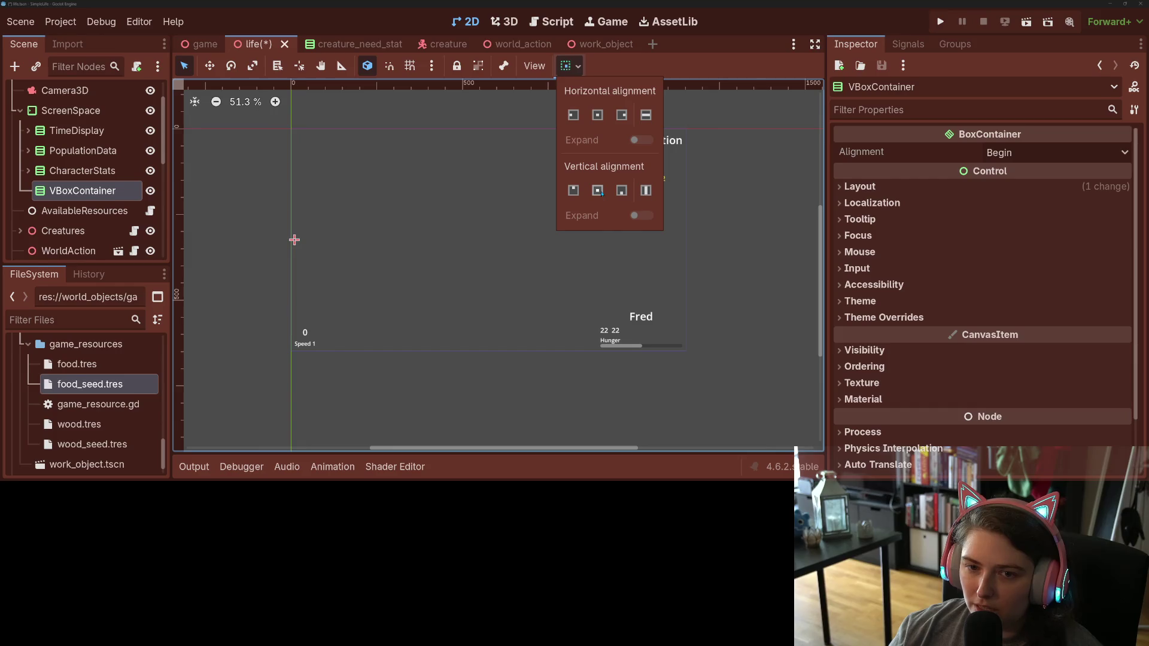
click(99, 189)
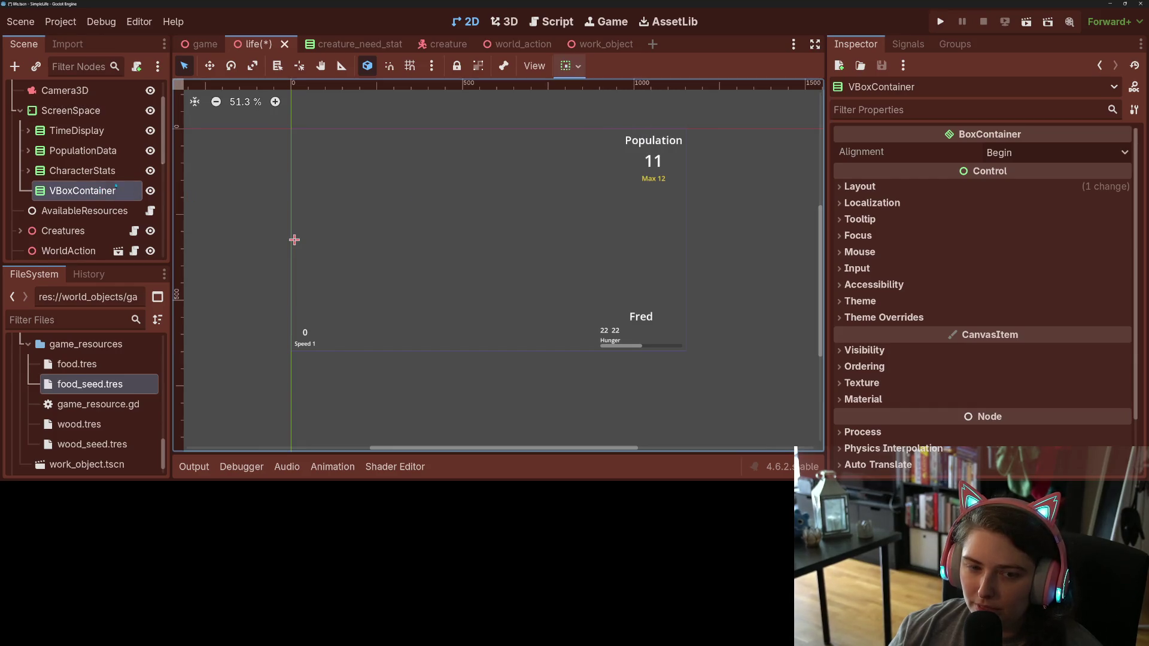
click(100, 189)
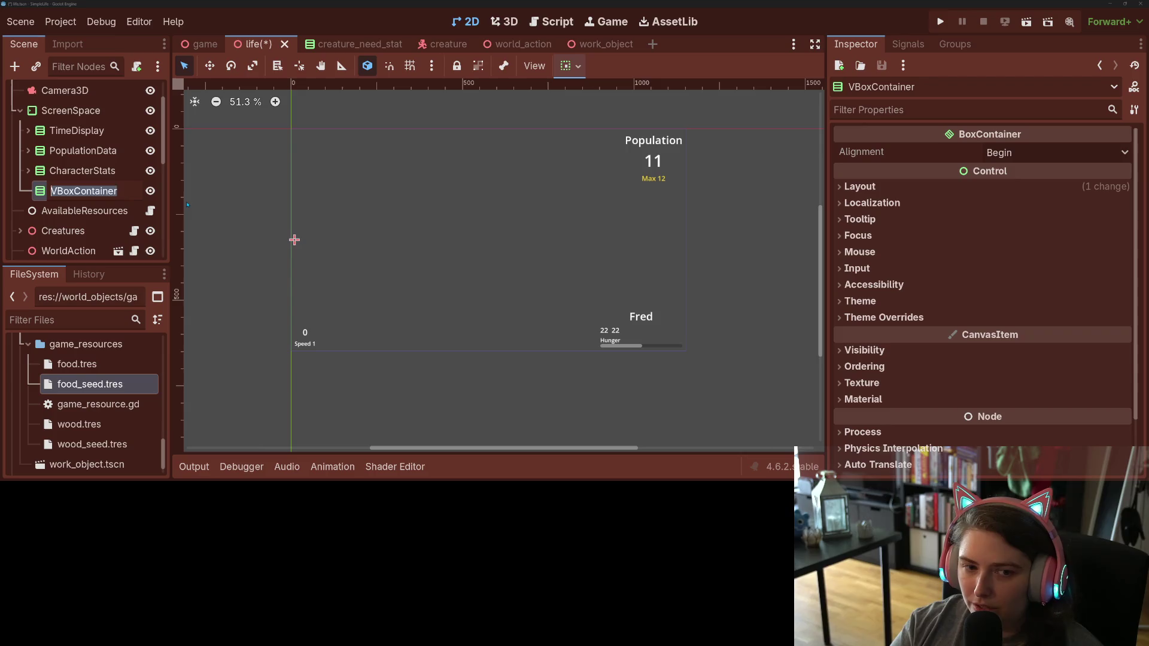
text(ResourceCatalog)
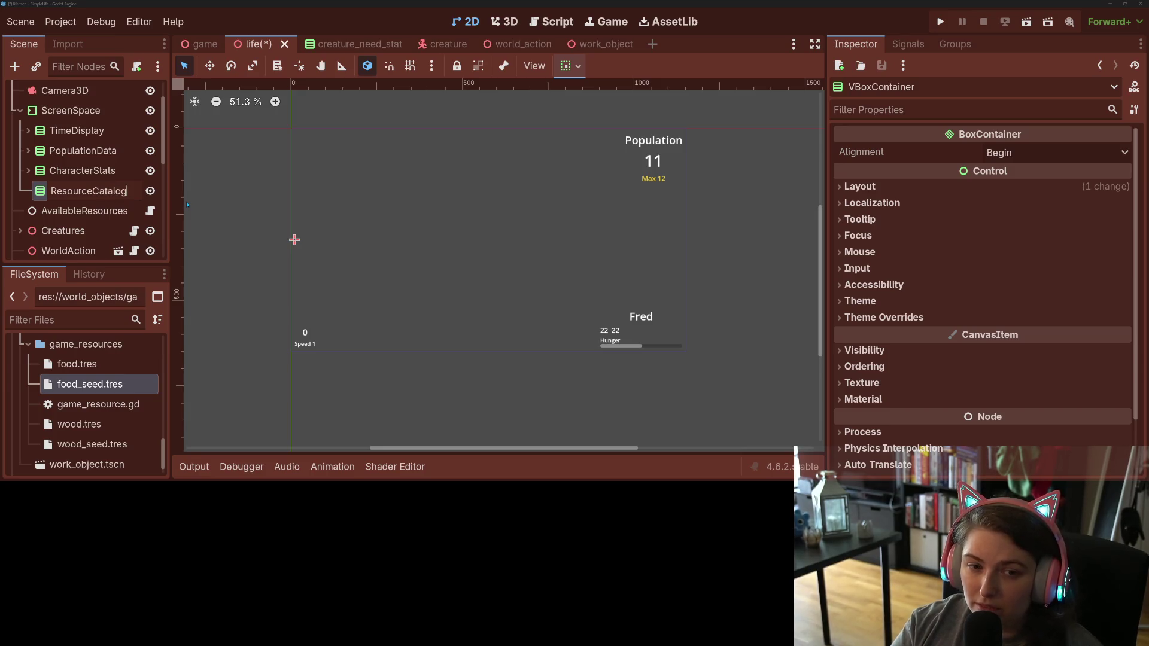
key(Return)
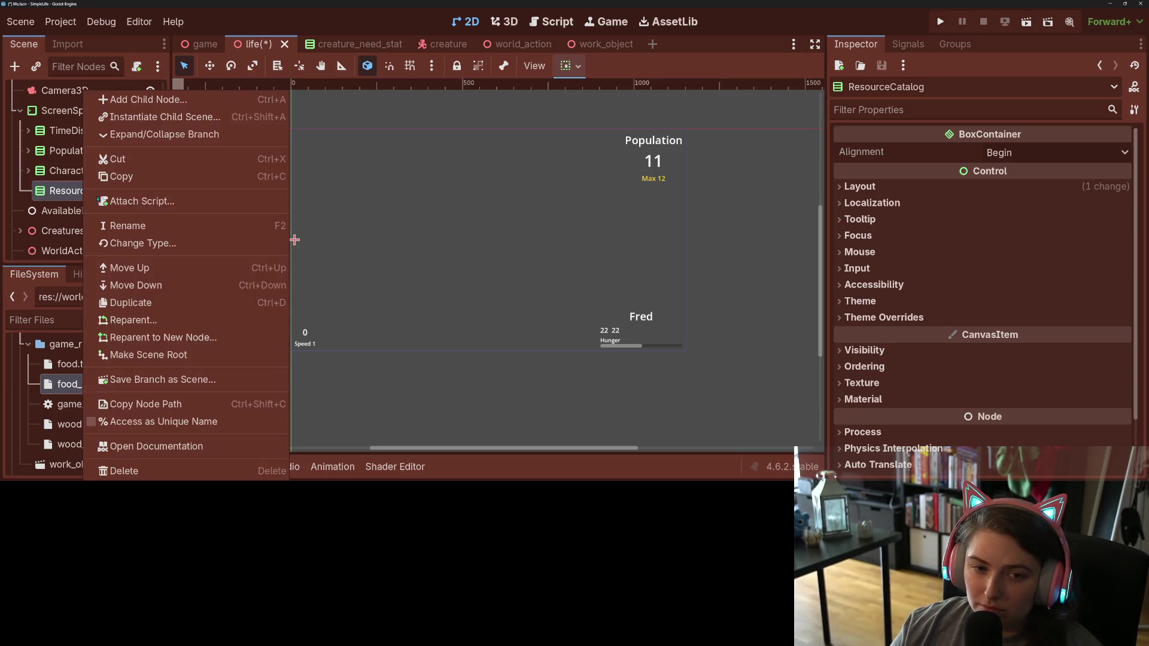
- Save the life scene and open a new empty scene tab
key(Menu)
key(Escape)
key(Menu)
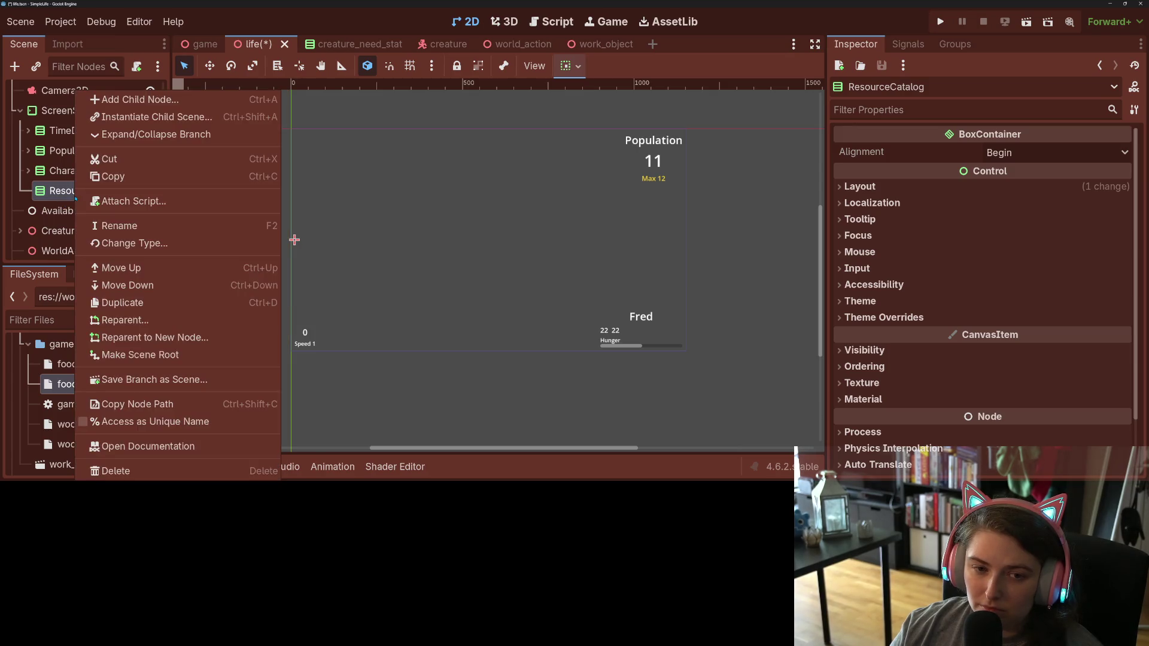
key(Down)
key(Return)
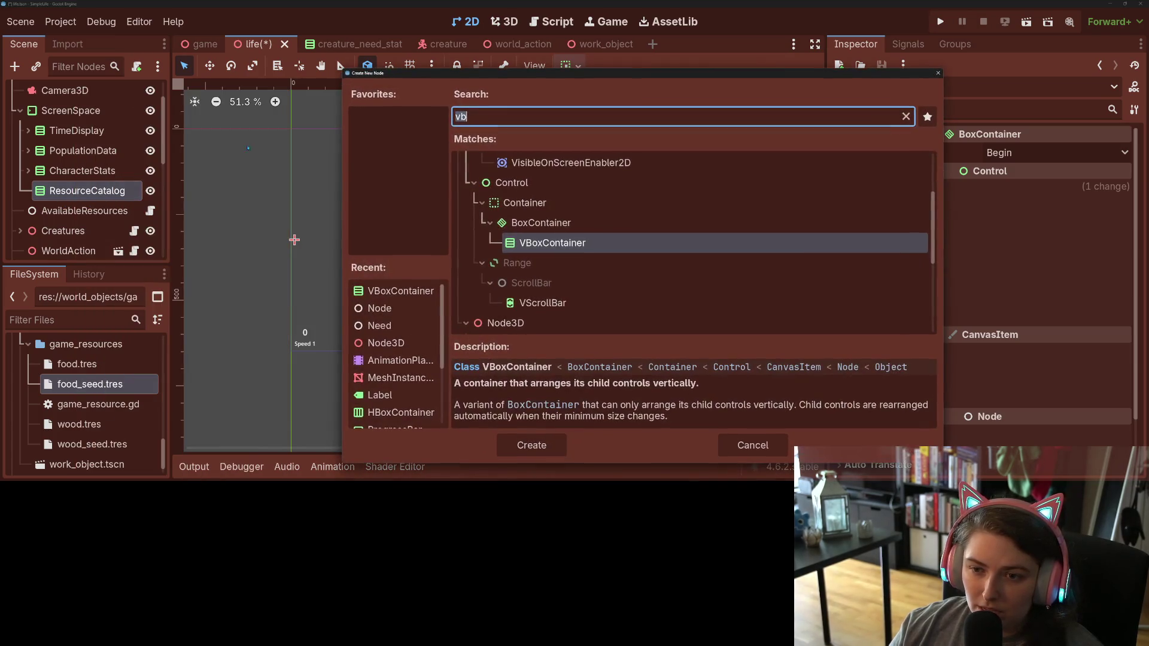
click(748, 444)
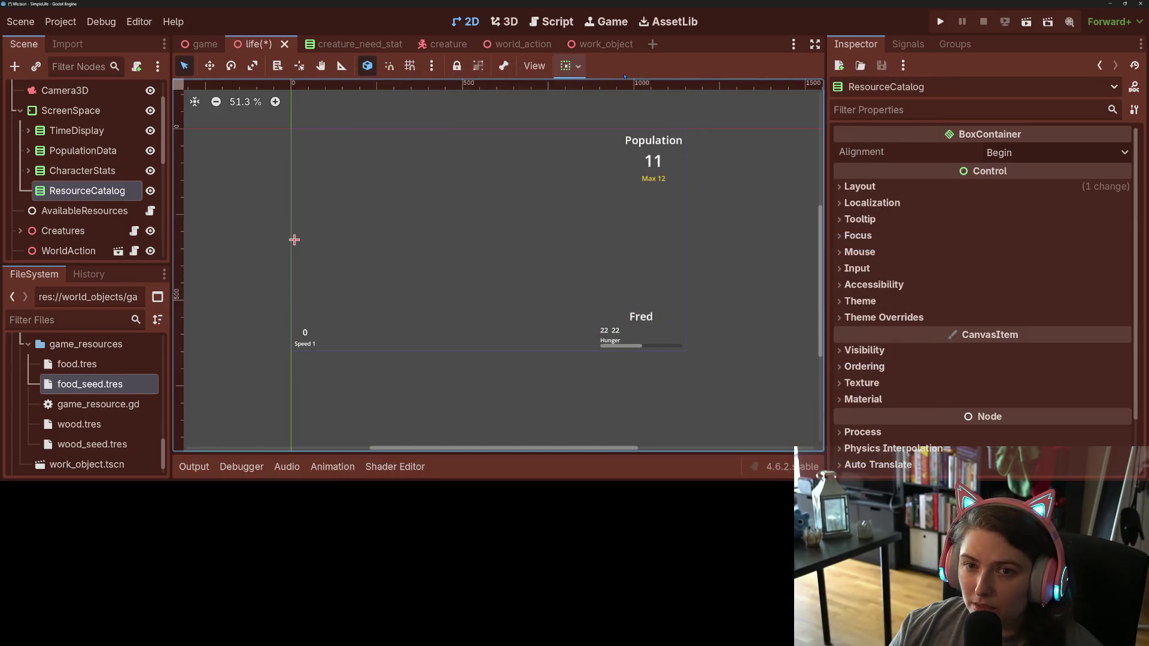
key(ctrl+s)
click(640, 43)
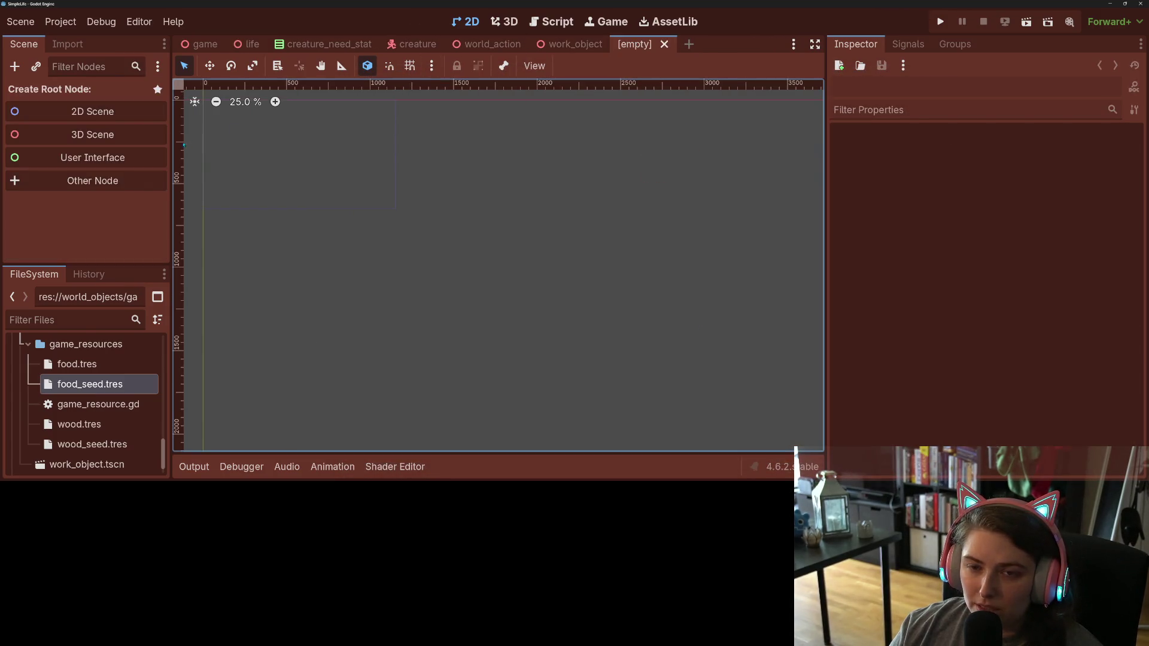
- Create an HBoxContainer root node with a Label child
click(90, 180)
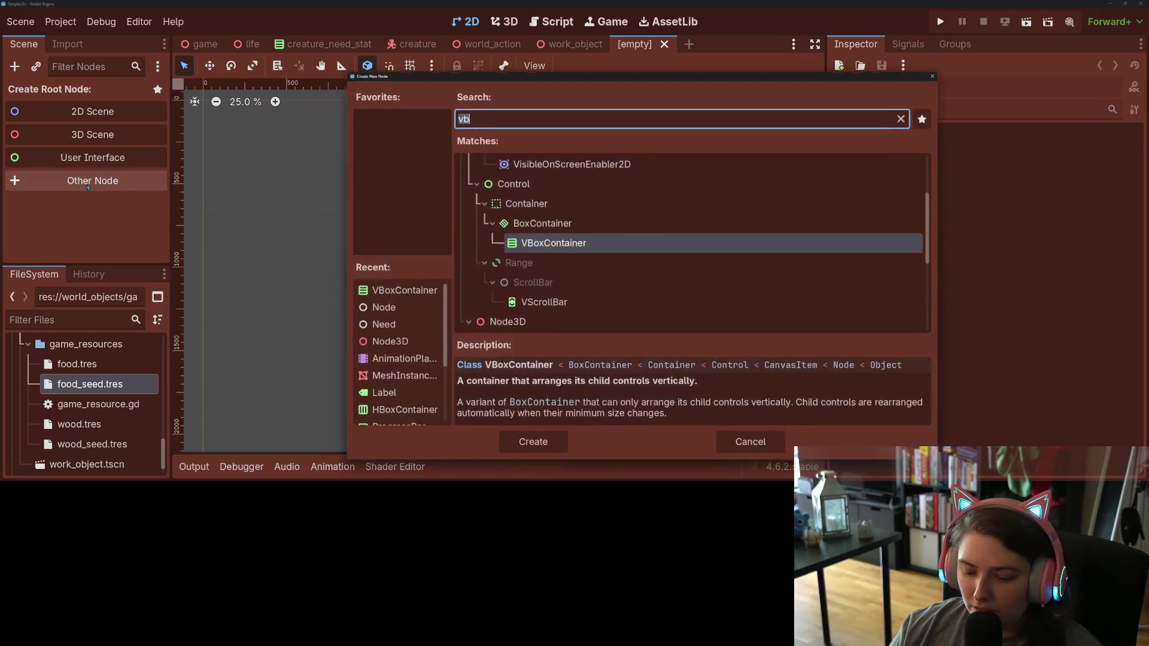
text(hb)
key(Return)
right_click(67, 104)
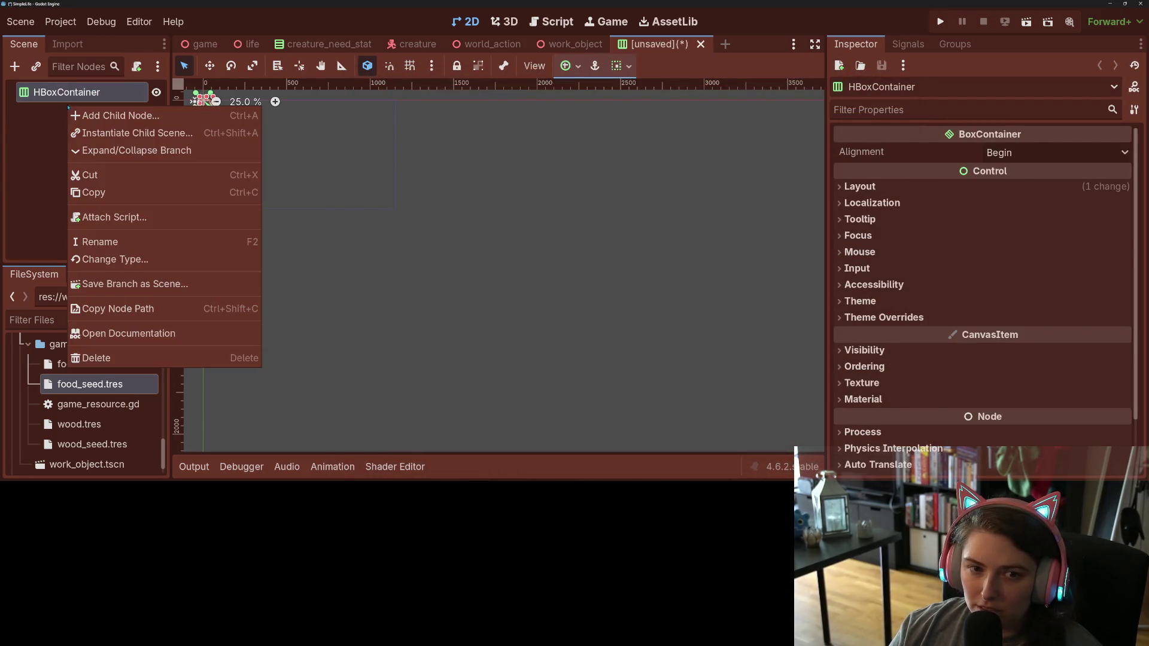
click(98, 114)
text(lab)
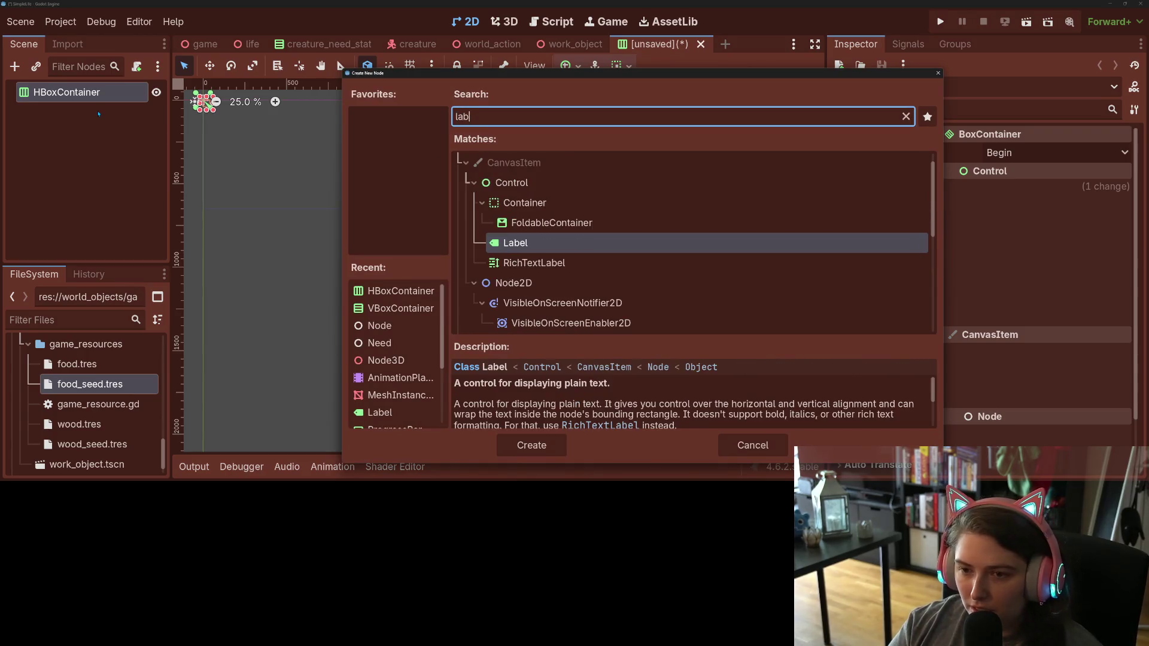
key(Return)
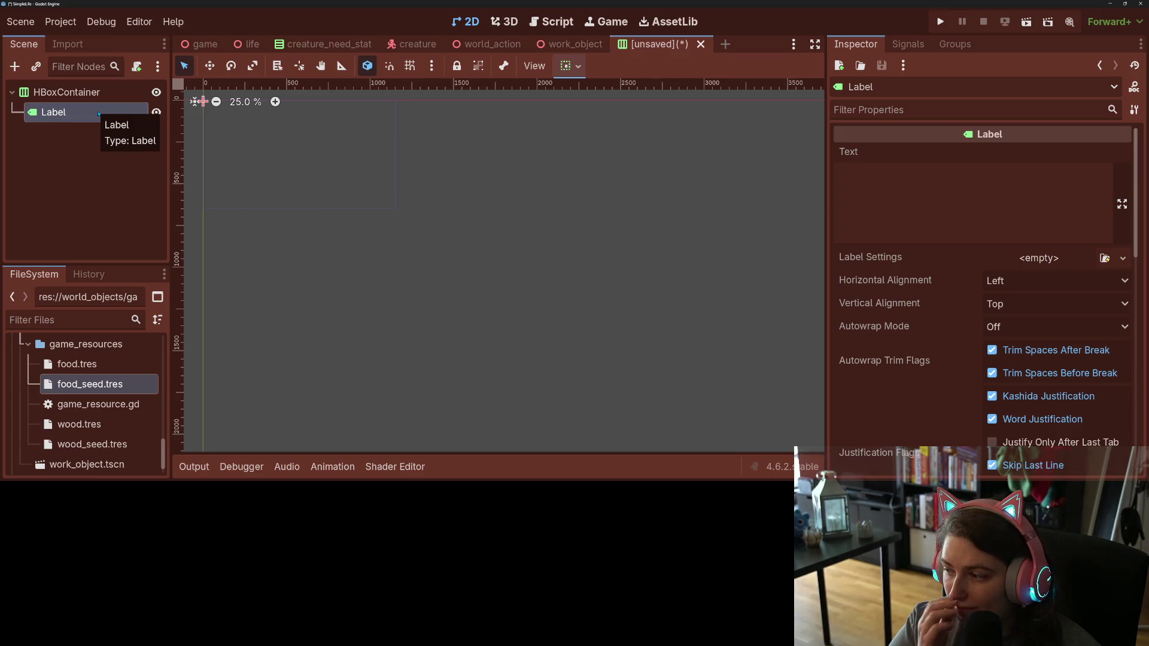
- Change the root node's type from HBoxContainer to PanelContainer
click(71, 93)
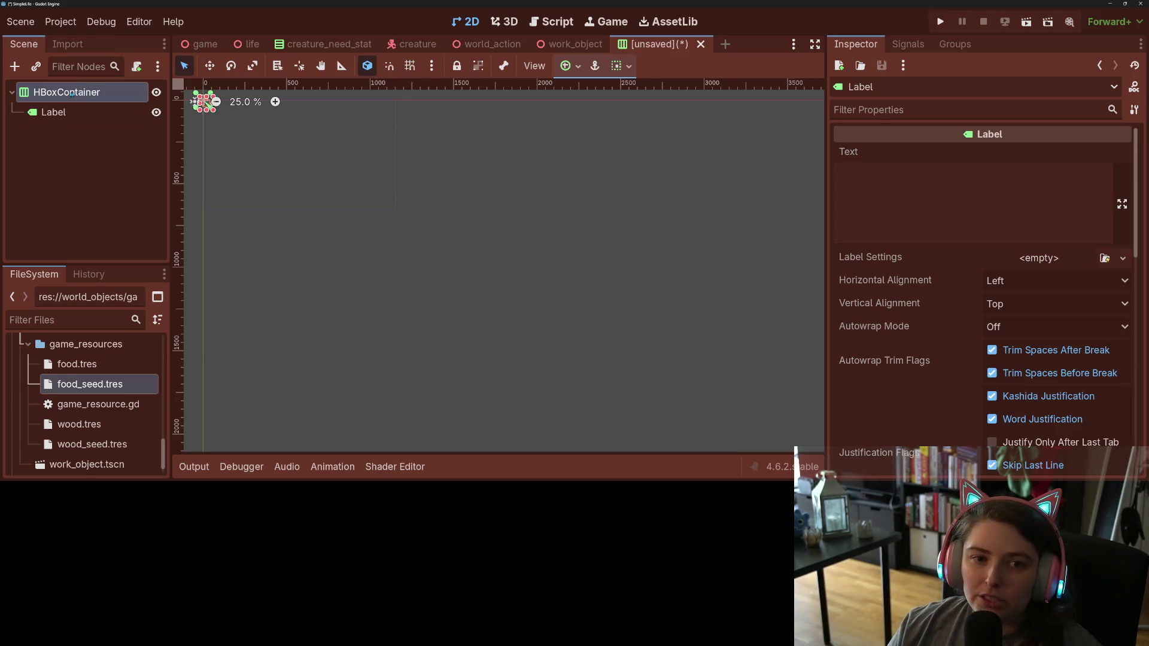
right_click(71, 93)
key(Escape)
scroll(245, 191, up, 2)
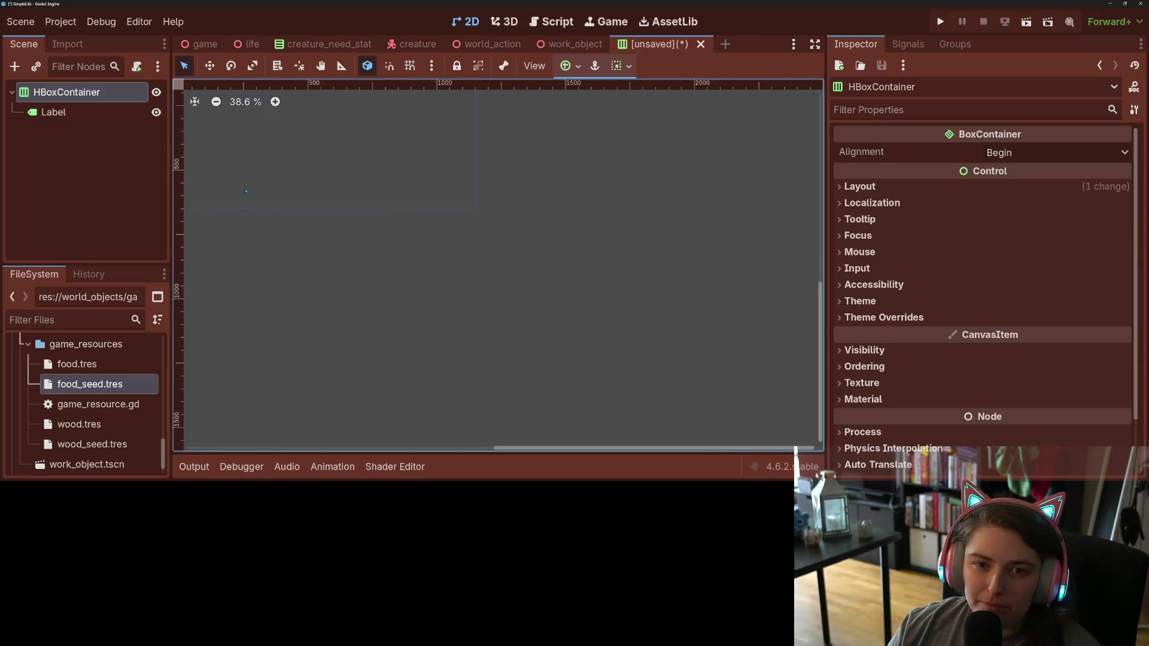
key(f)
scroll(515, 287, up, 4)
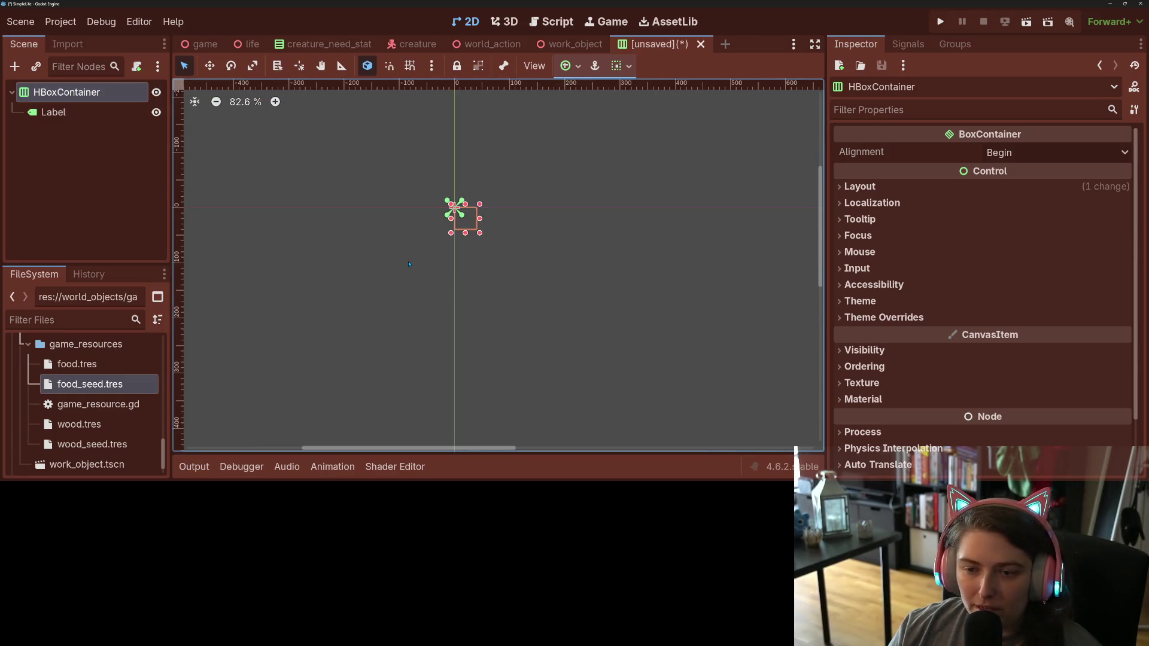
right_click(66, 93)
click(72, 246)
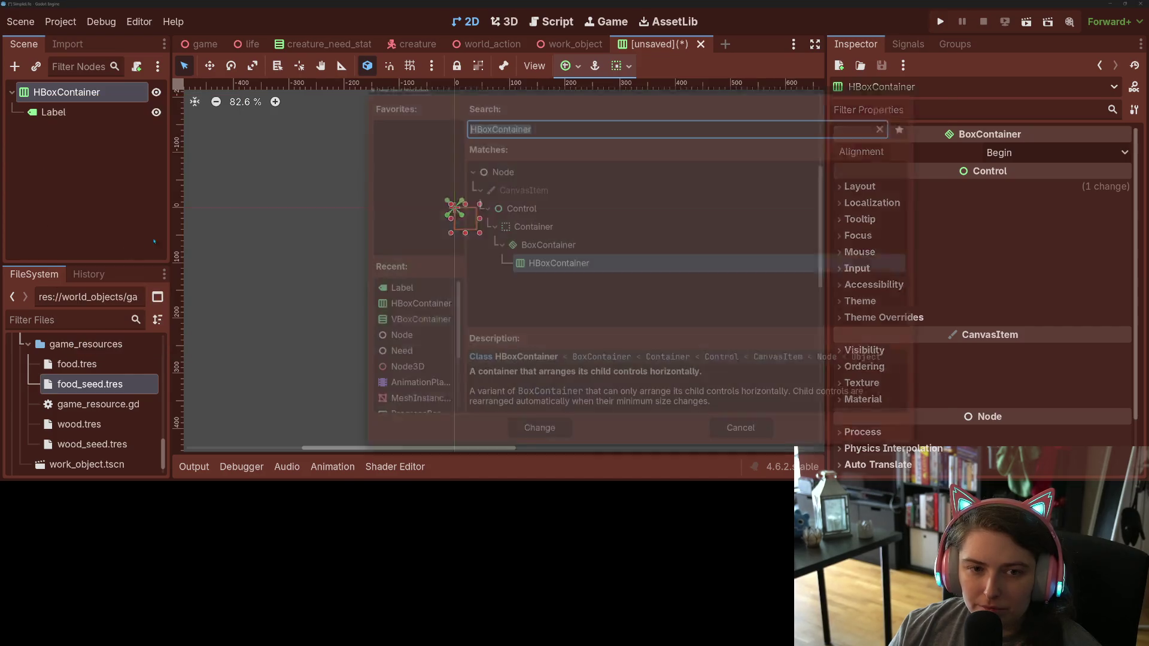
text(pane)
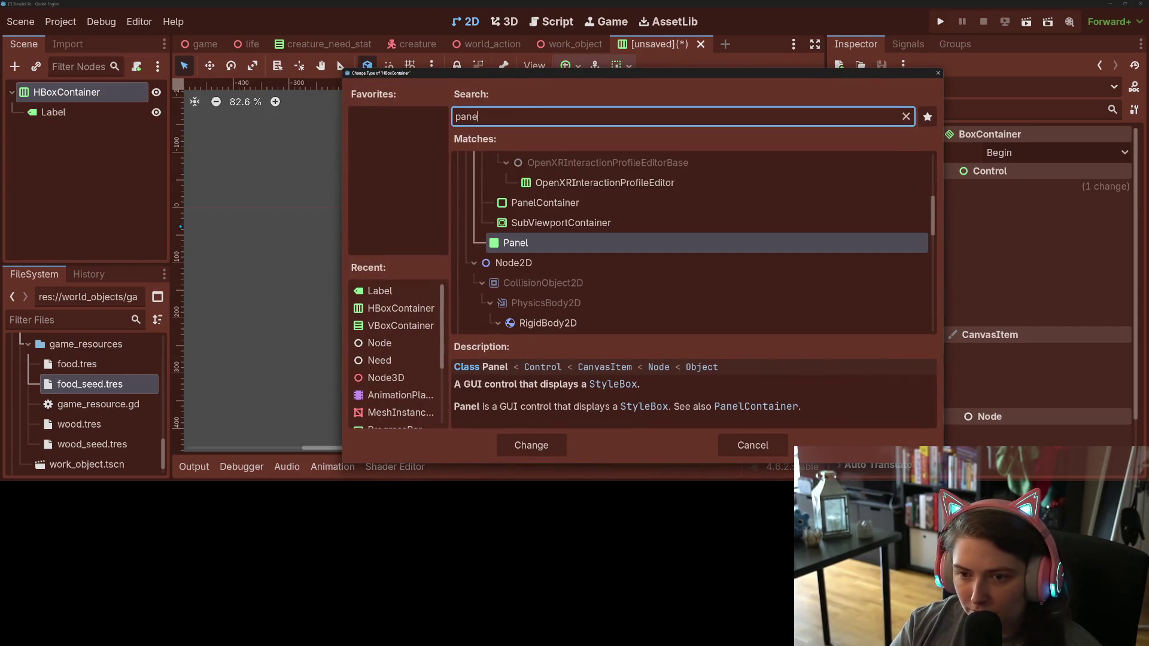
text(l)
key(Return)
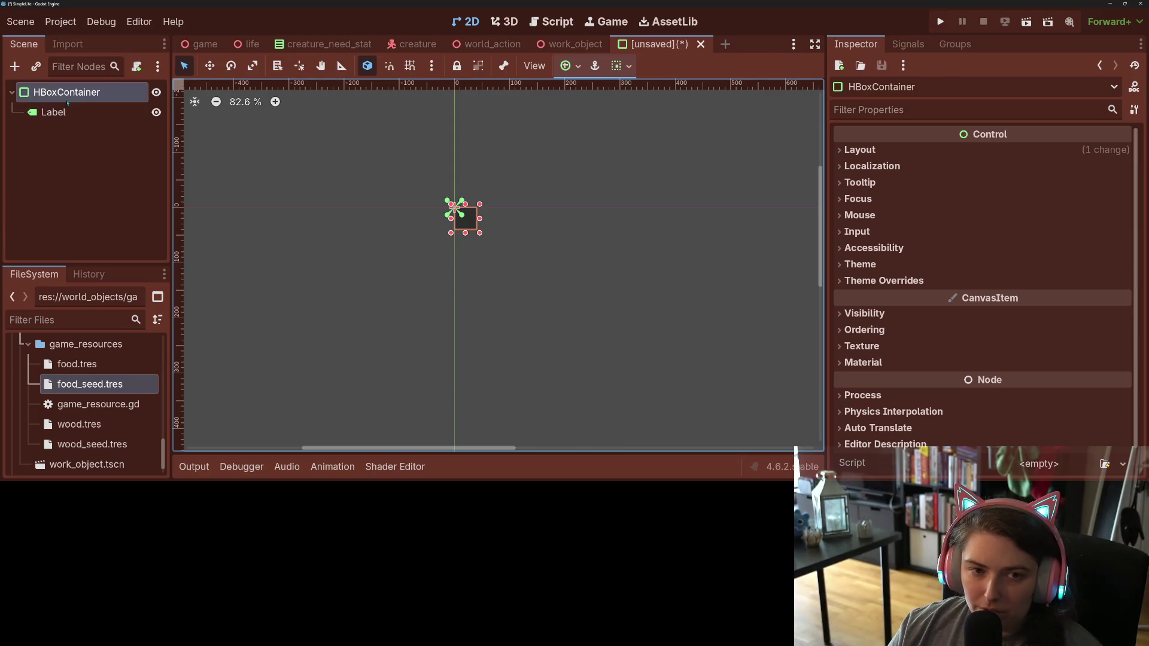
- Add an HBoxContainer child and a Button child under the PanelContainer root
right_click(68, 101)
click(124, 109)
text(hb)
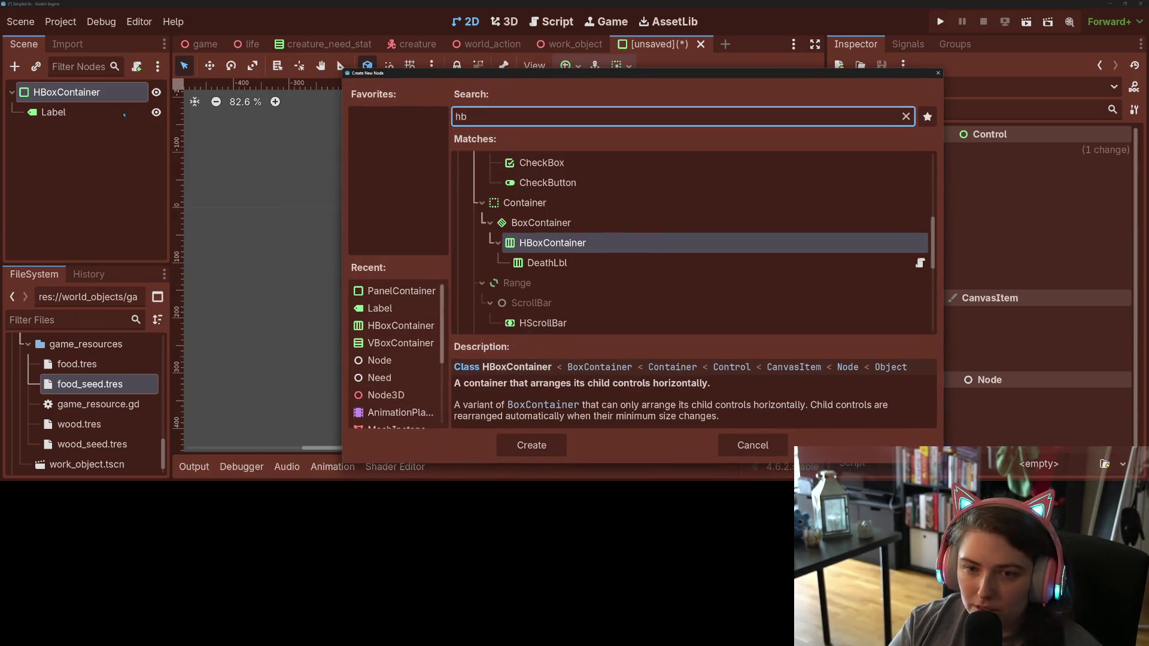
key(Return)
right_click(110, 95)
click(123, 103)
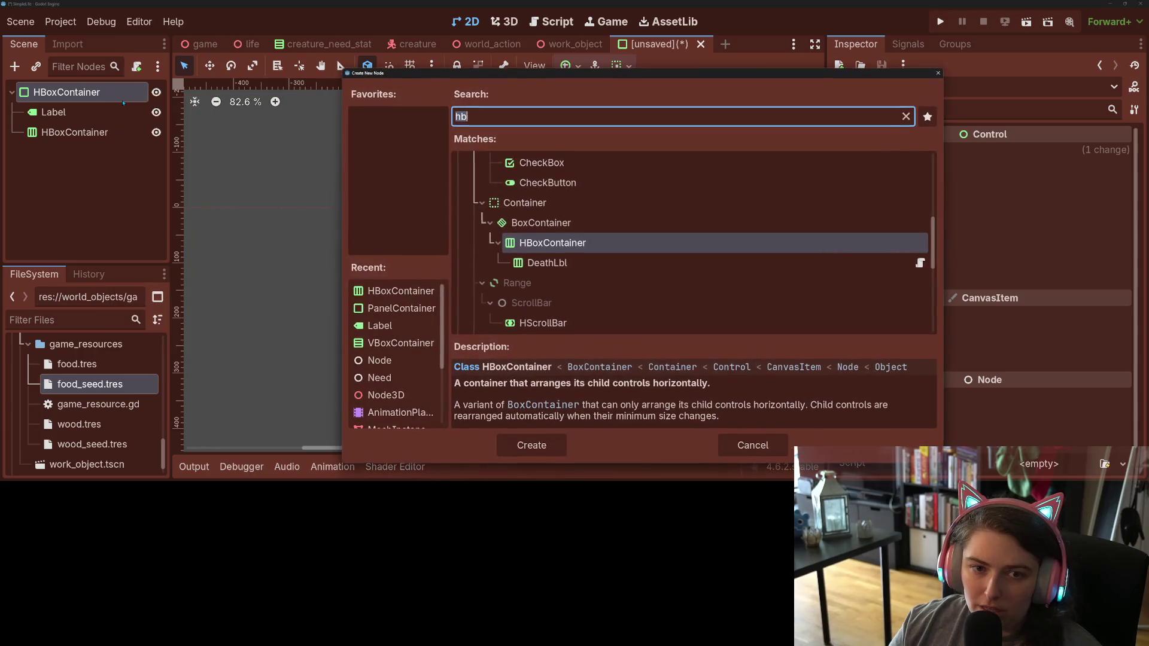
text(bu)
key(Return)
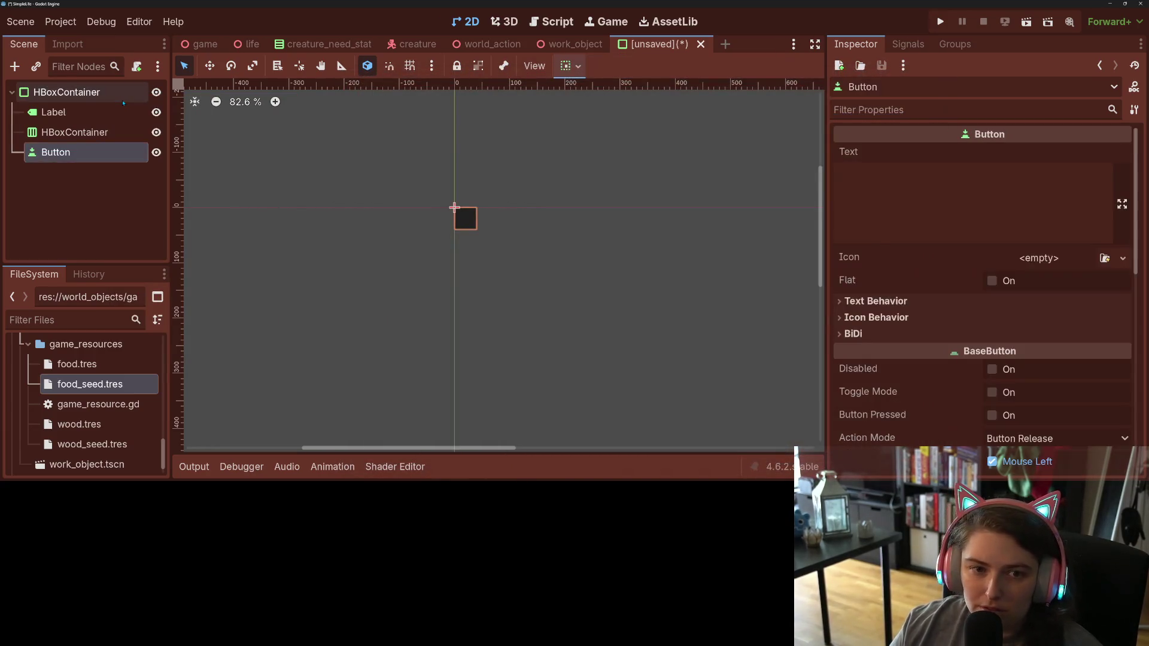
- Move the Button to the top, duplicate the Label, and rename the first label ResName
mouse_move(77, 153)
mouse_down()
mouse_move(88, 115)
mouse_move(77, 156)
mouse_up()
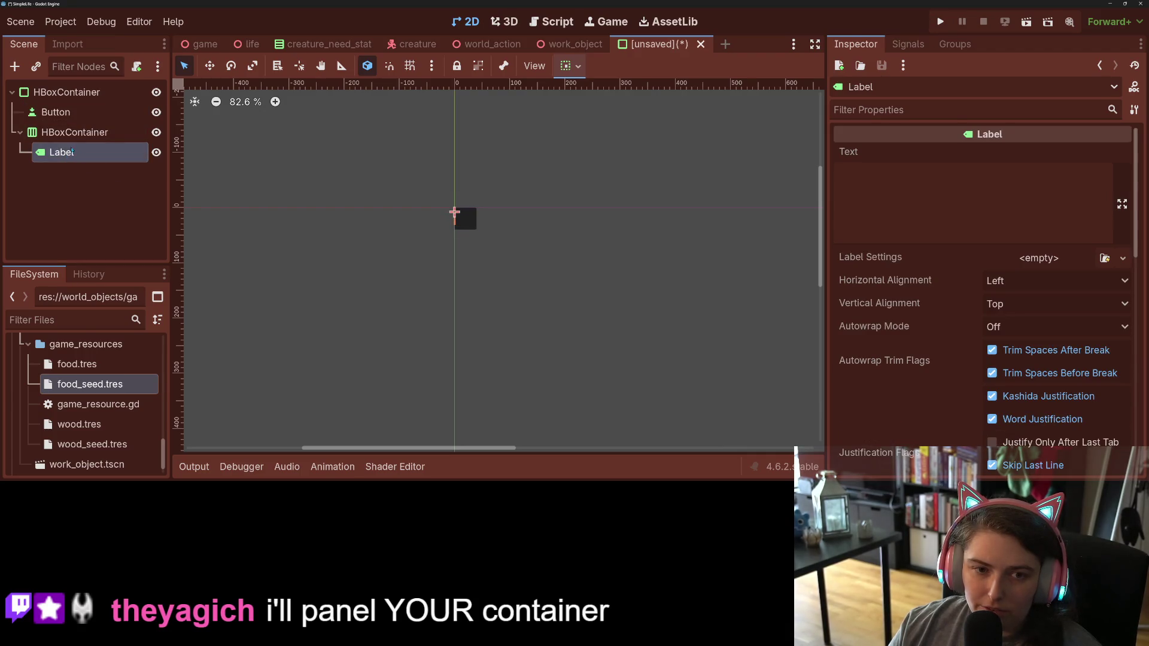
key(ctrl+d)
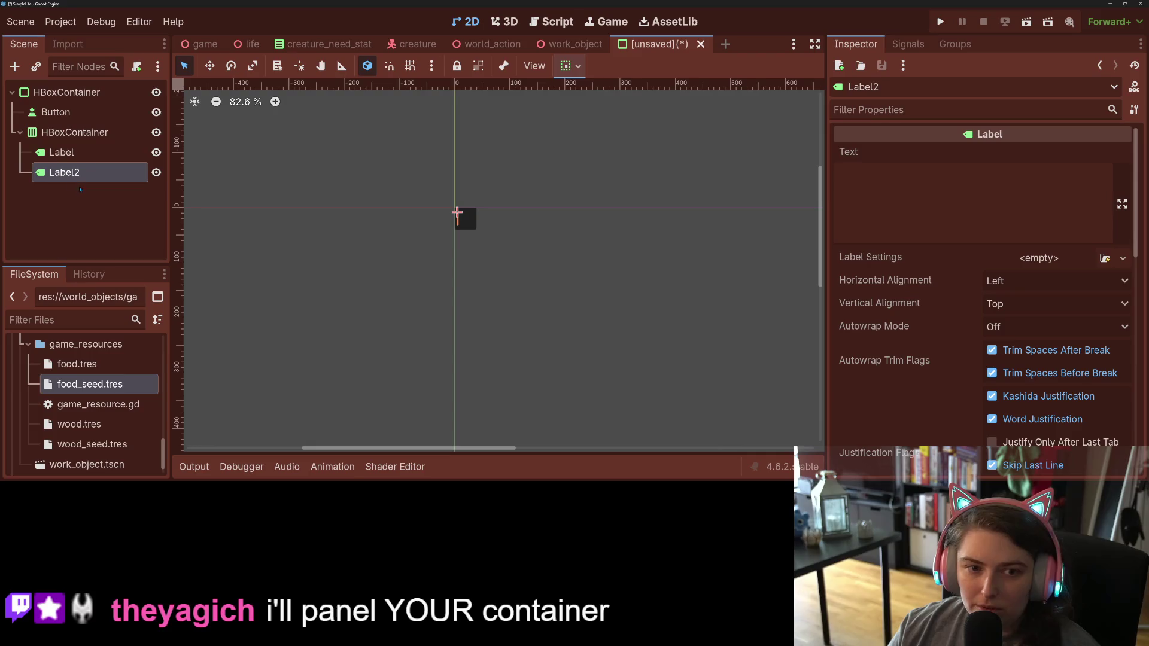
double_click(64, 154)
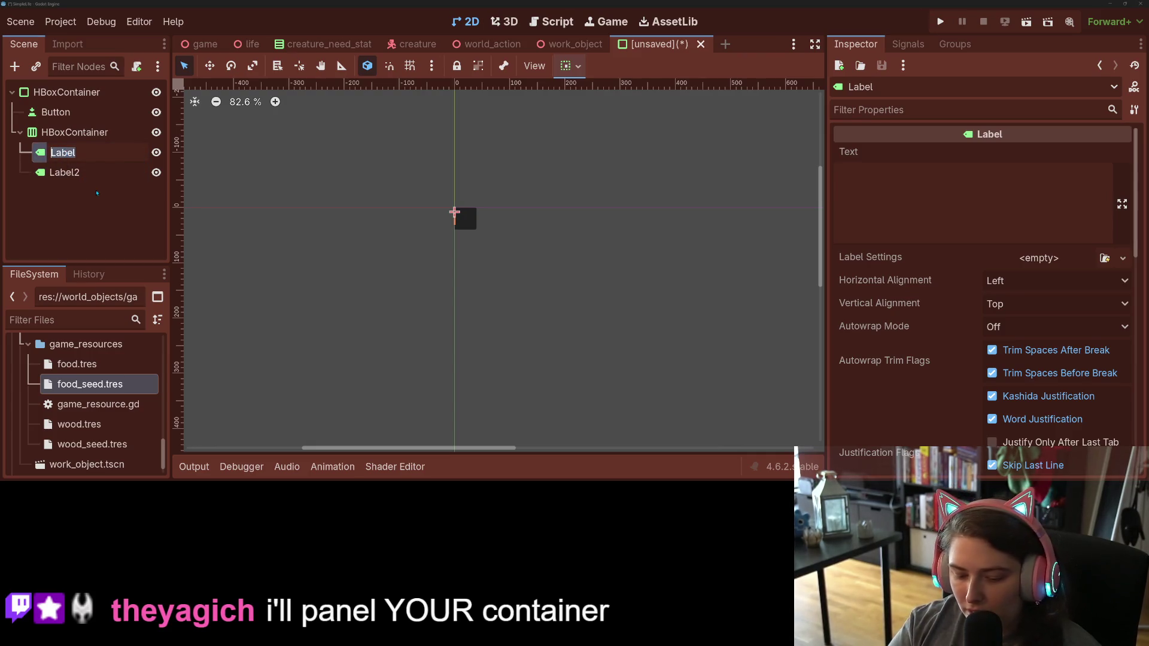
text(Name)
key(Return)
double_click(101, 158)
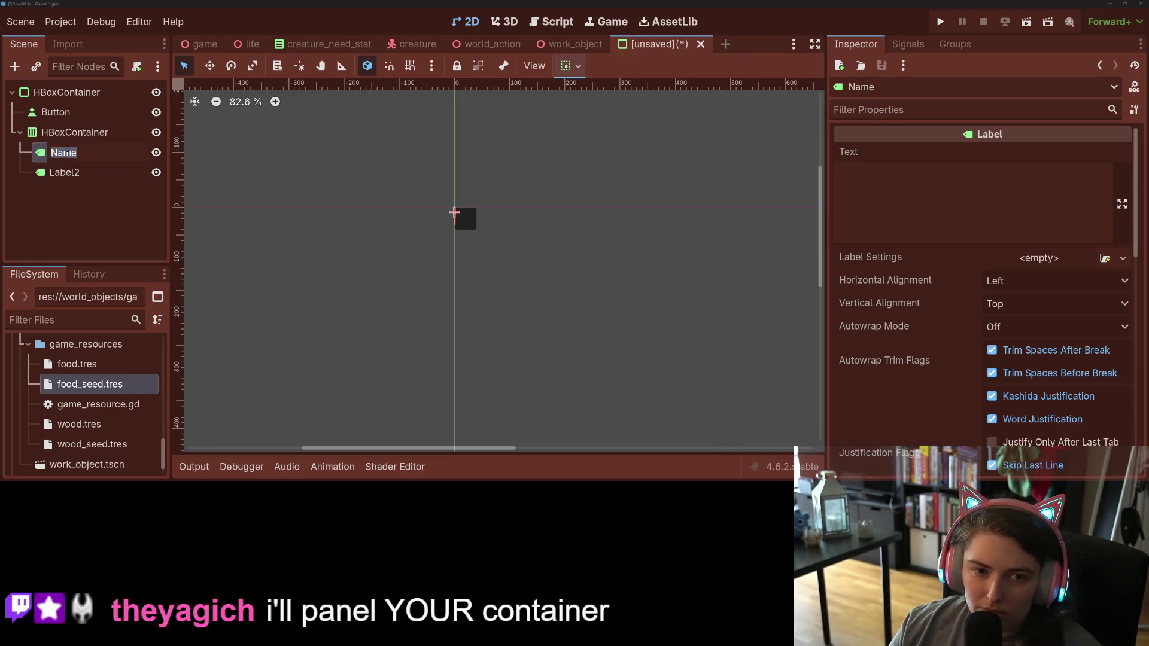
text(s)
key(Return)
- Rename the second label ResCount, cancel saving the scene for now, and select the root
click(95, 173)
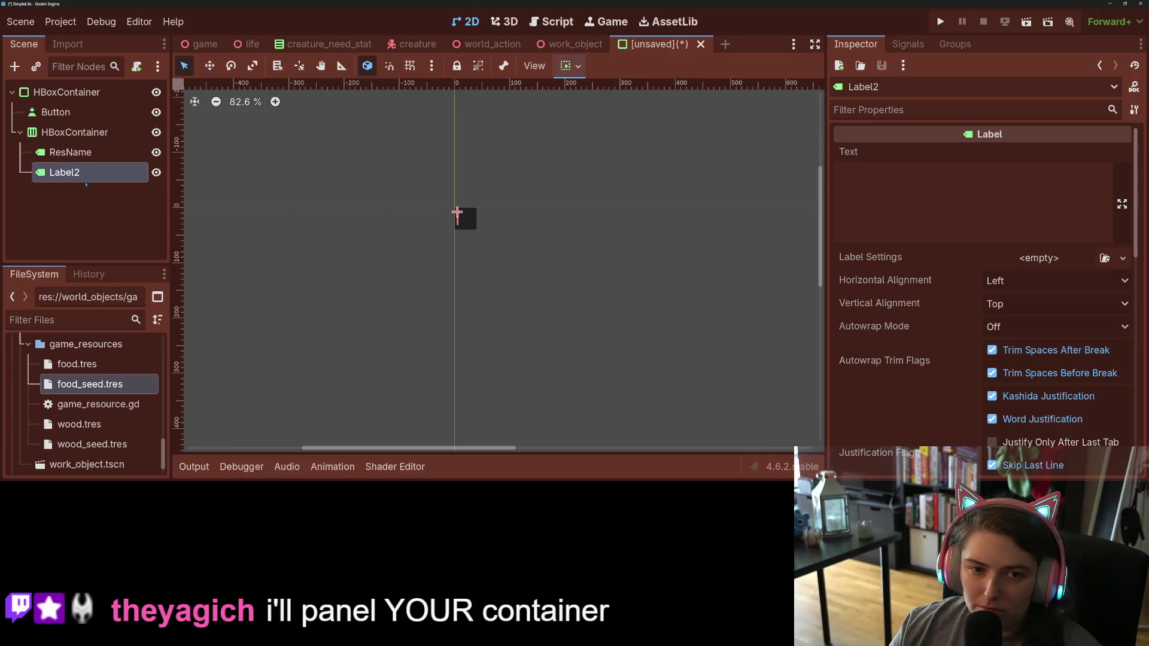
double_click(95, 174)
text(ResCount)
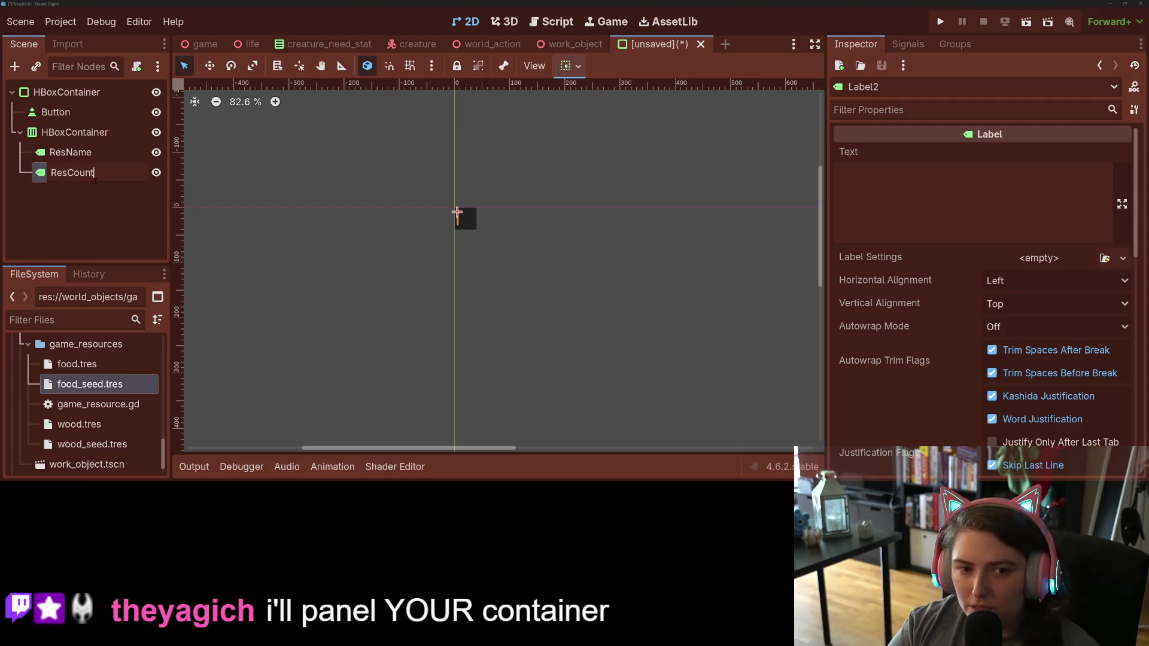
key(Return)
key(ctrl+s)
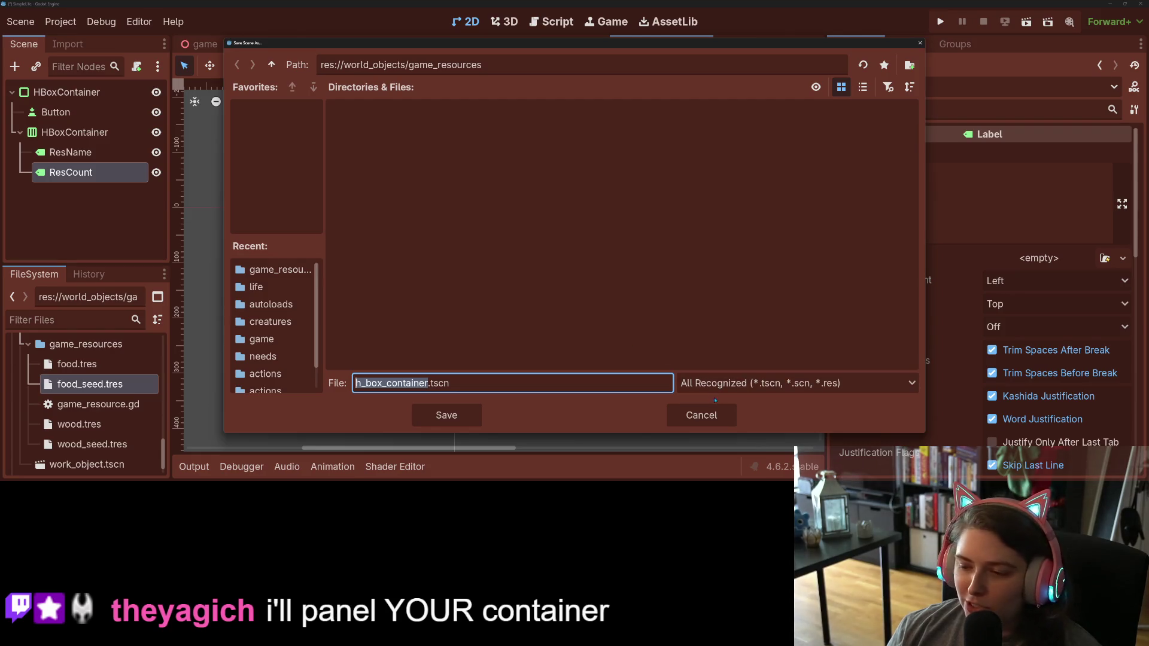
click(701, 414)
click(70, 92)
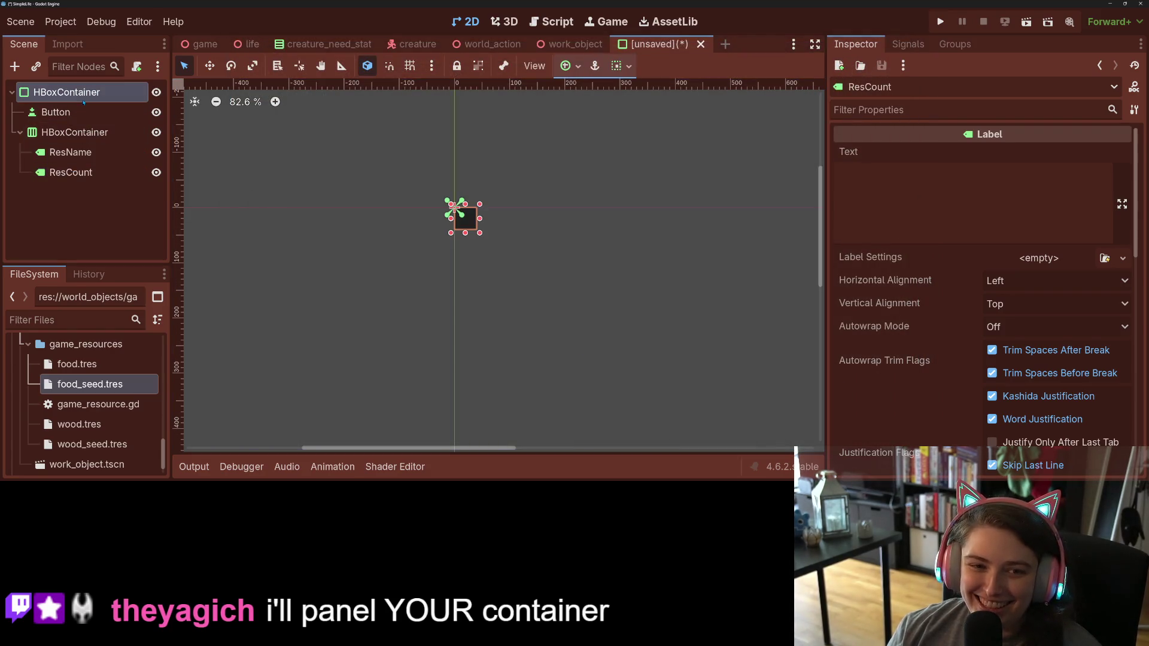
- Rename the root PanelContainer to GameResourceInventoryBtn from its context menu
right_click(71, 91)
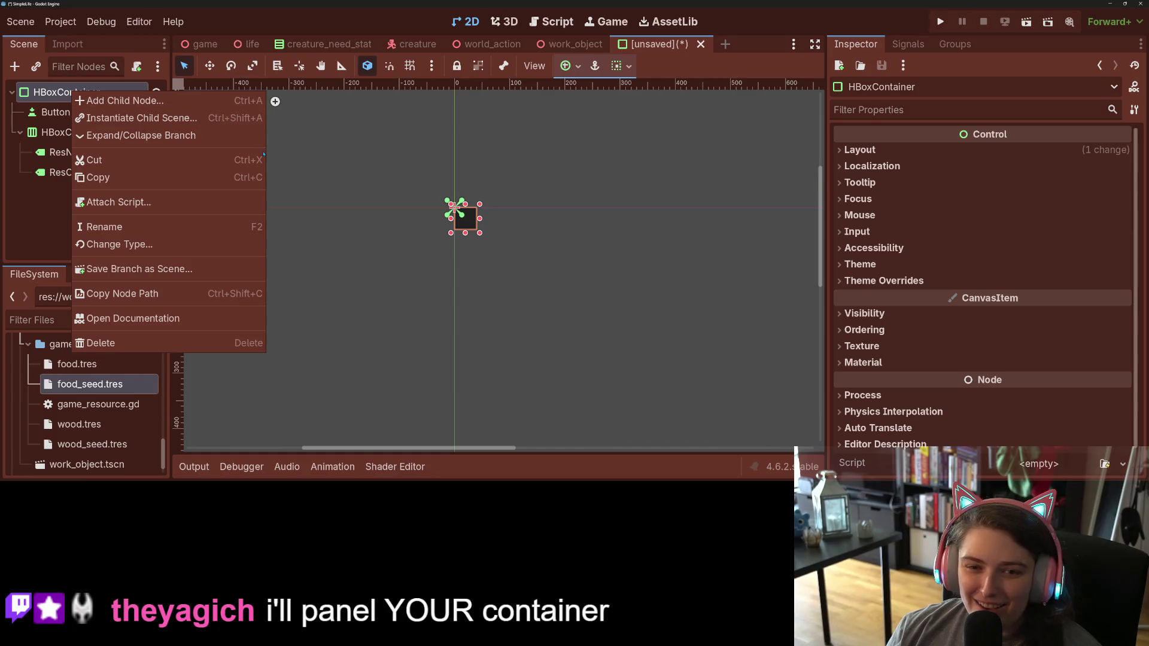
click(155, 231)
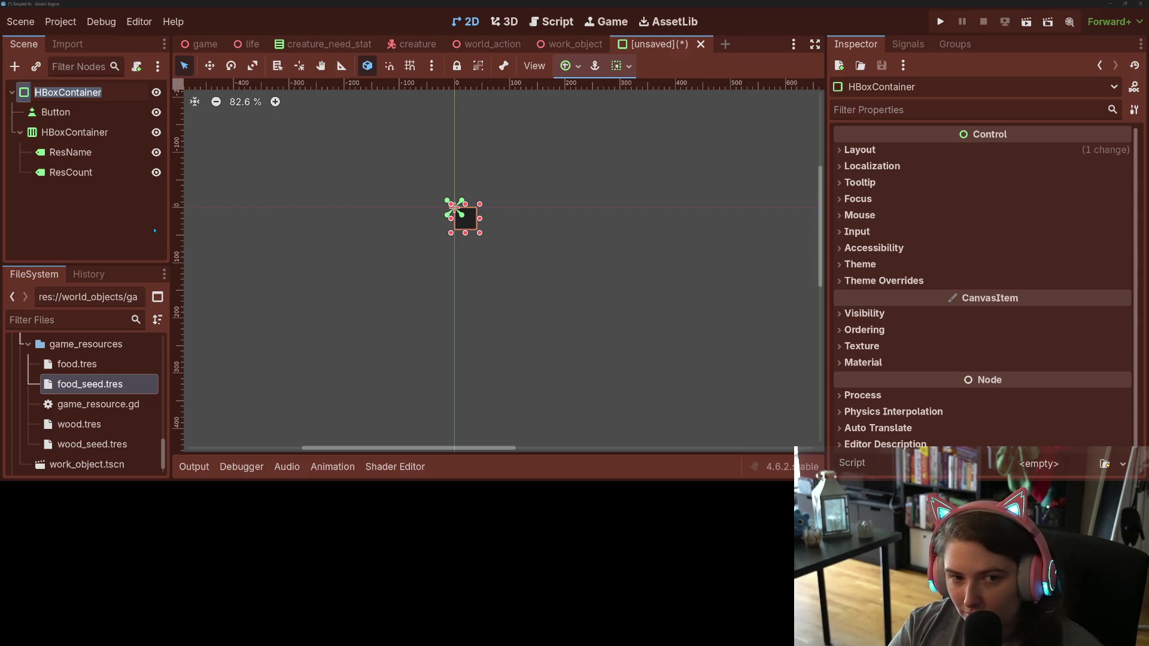
text(GameResourceInv)
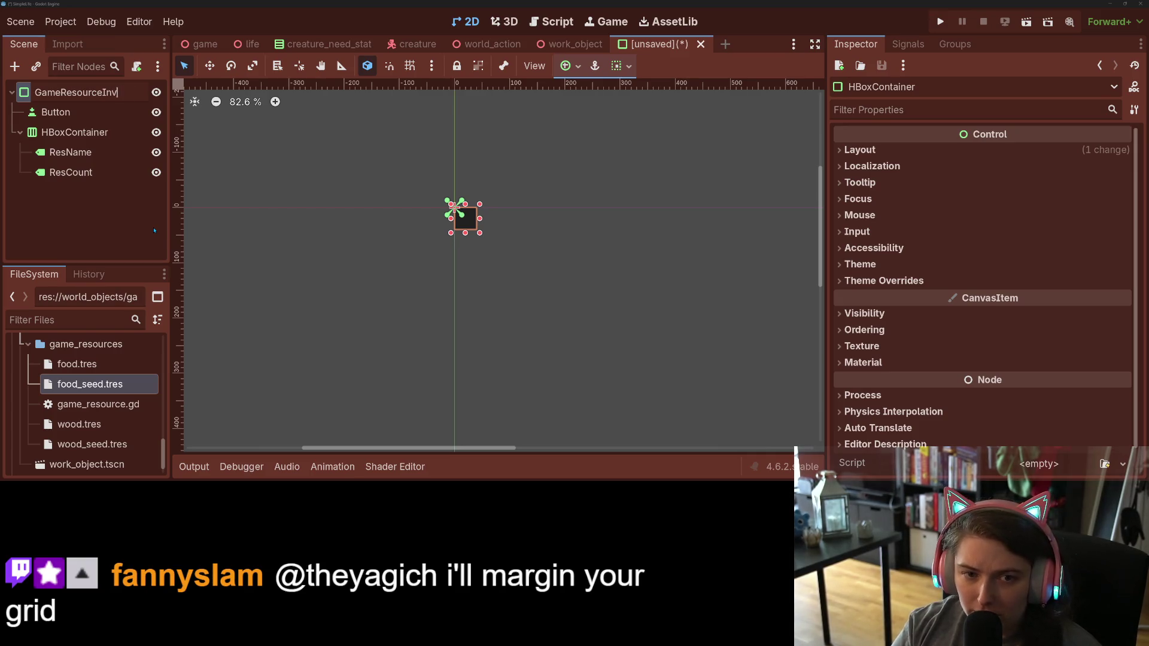
text(ryBtn)
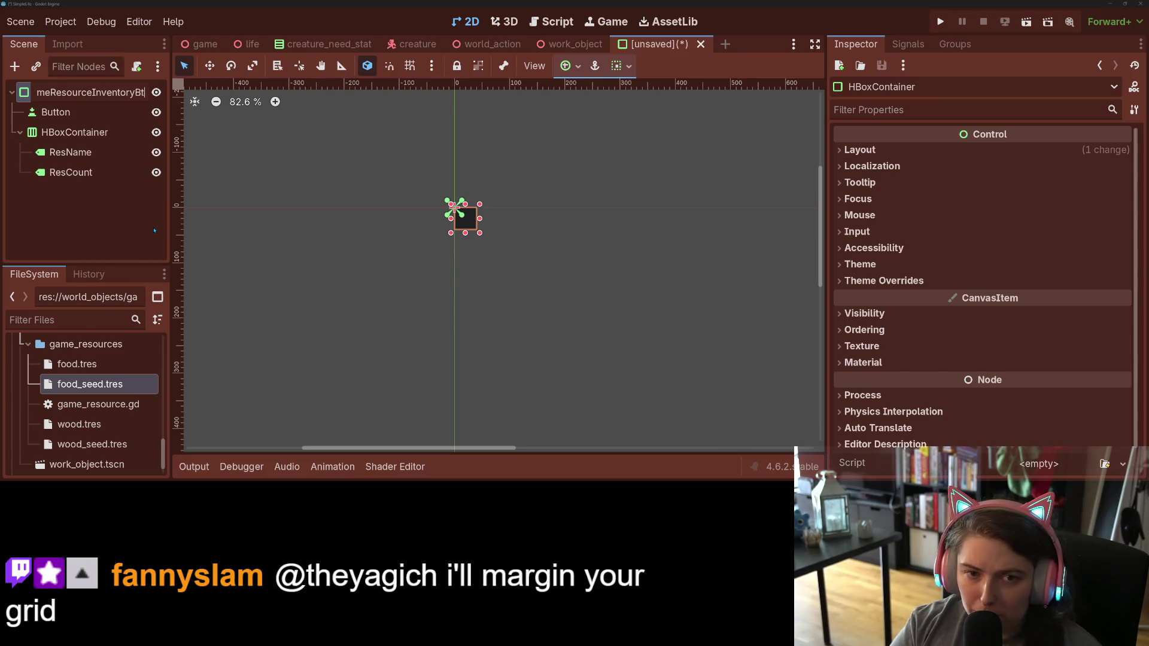
key(Return)
- Set Mouse Filter to Ignore on the inner HBoxContainer, ResName and ResCount
scroll(397, 260, up, 5)
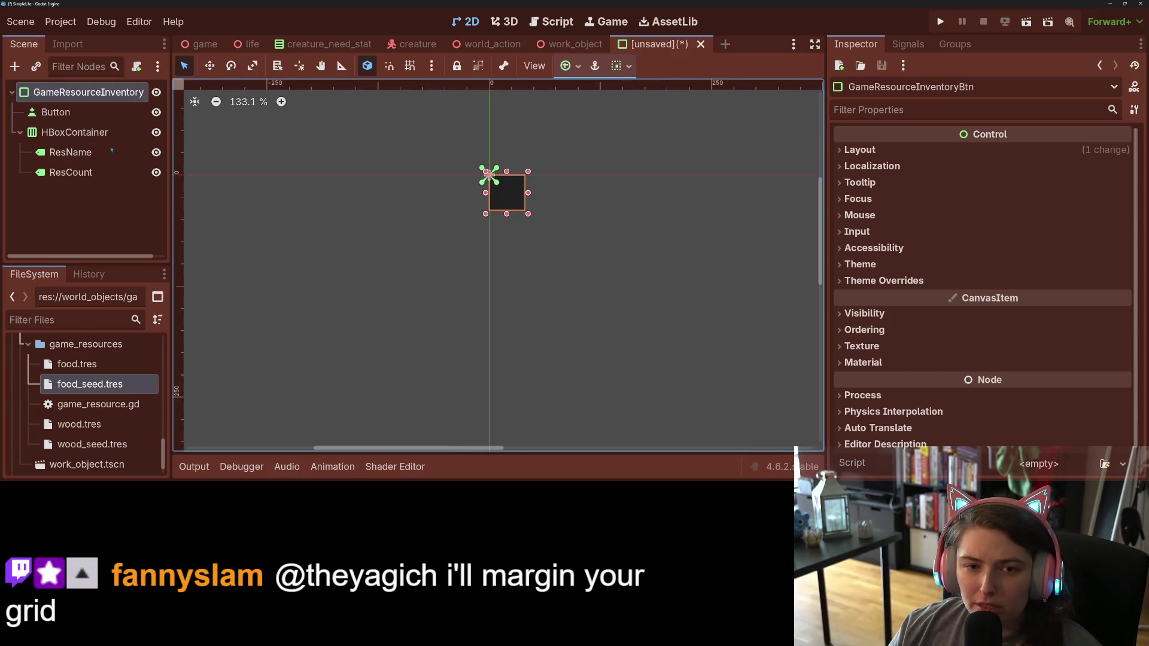
click(75, 132)
shift+click(107, 174)
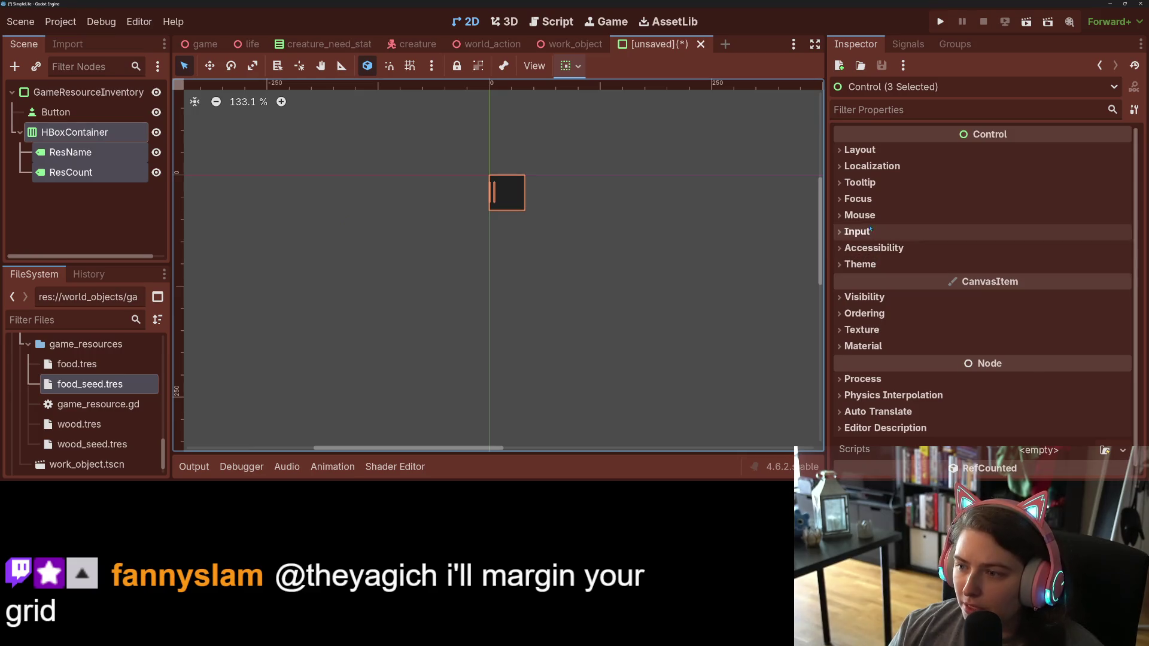
click(859, 214)
click(1057, 234)
click(1017, 289)
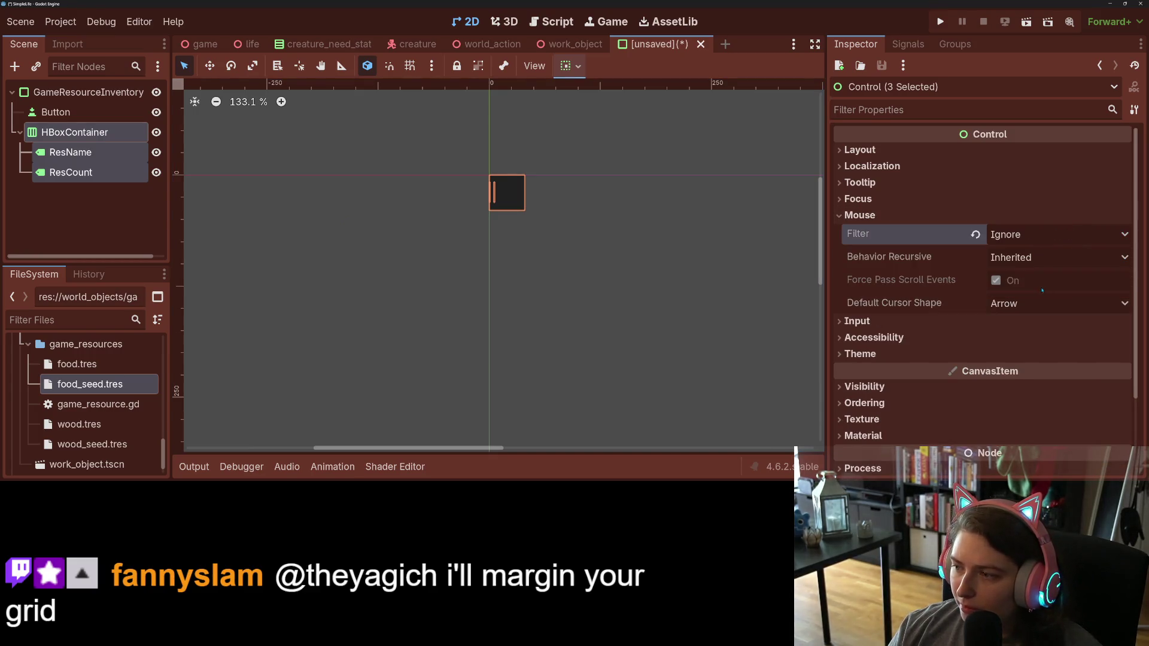
- Save the scene as game_resource_inventory_btn.tscn in the scenes/life folder
key(ctrl+s)
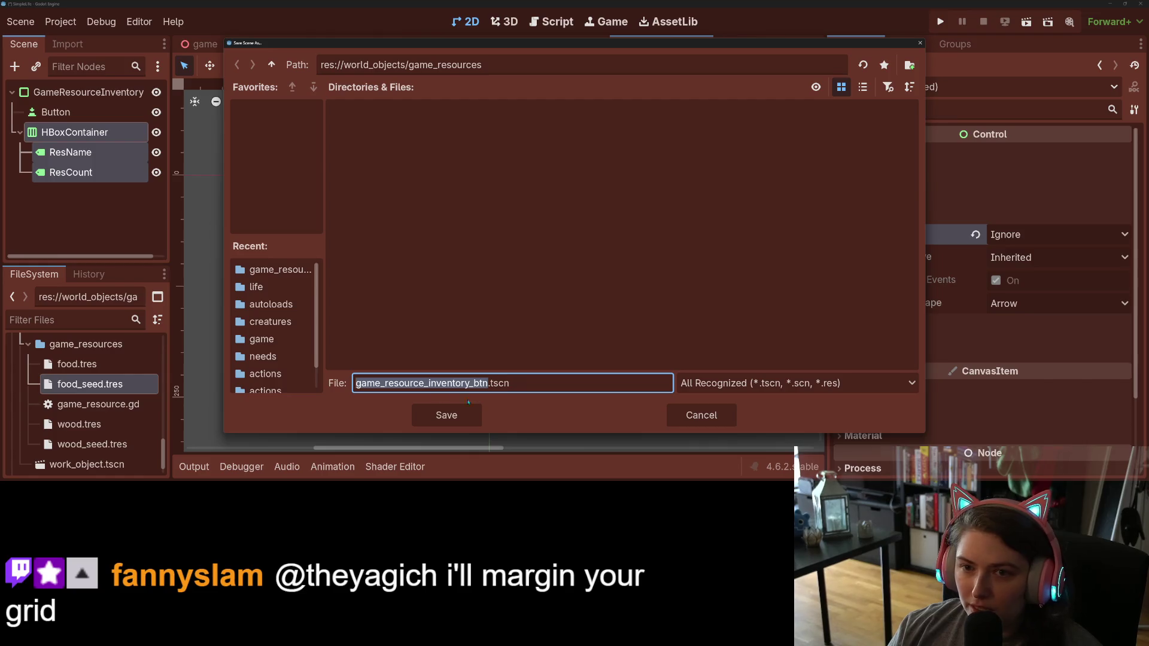
click(276, 67)
click(278, 70)
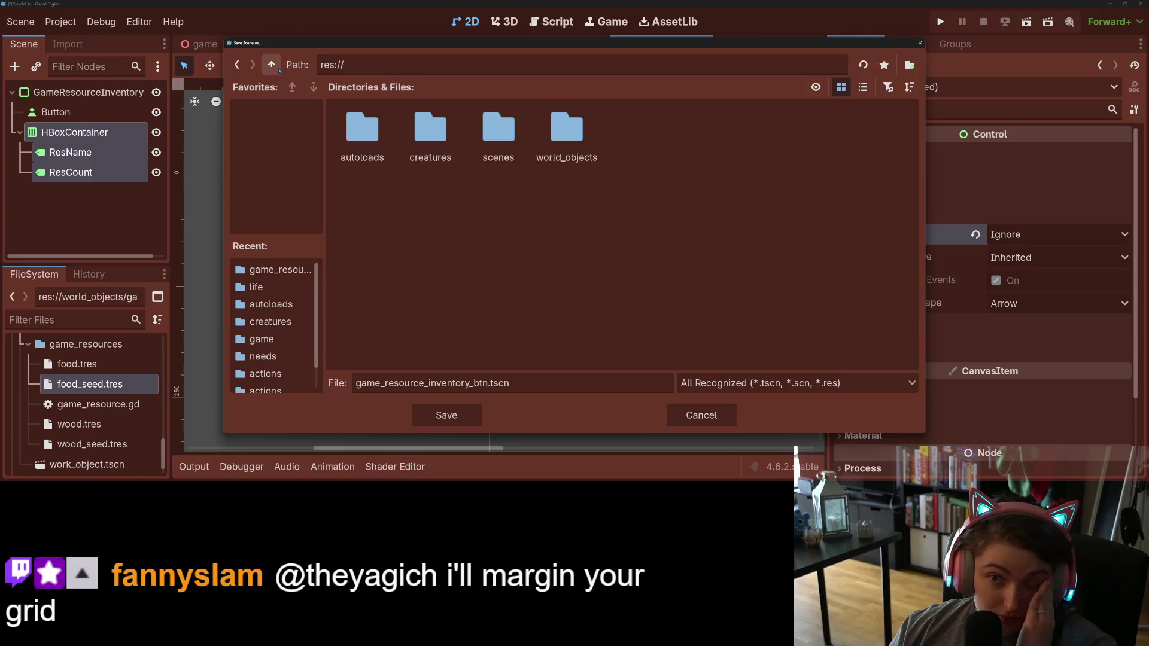
double_click(499, 128)
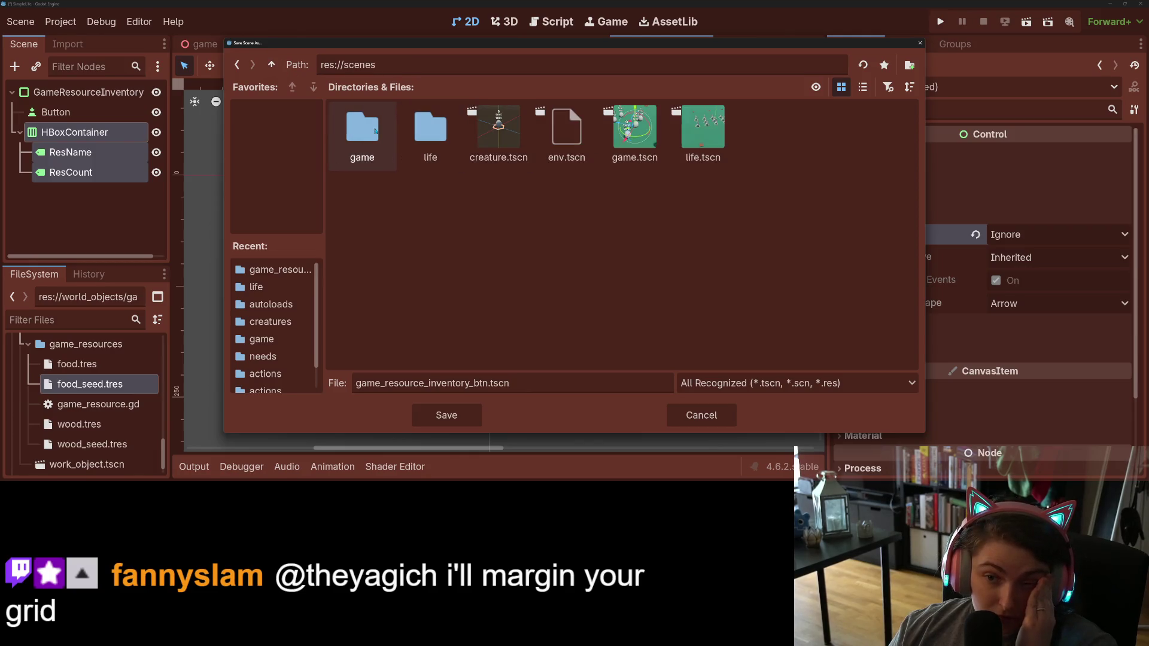
double_click(431, 129)
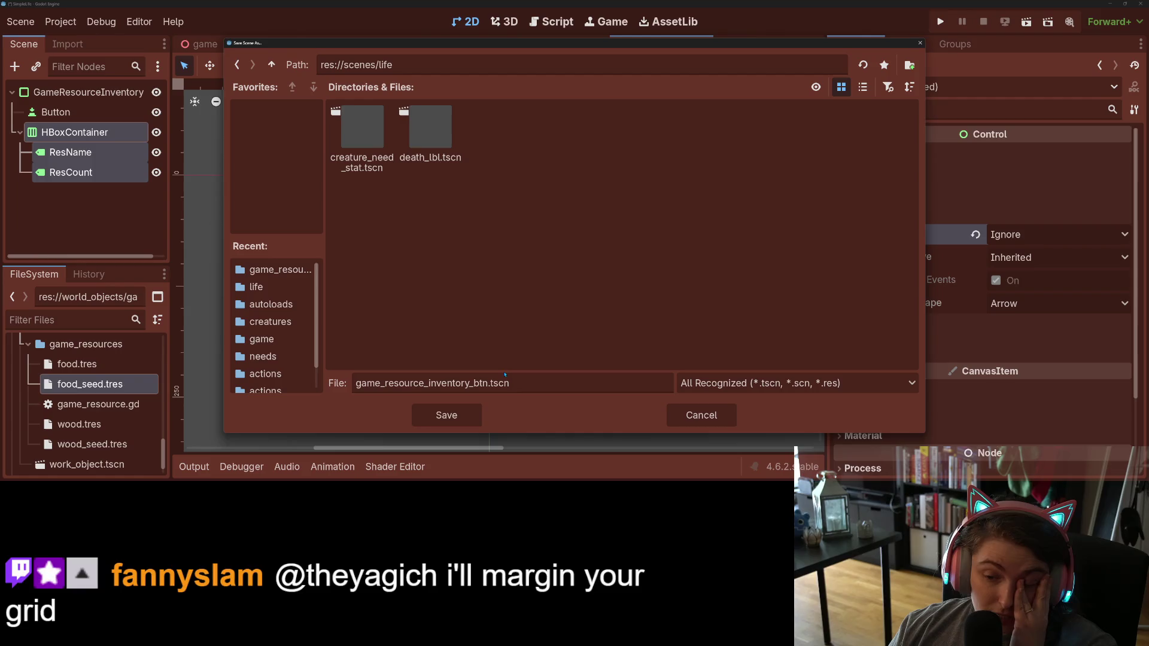
click(442, 418)
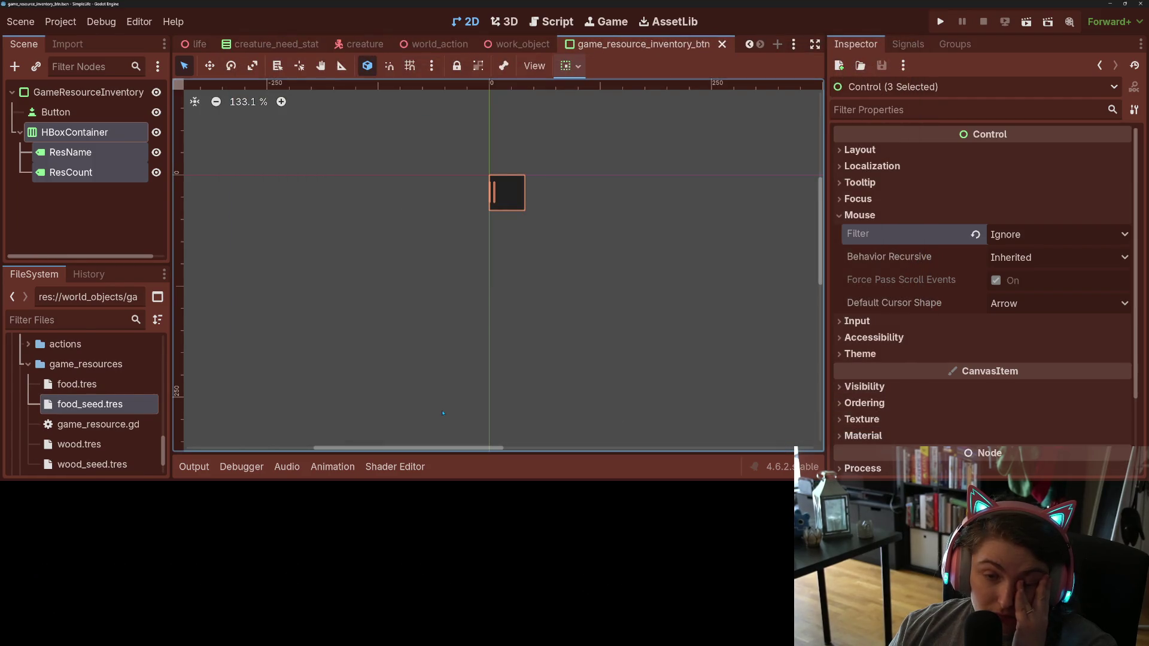
- Give ResCount a new LabelSettings resource and copy its value
click(404, 309)
click(96, 172)
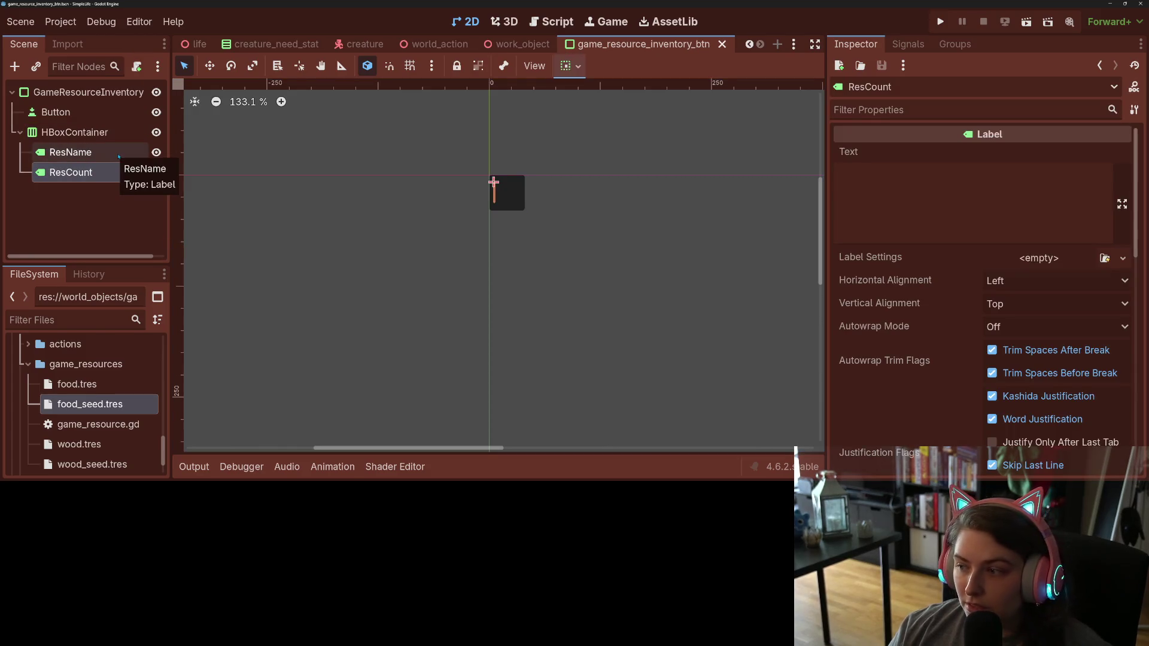
click(1122, 259)
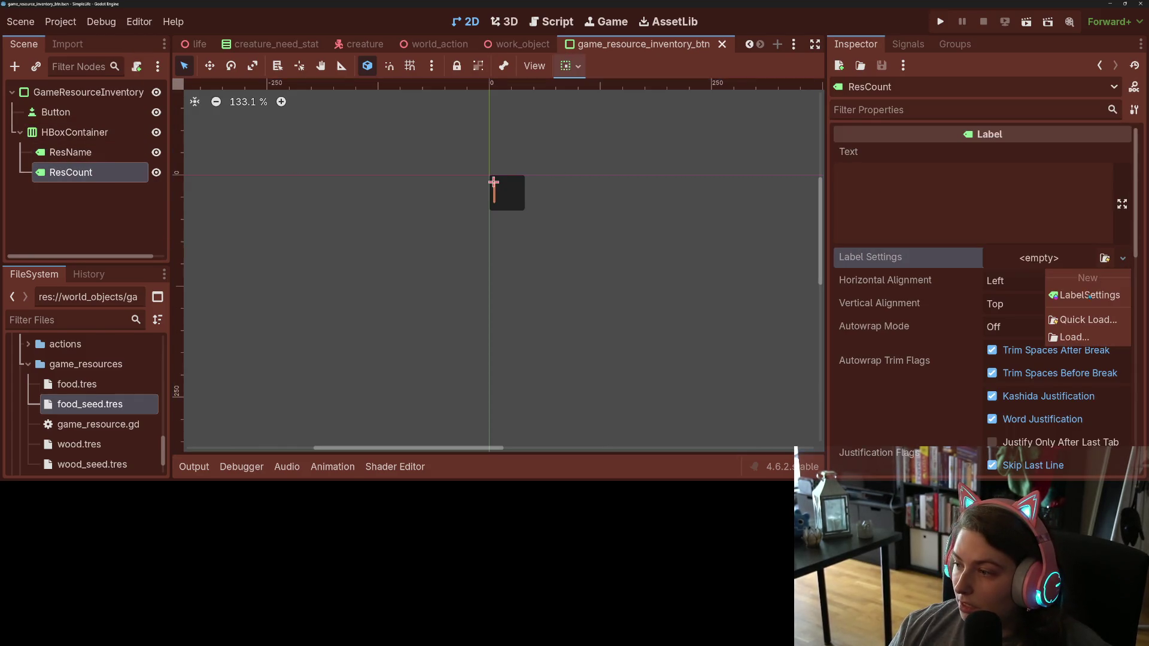
click(1089, 296)
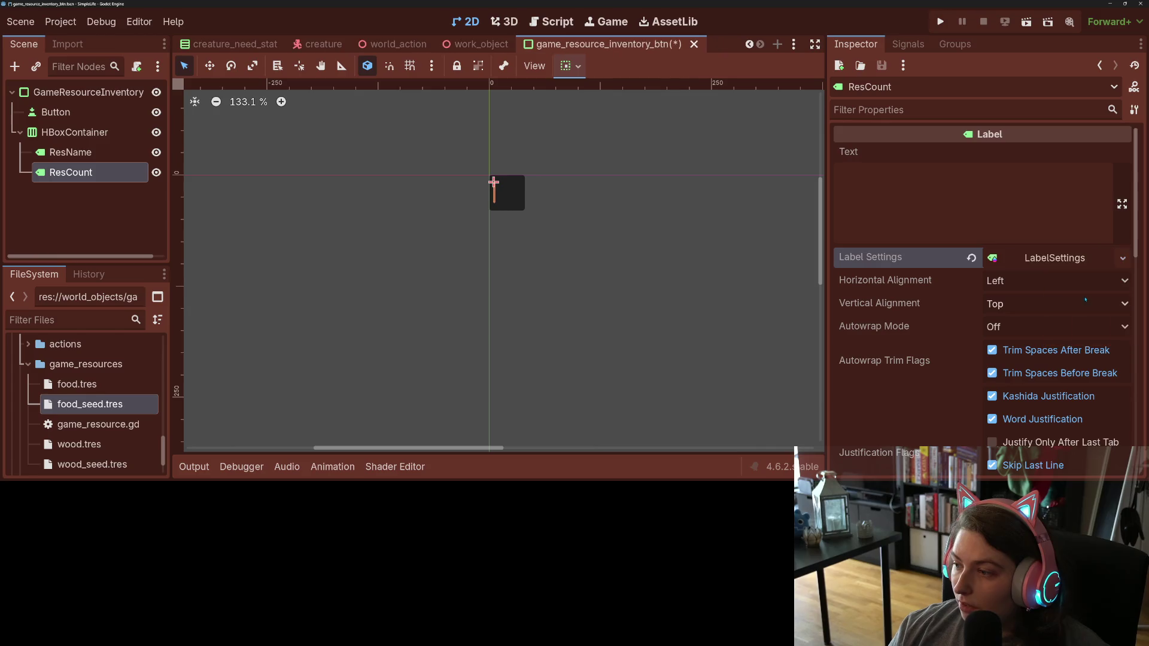
right_click(911, 257)
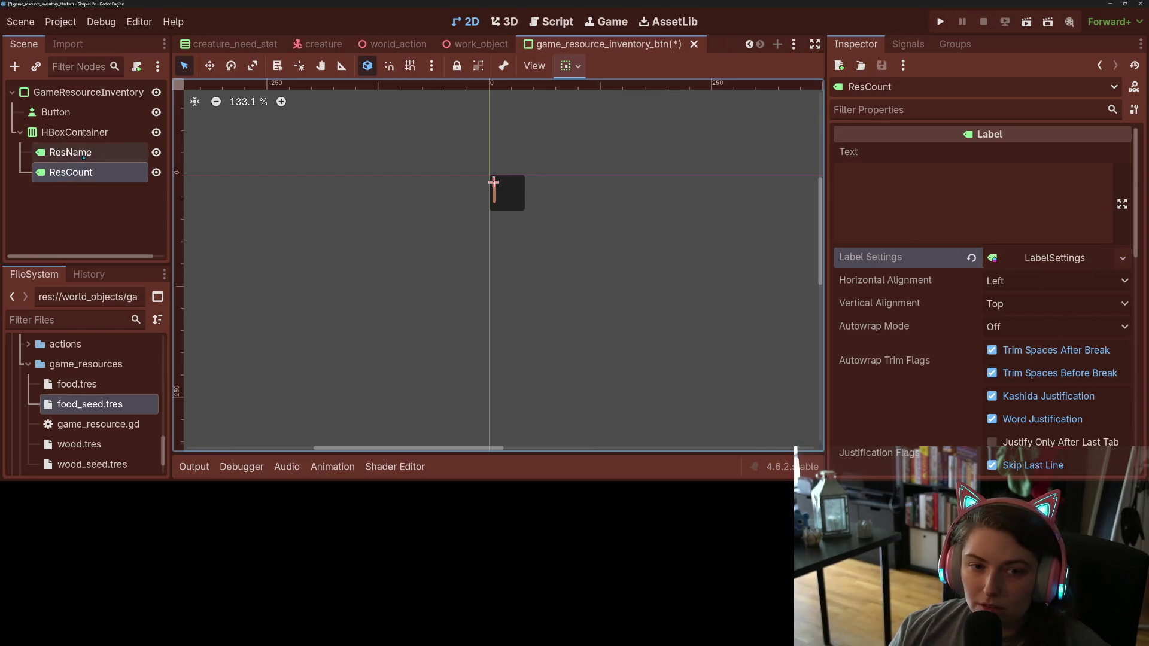
- Paste the shared LabelSettings into ResName, save, and open ResName's container sizing options
click(83, 154)
right_click(894, 261)
click(941, 283)
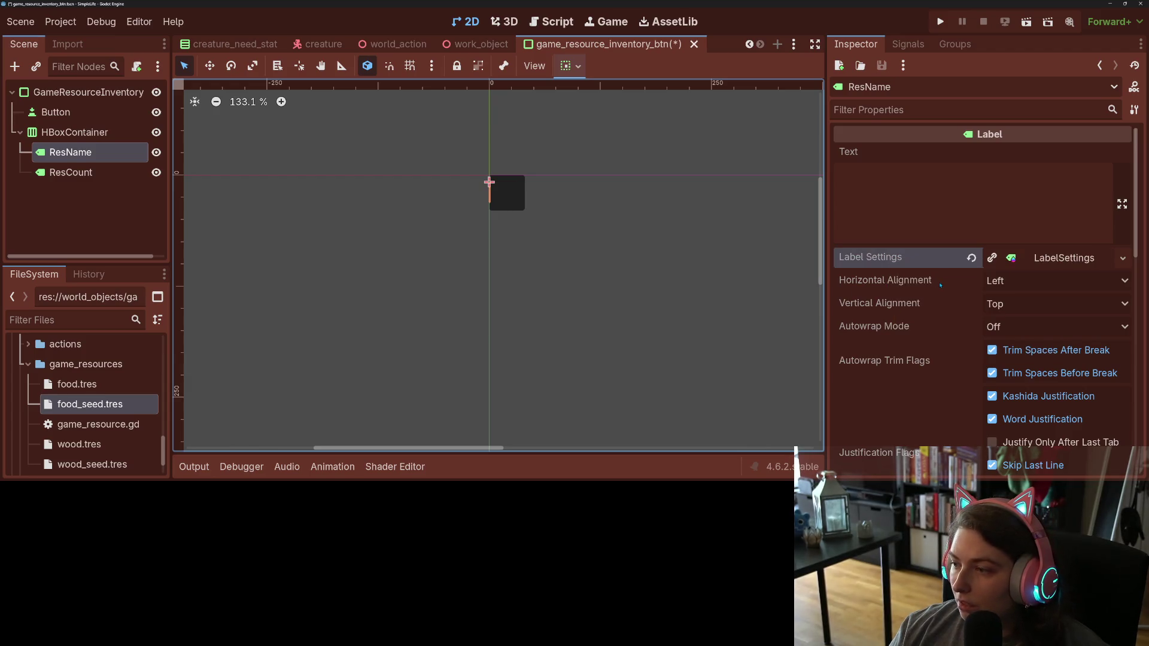
key(ctrl+s)
scroll(562, 234, down, 3)
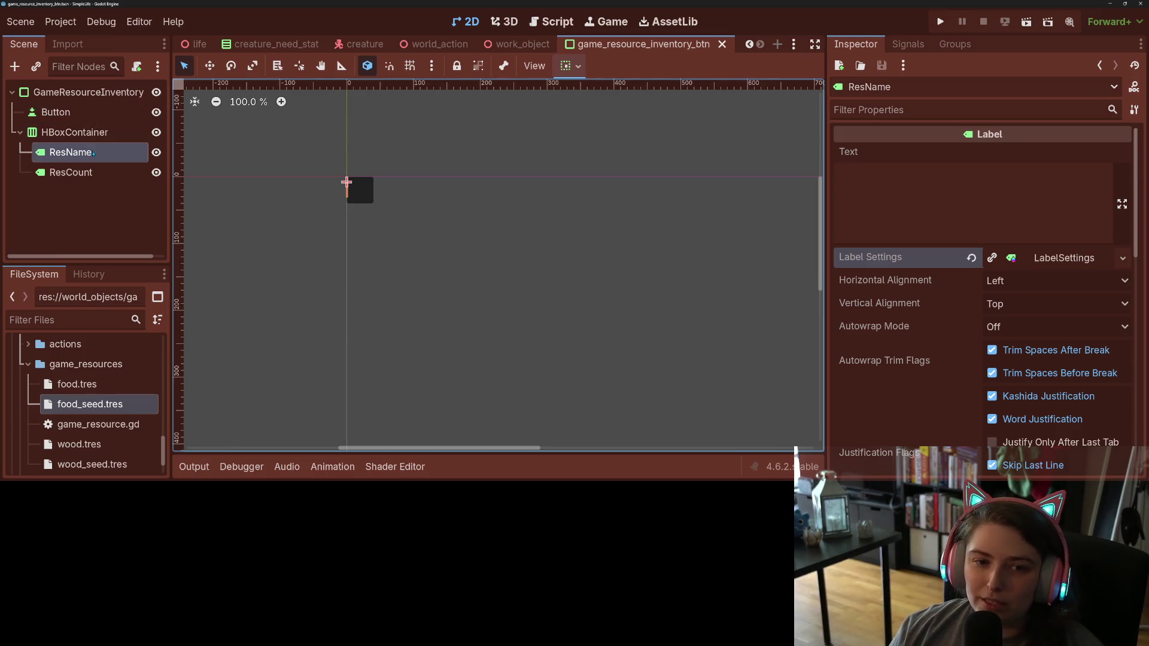
click(570, 66)
- Make ResName expand, give it placeholder text 'Your mom', set ResCount to 80, and save
click(642, 140)
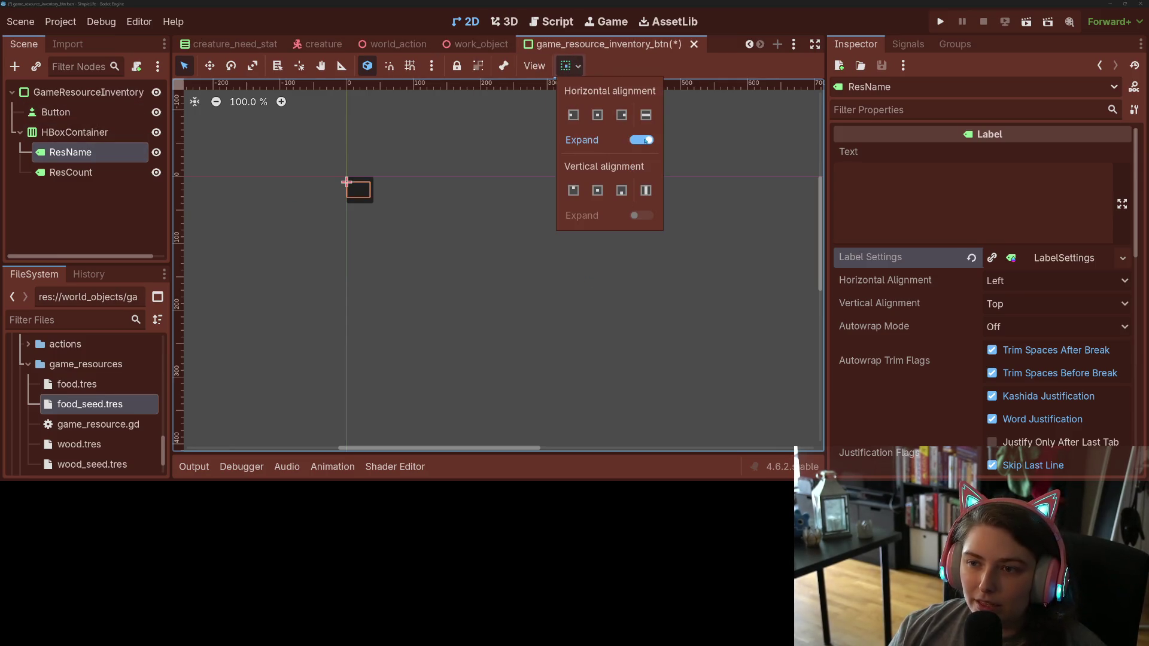
click(925, 189)
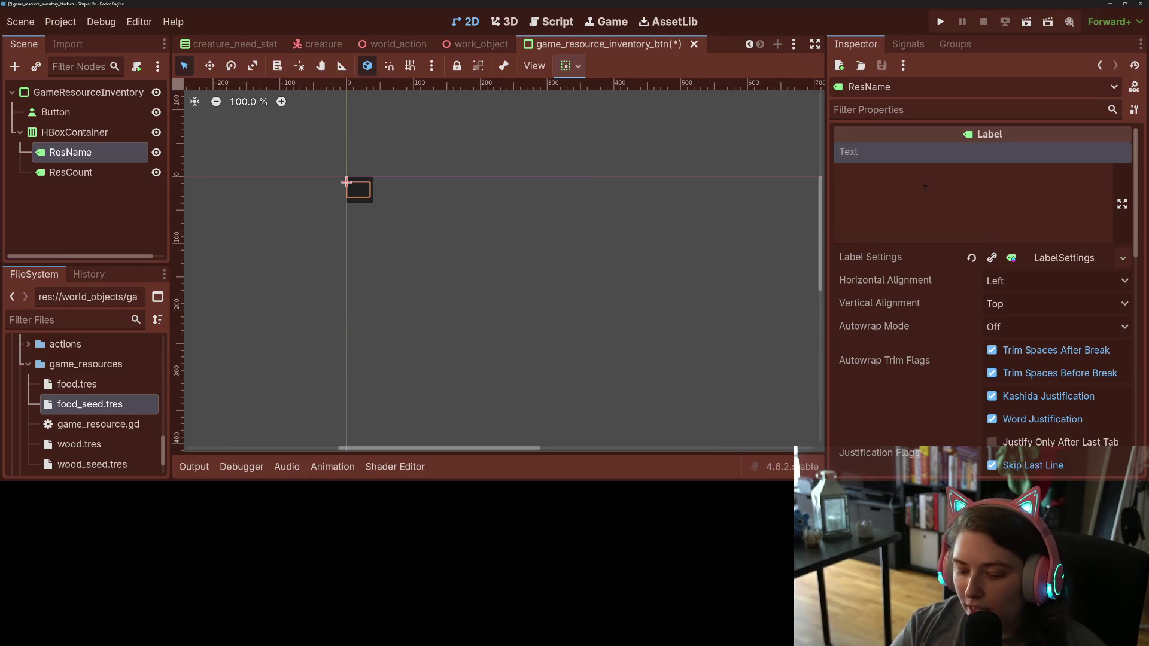
text(Your mom)
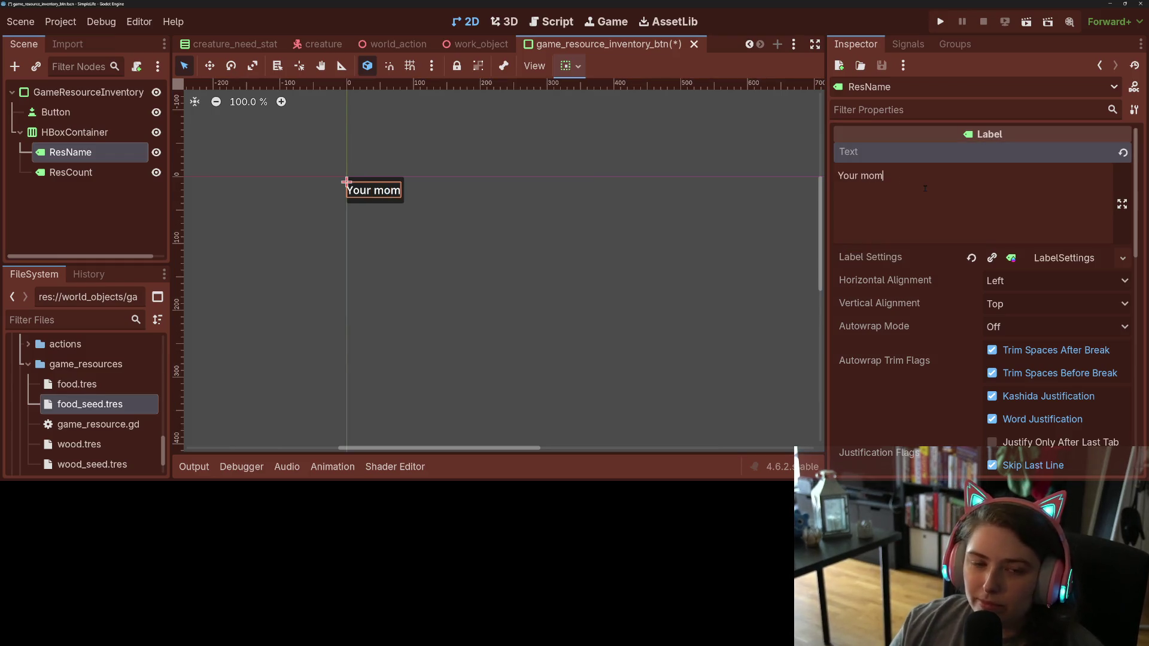
click(403, 181)
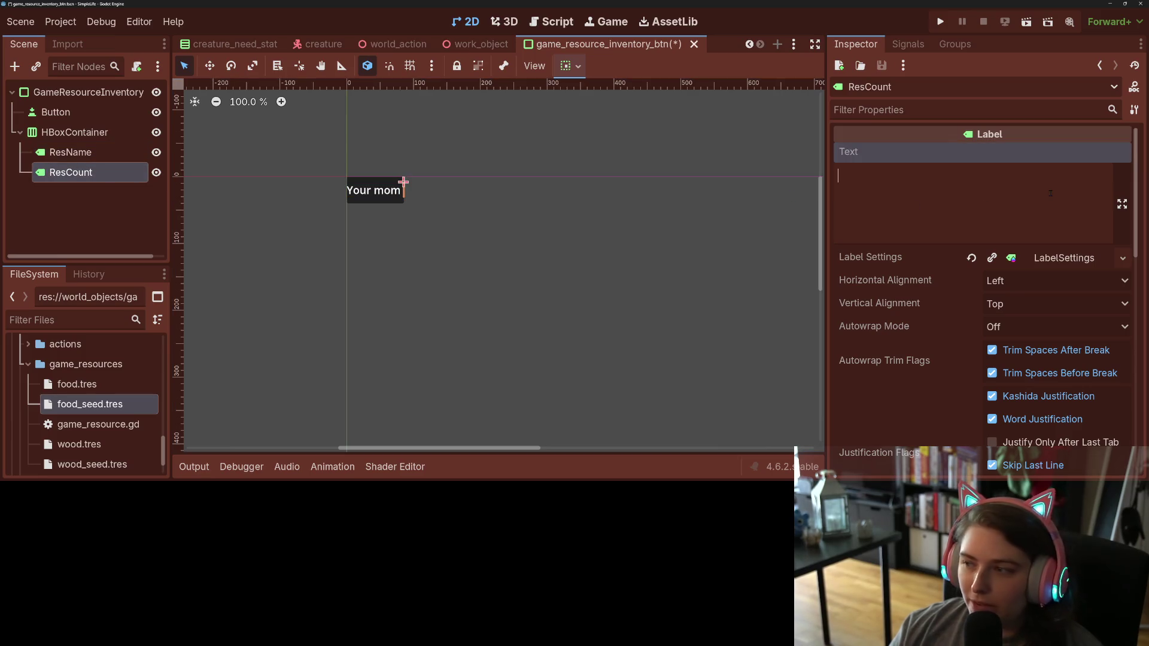
text(80)
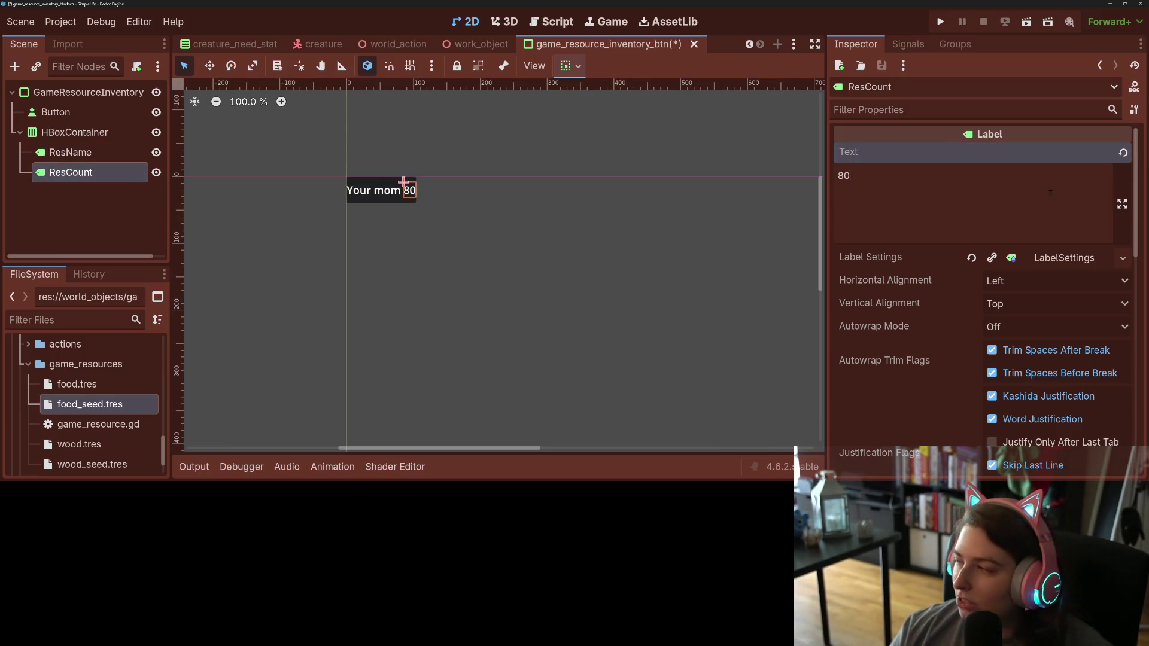
key(ctrl+s)
- Centre both labels vertically and right-align ResCount's count text
scroll(602, 260, up, 2)
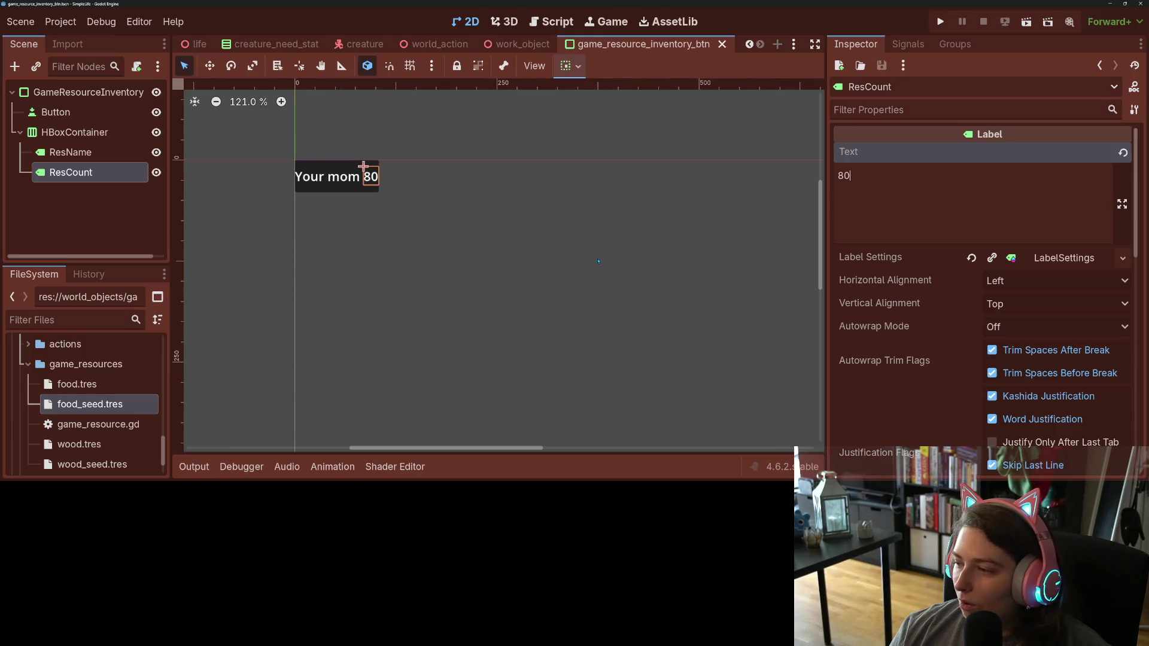
scroll(538, 281, left, 3)
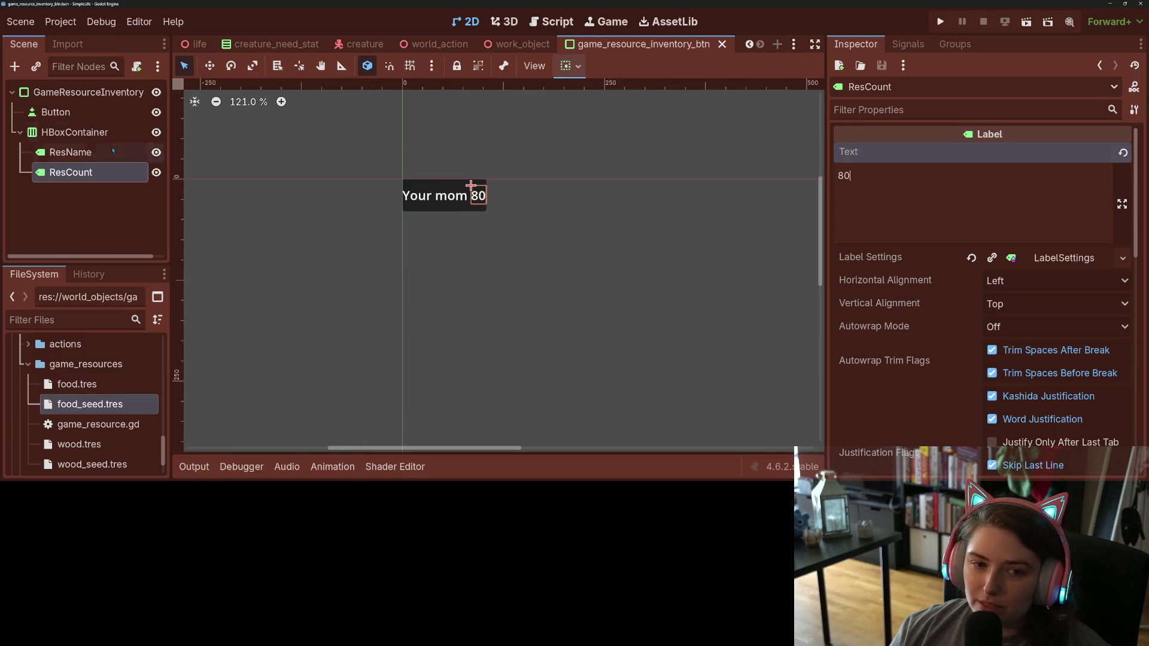
ctrl+click(70, 152)
click(1025, 281)
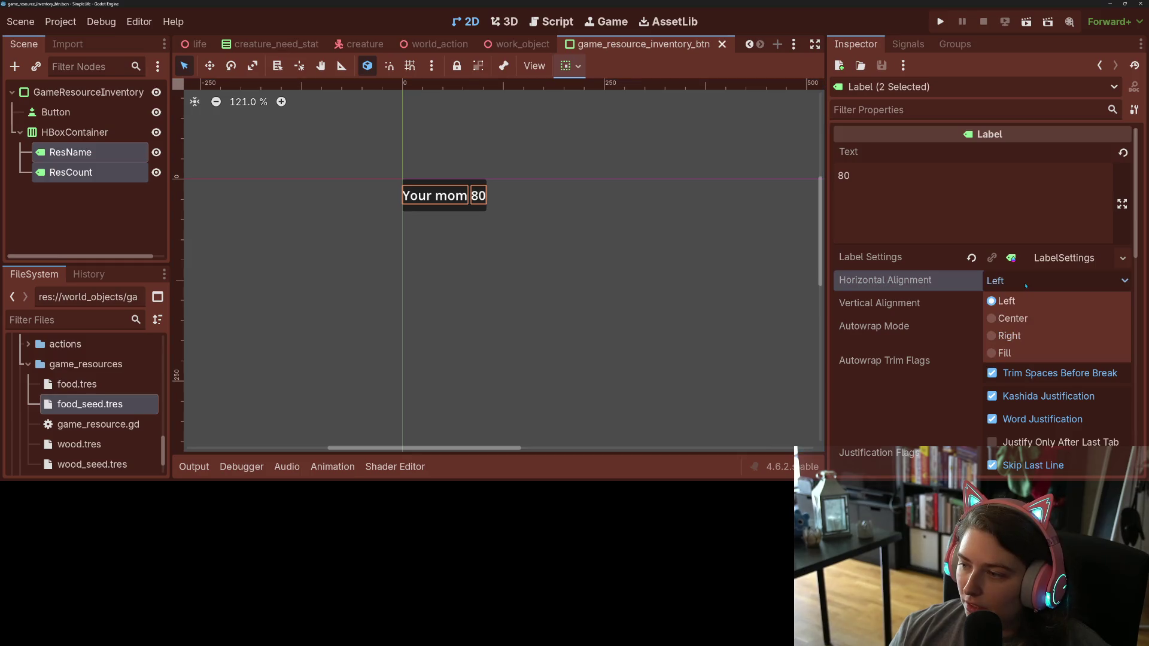
click(1023, 306)
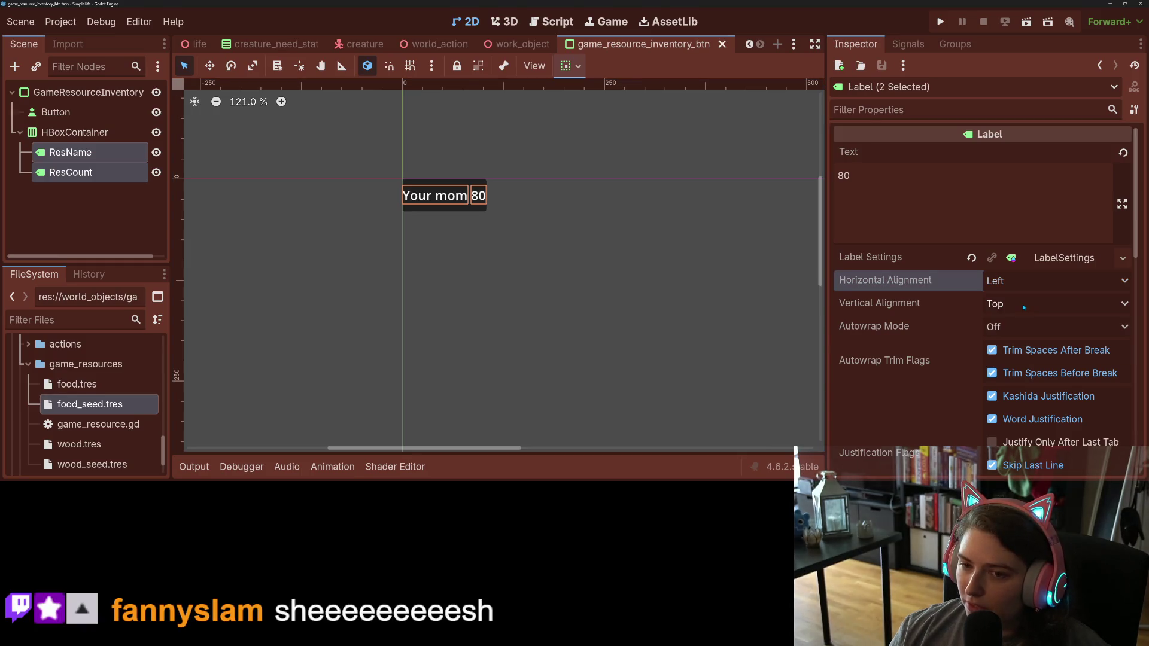
click(1023, 307)
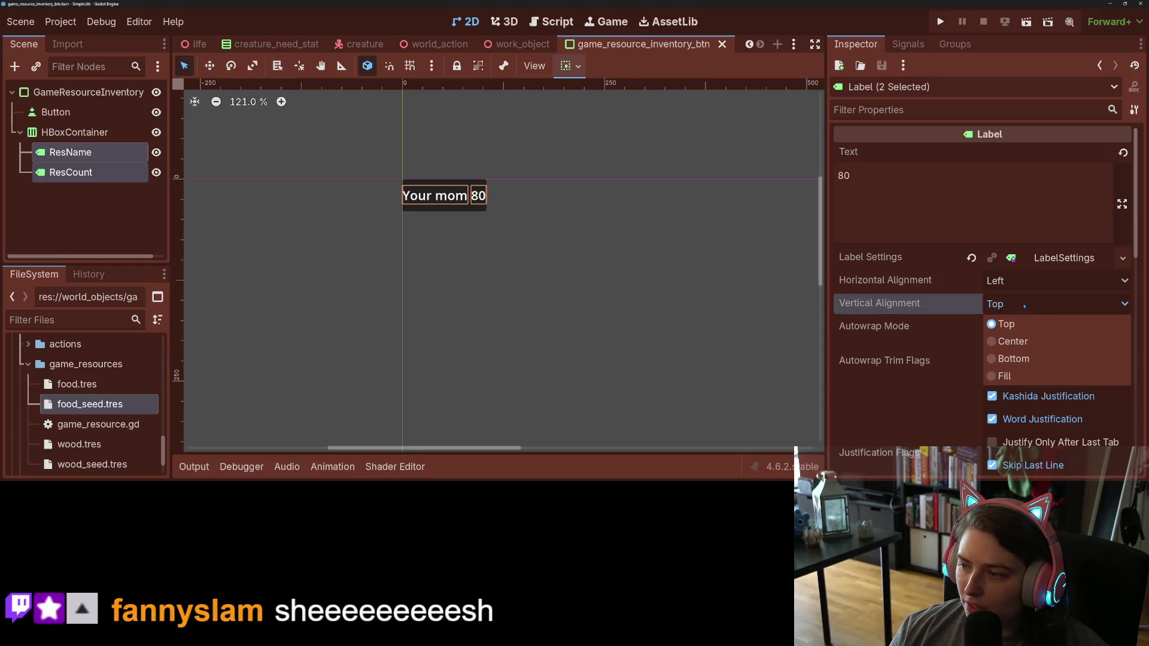
click(1028, 342)
key(ctrl+s)
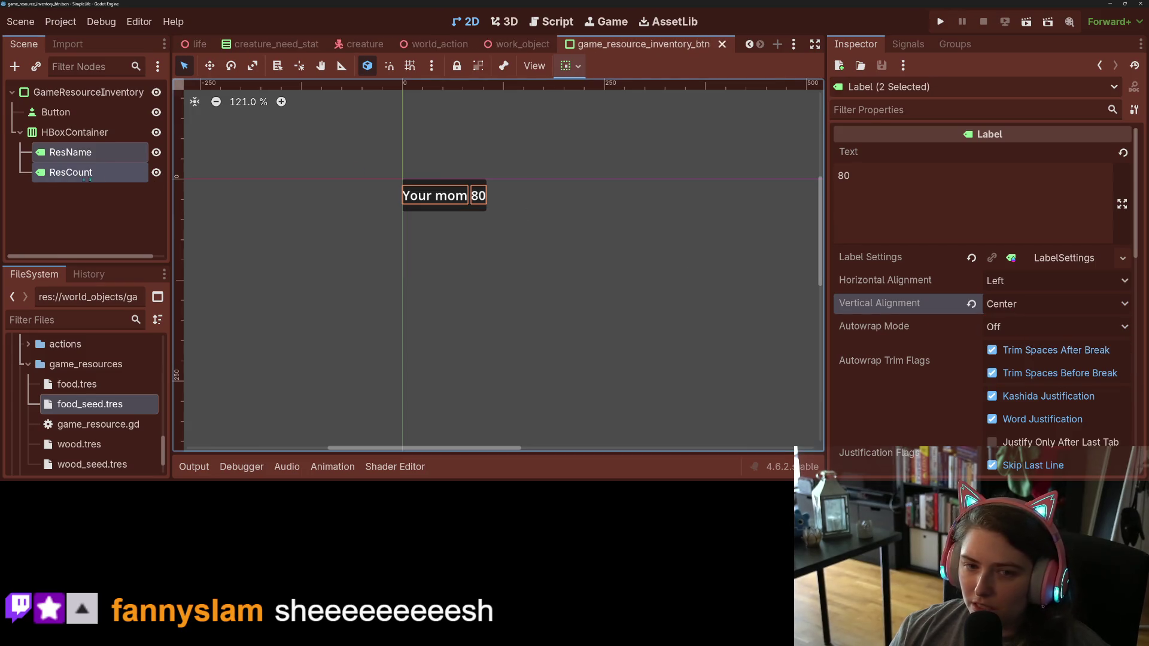
click(472, 188)
click(1071, 281)
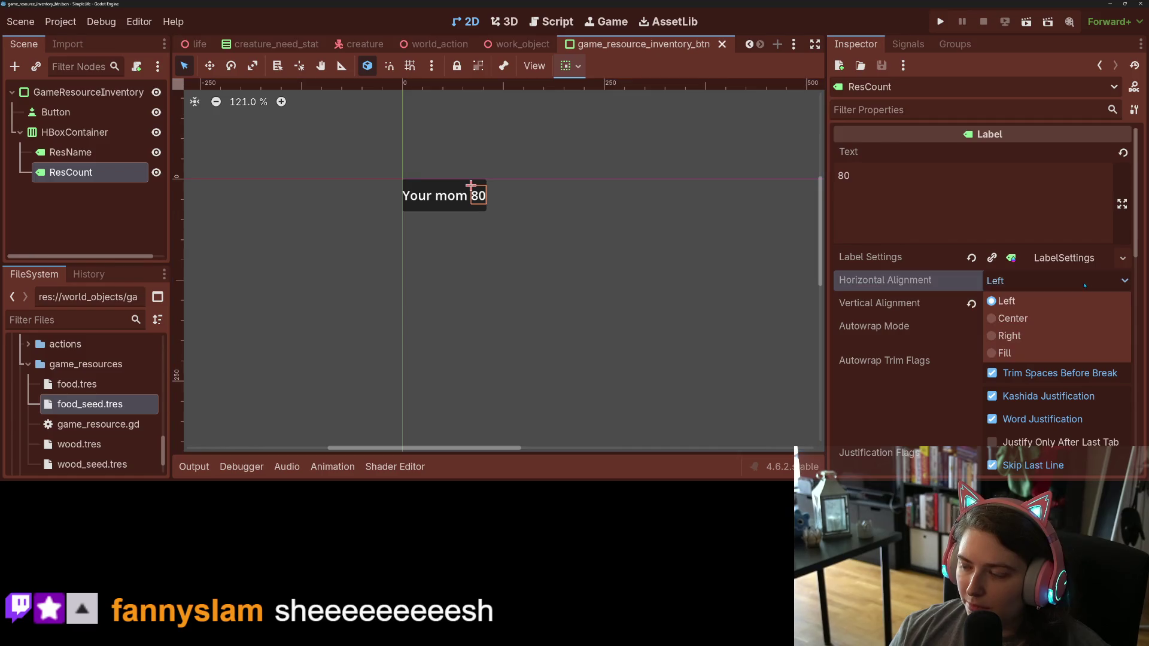
click(1038, 334)
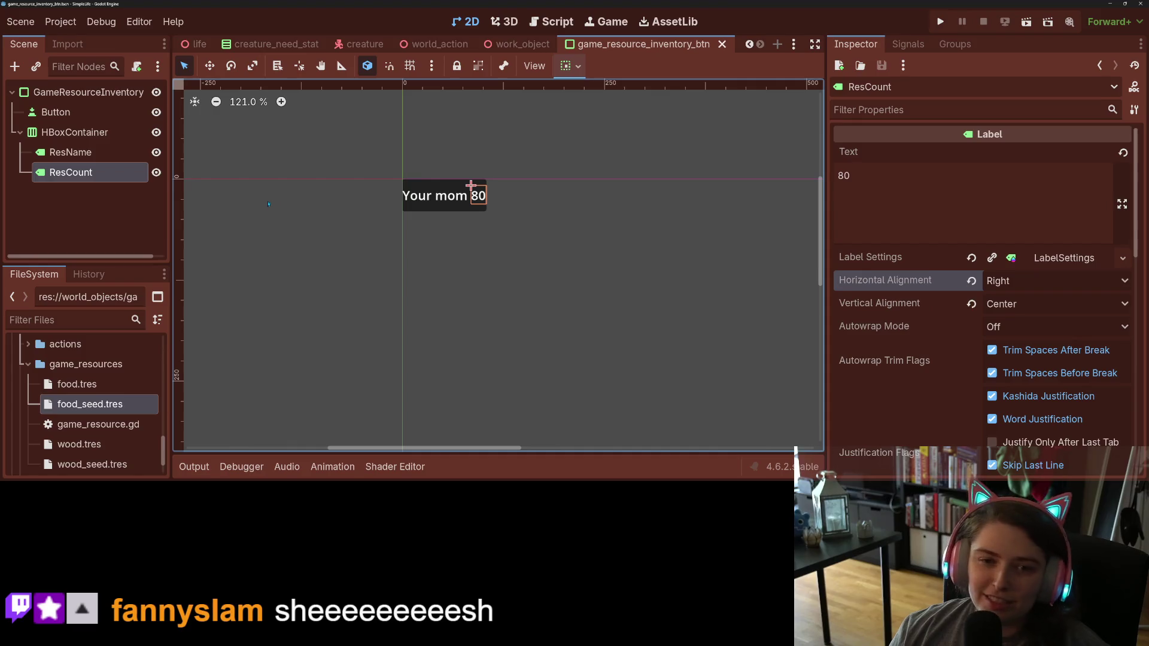
- Replace ResName's text with 'Fanny's Mom' and save the scene
click(70, 152)
key(ctrl+a)
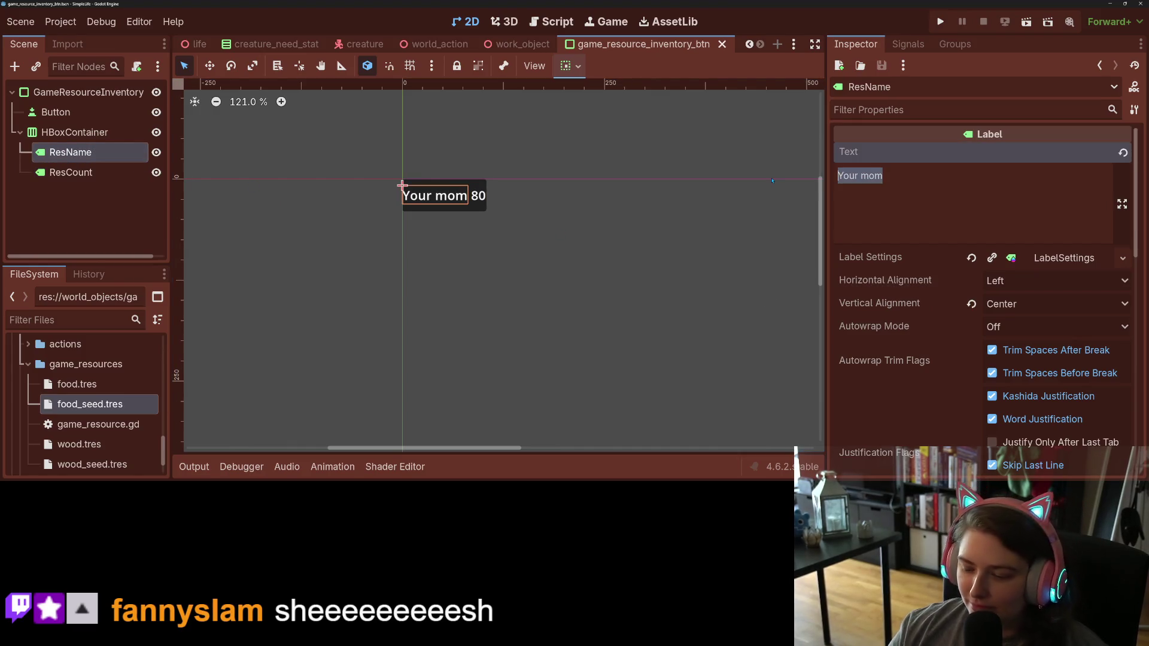
text(FAnny)
key(BackSpace)
key(BackSpace)
key(BackSpace)
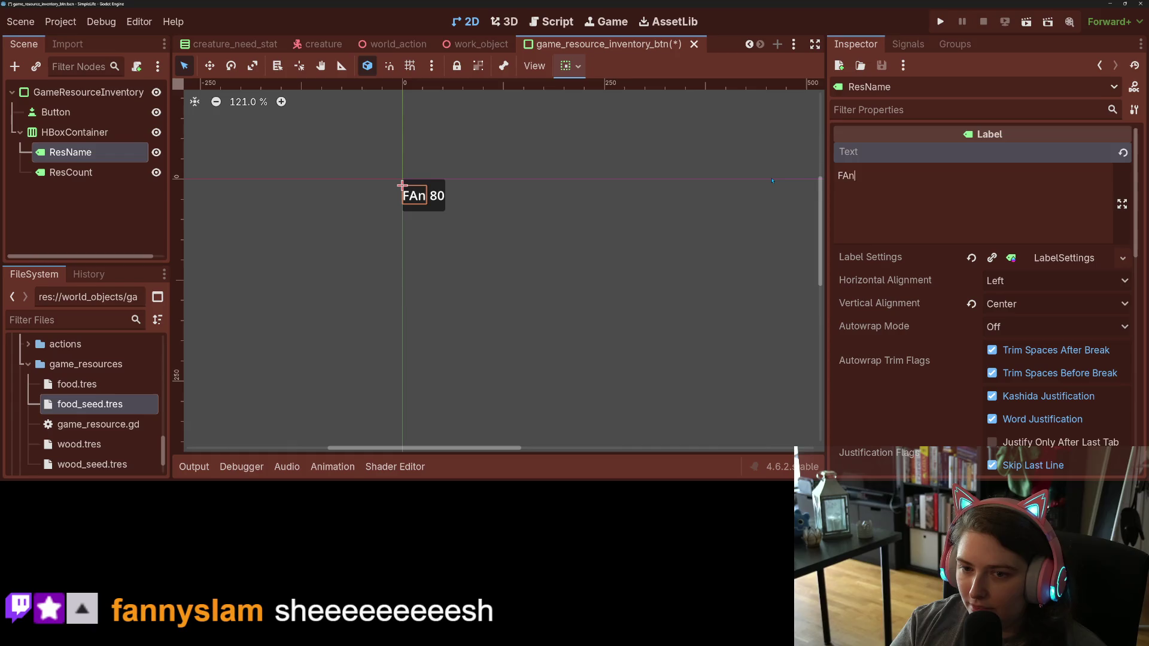
text(anny's Mom)
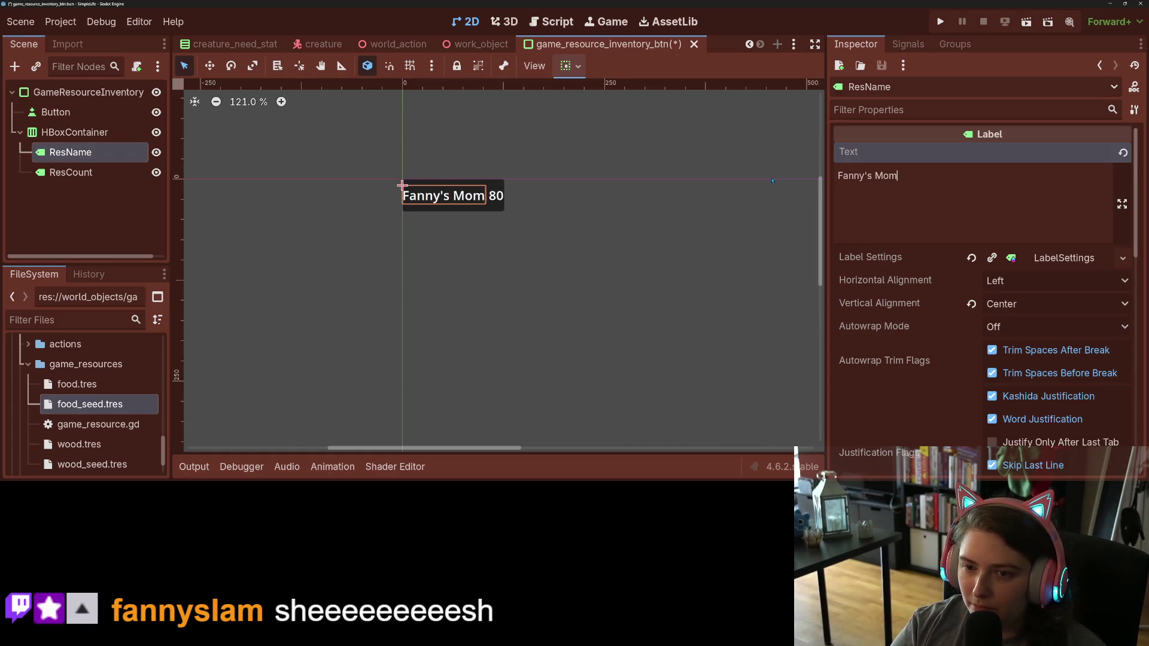
key(ctrl+s)
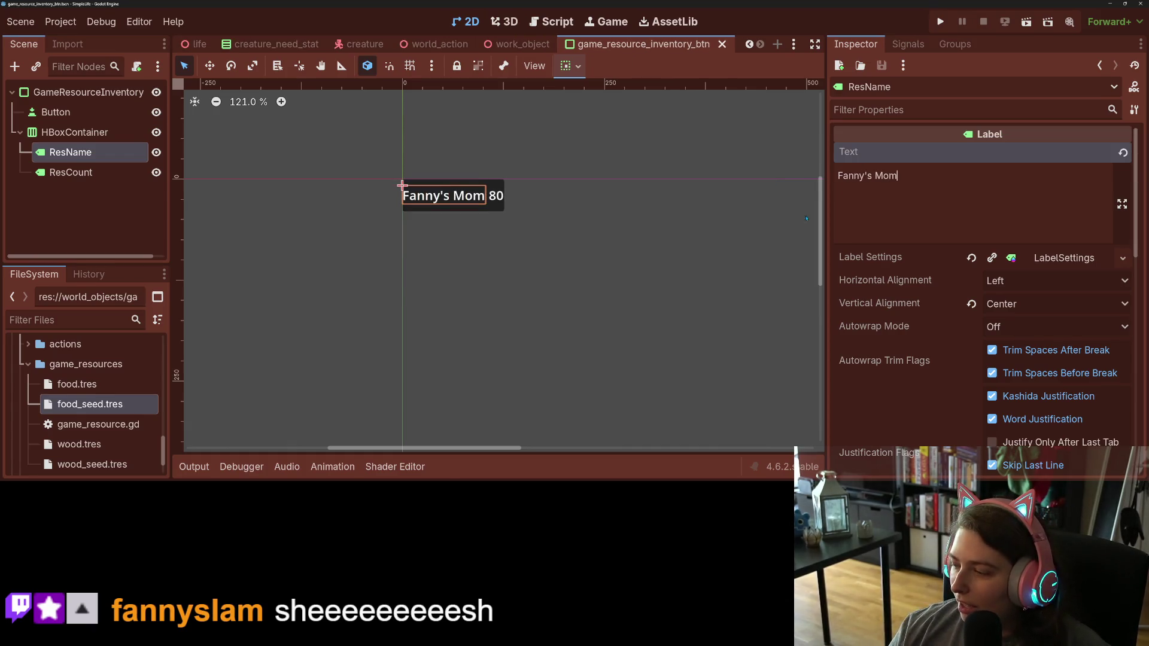
scroll(1013, 303, down, 10)
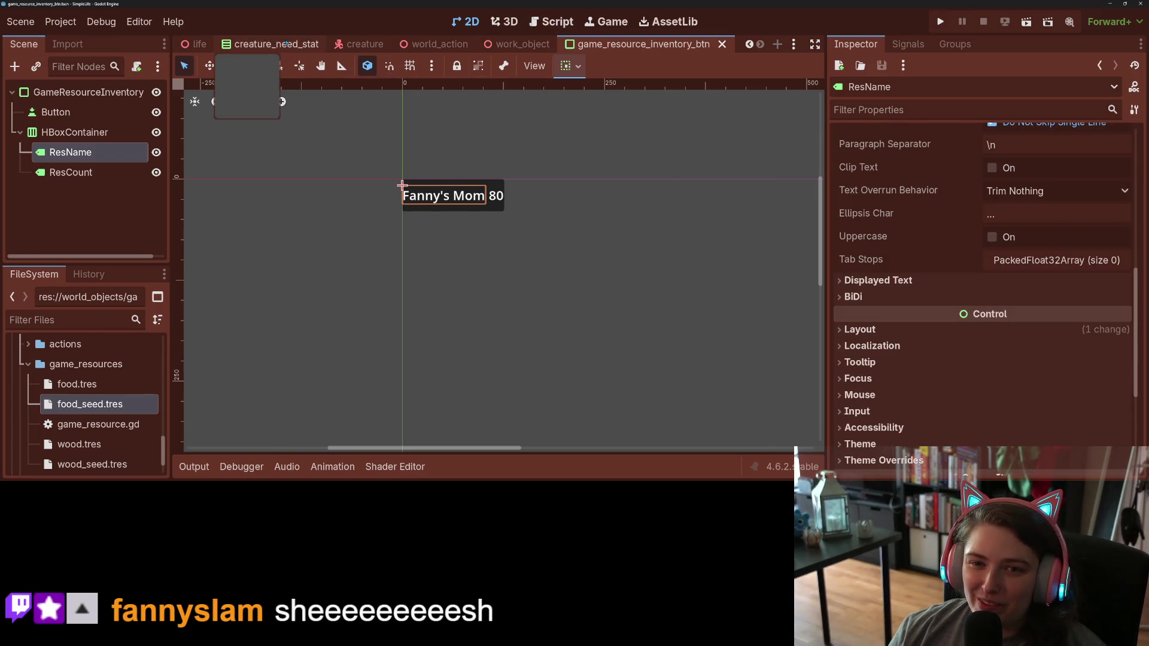
- In the life scene, instance the inventory button scene under ResourceCatalog
mouse_move(444, 49)
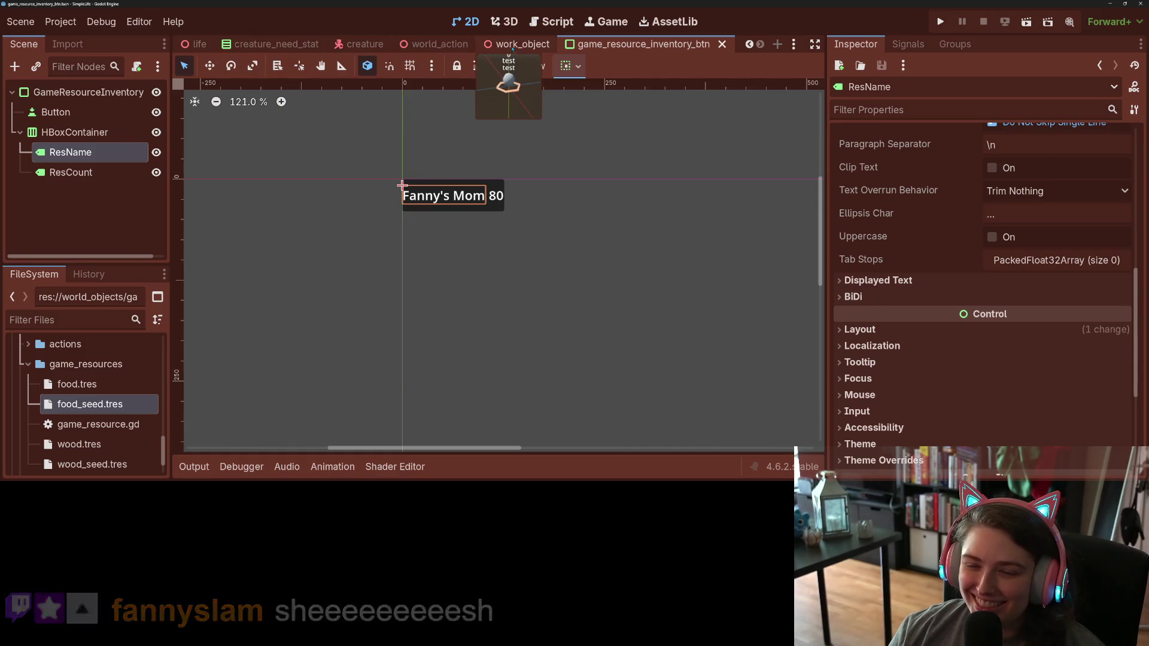
scroll(248, 48, up, 1)
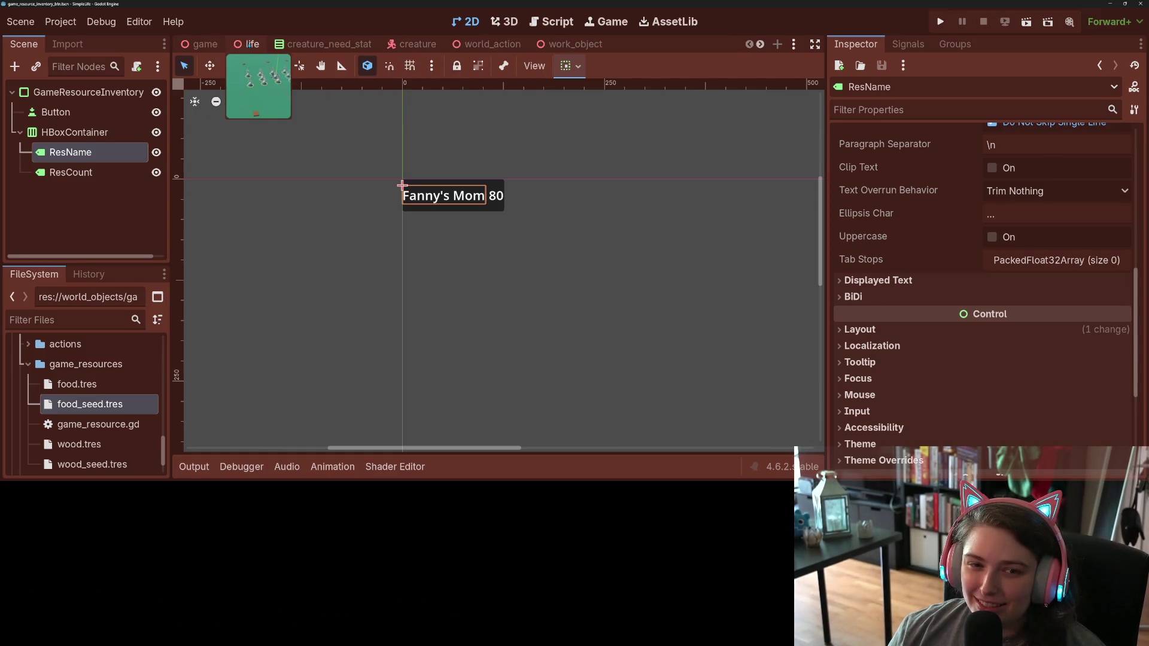
click(248, 45)
right_click(113, 190)
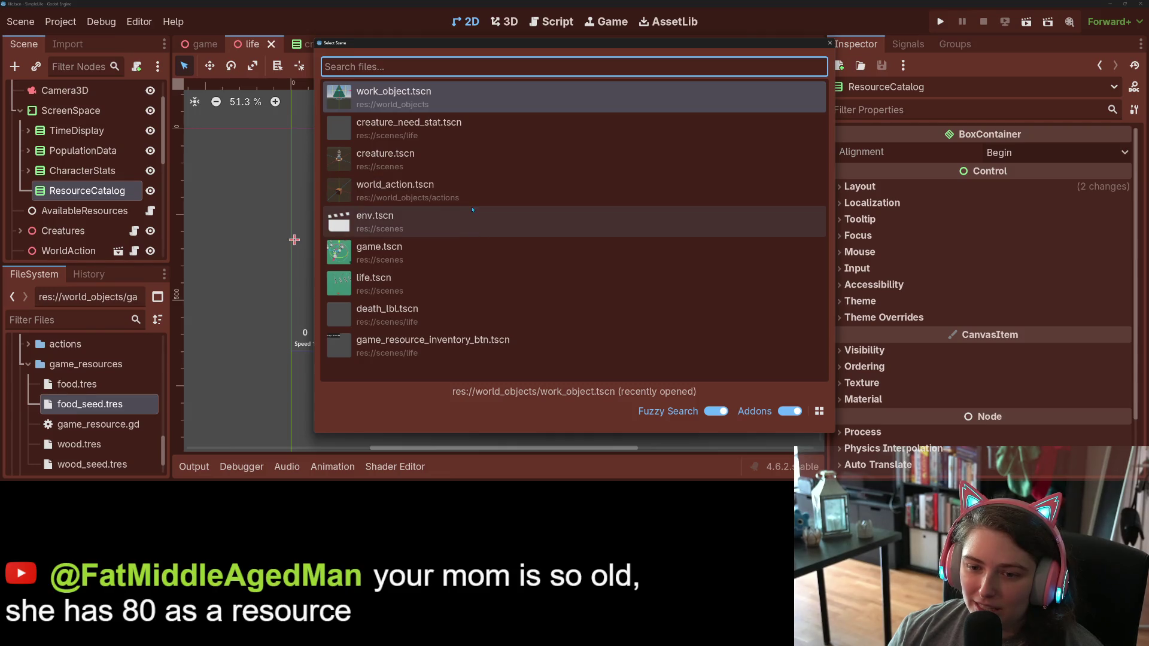
click(510, 341)
scroll(509, 341, up, 1)
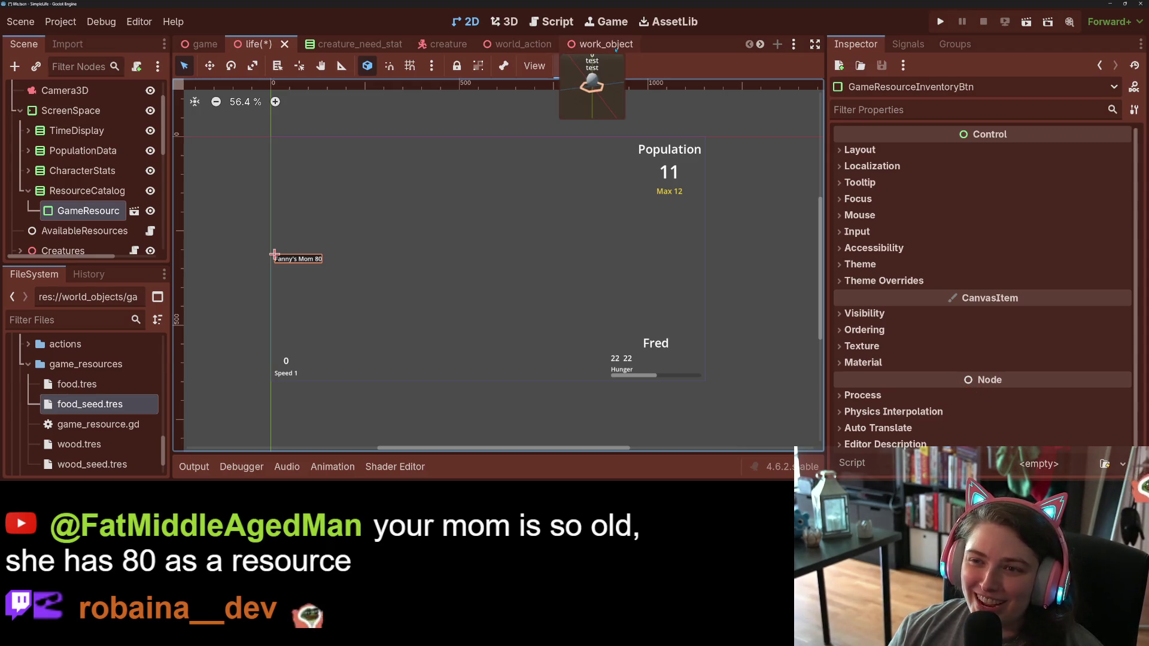
- Reopen the game_resource_inventory_btn scene from the FileSystem dock
double_click(297, 259)
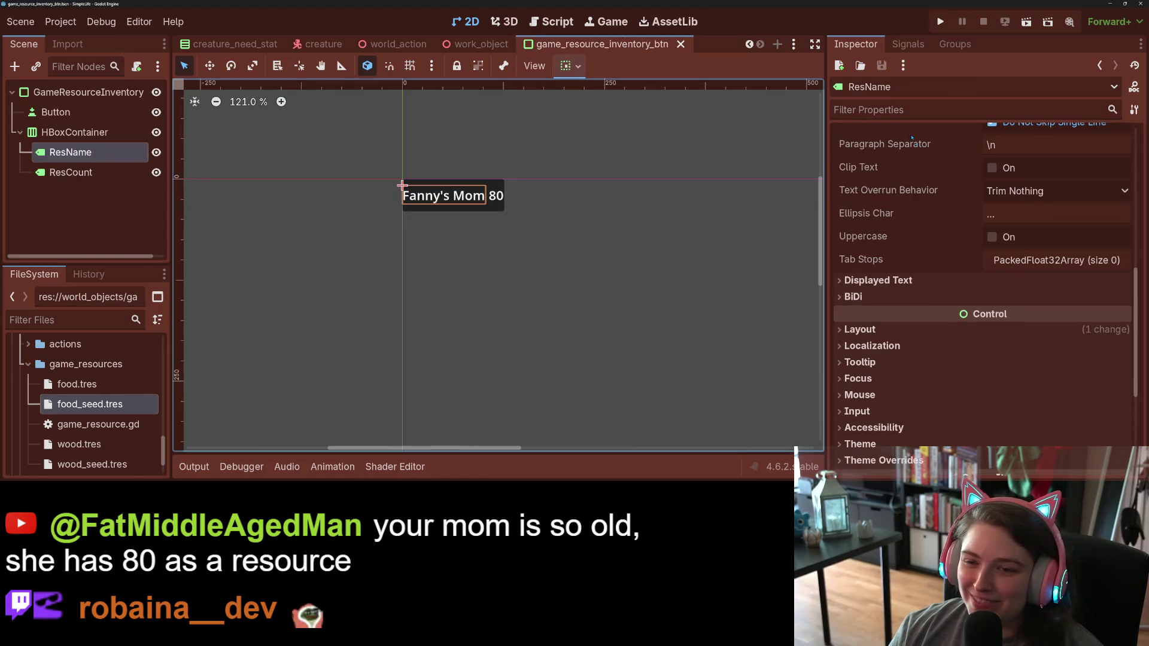
scroll(971, 283, down, 2)
scroll(966, 287, up, 10)
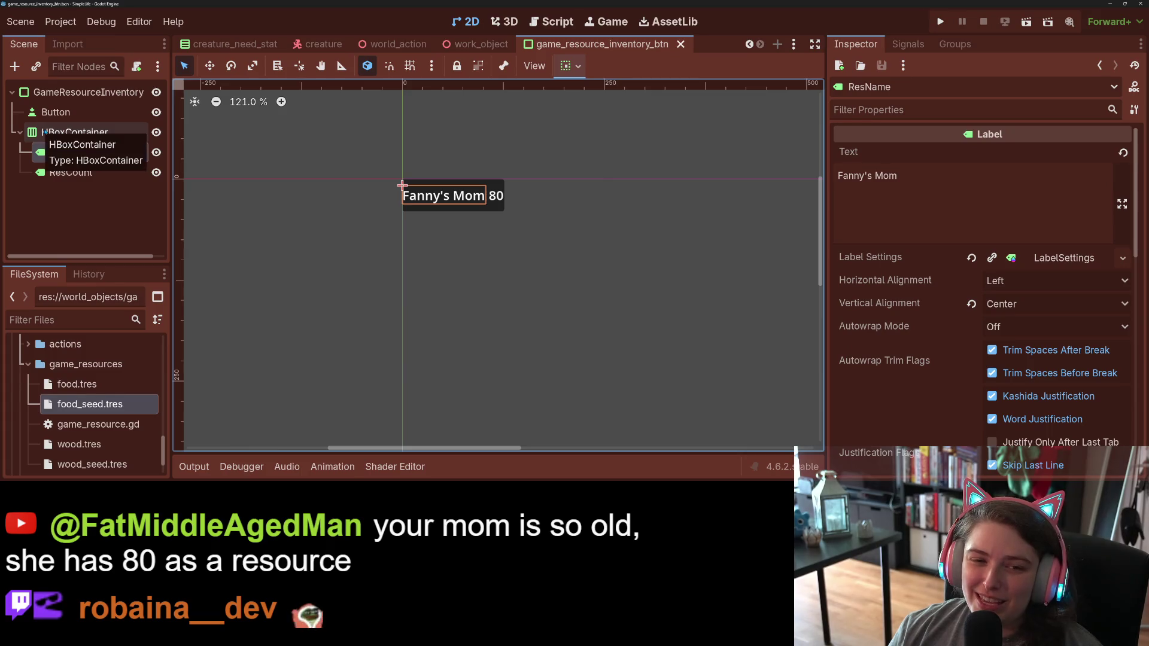
- Set ResName's LabelSettings font size to 22 and save
click(1122, 258)
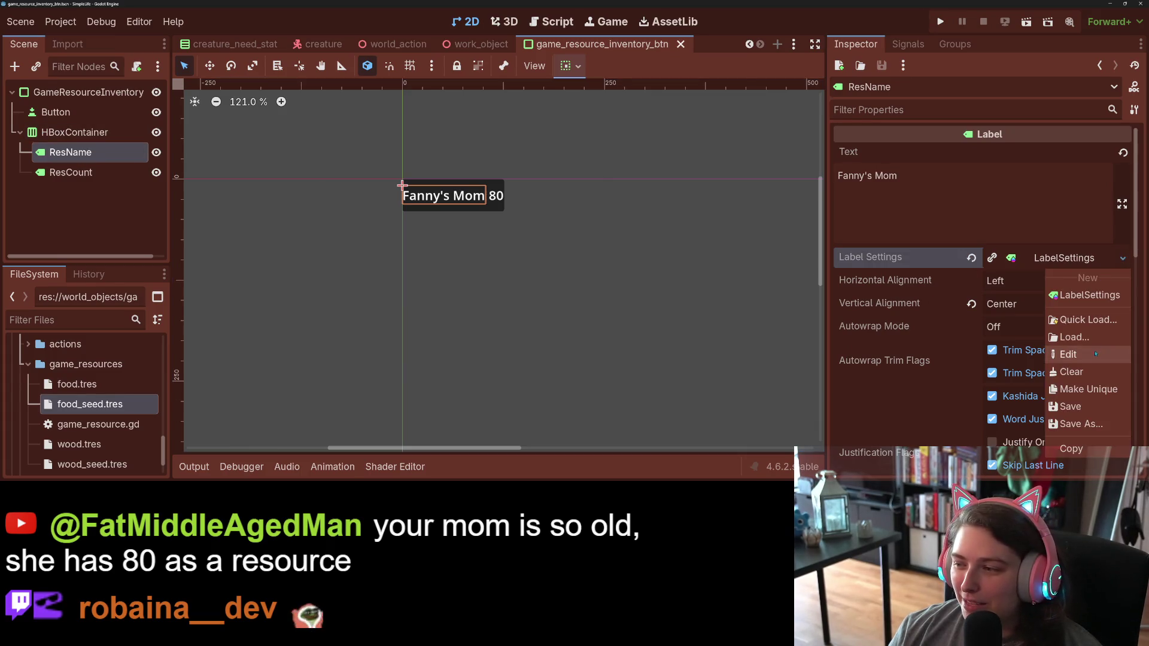
click(1067, 354)
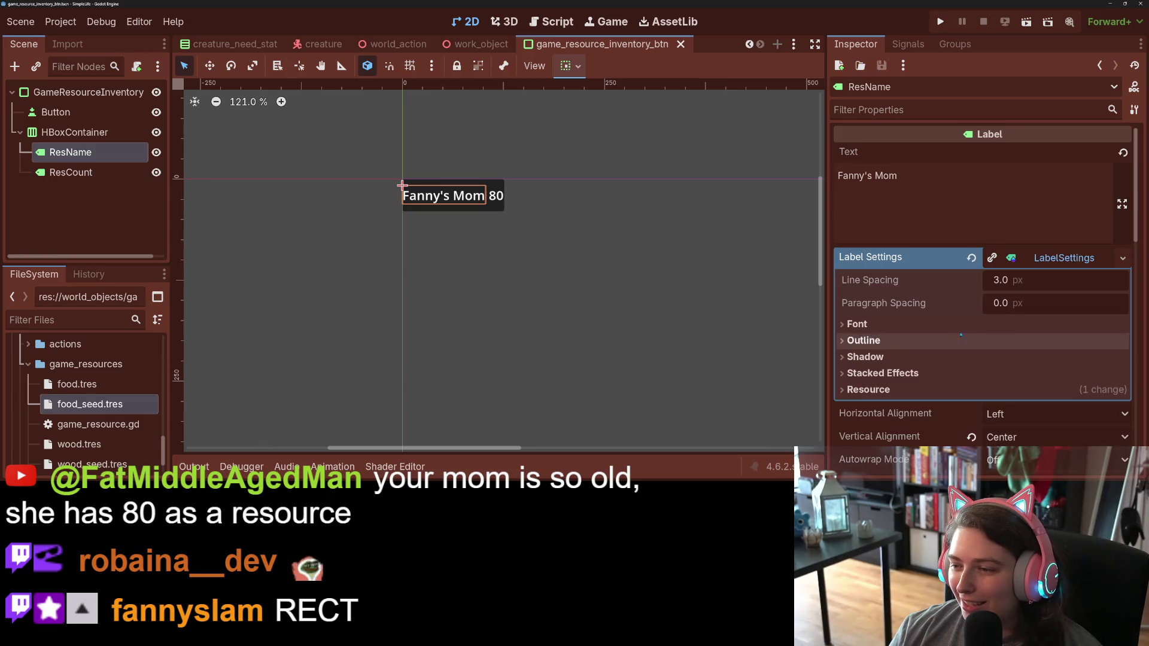
click(857, 323)
click(1033, 367)
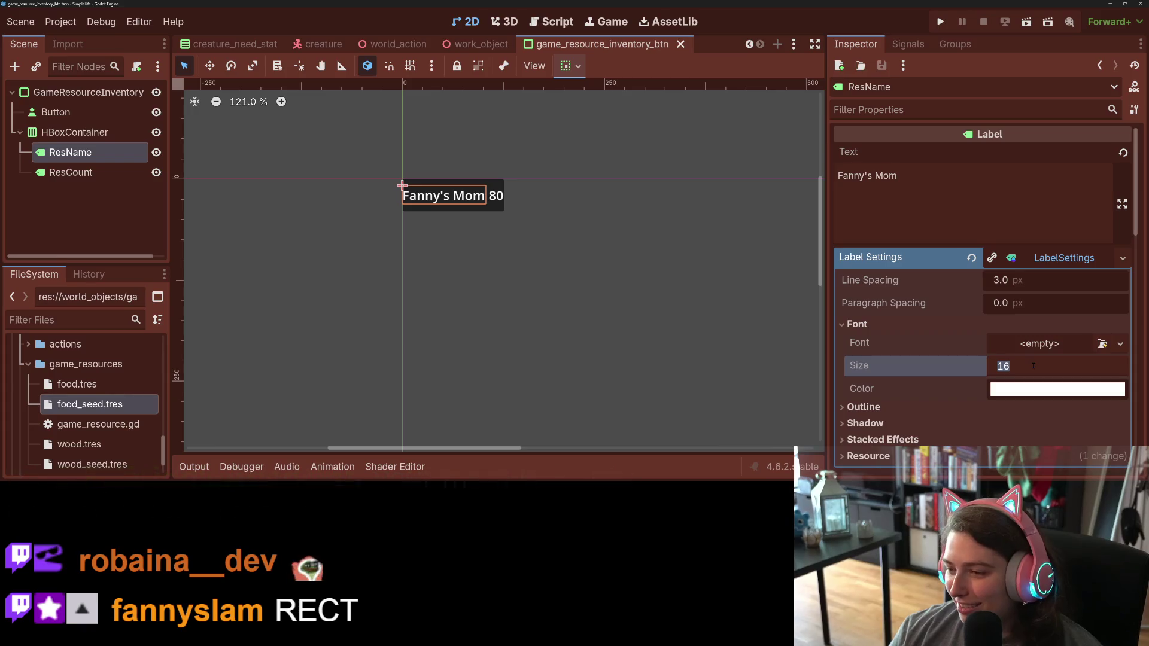
text(22)
key(Return)
key(ctrl+s)
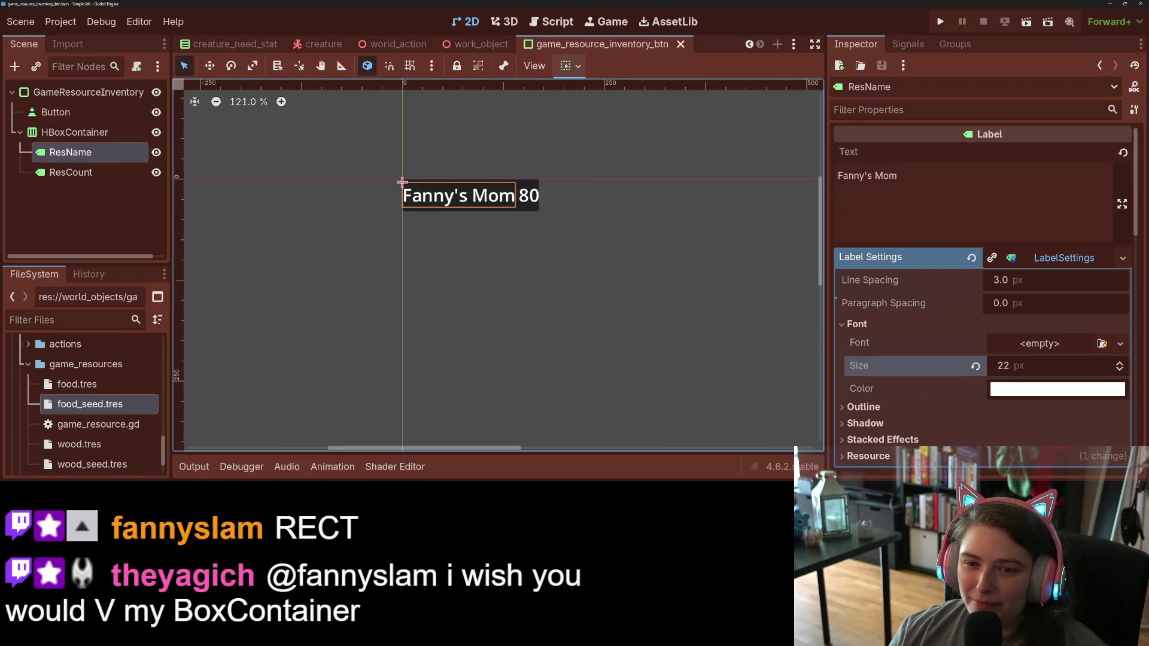
- Give ResName a custom minimum width of 200 px and save
scroll(887, 339, down, 15)
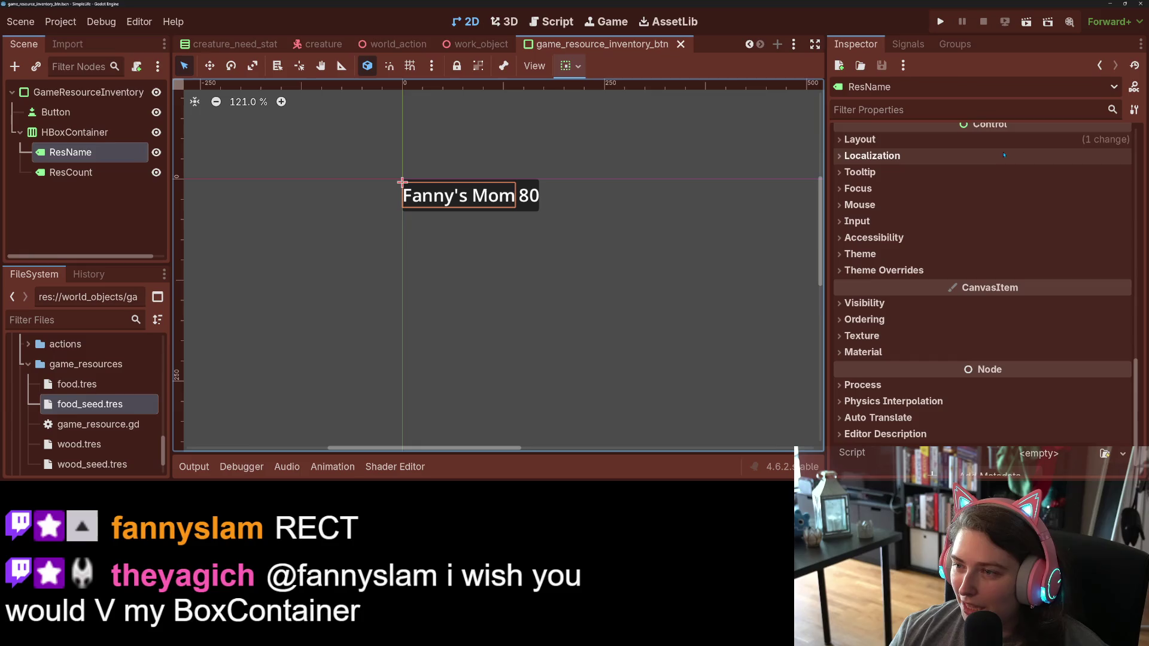
click(981, 139)
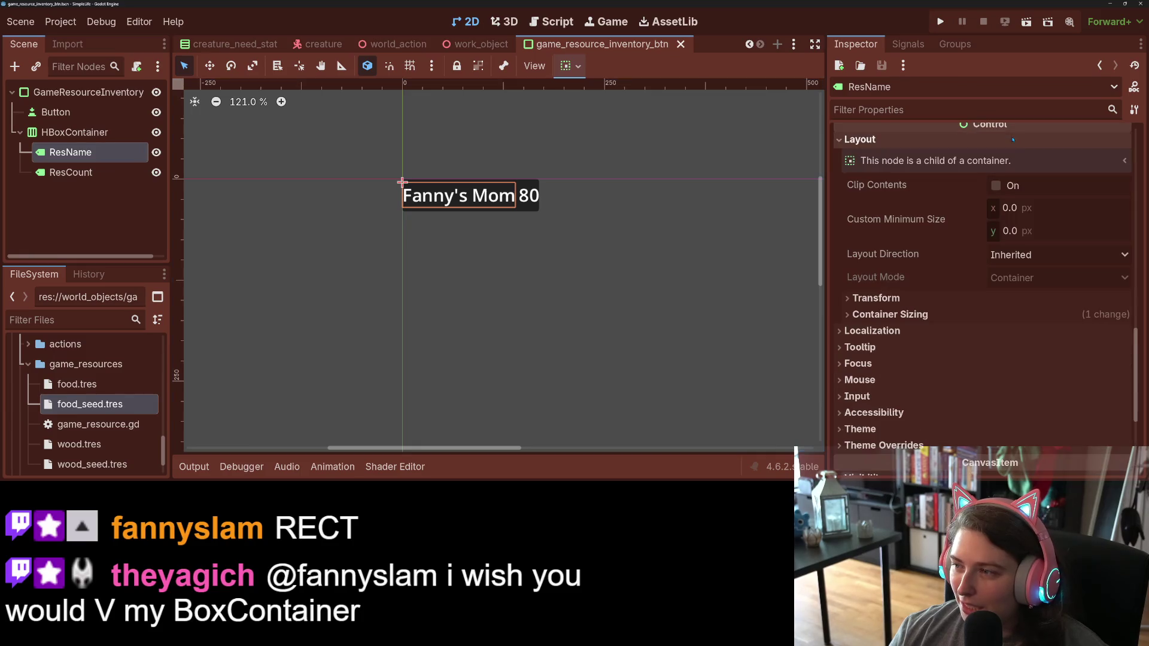
click(1057, 210)
text(00)
key(Return)
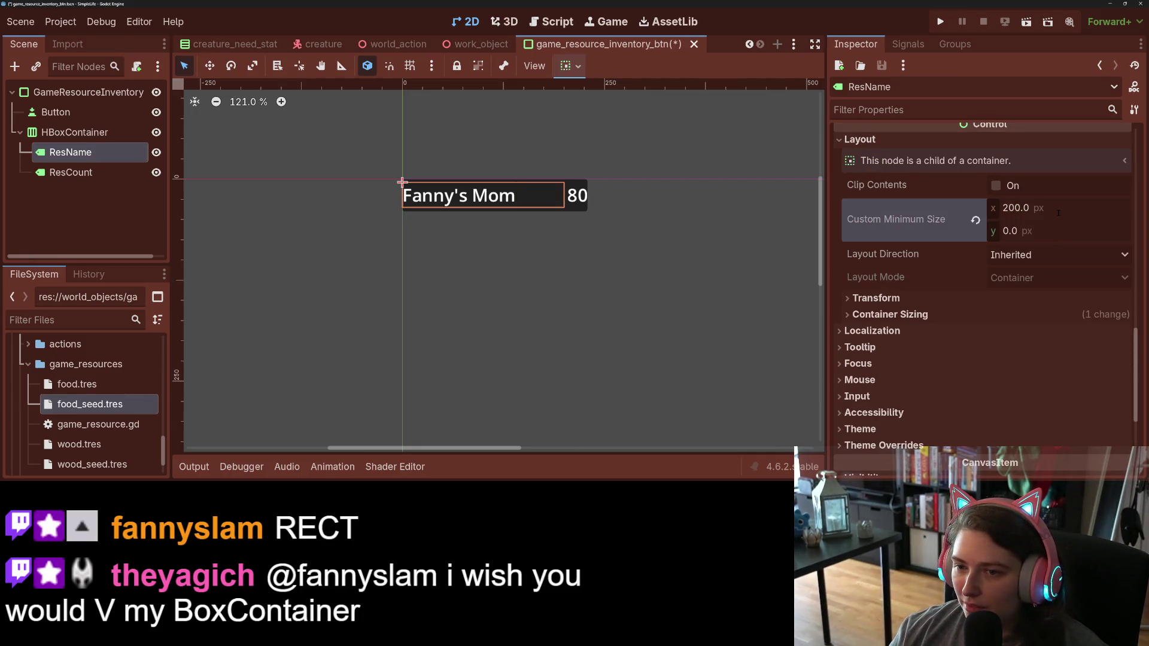
key(ctrl+s)
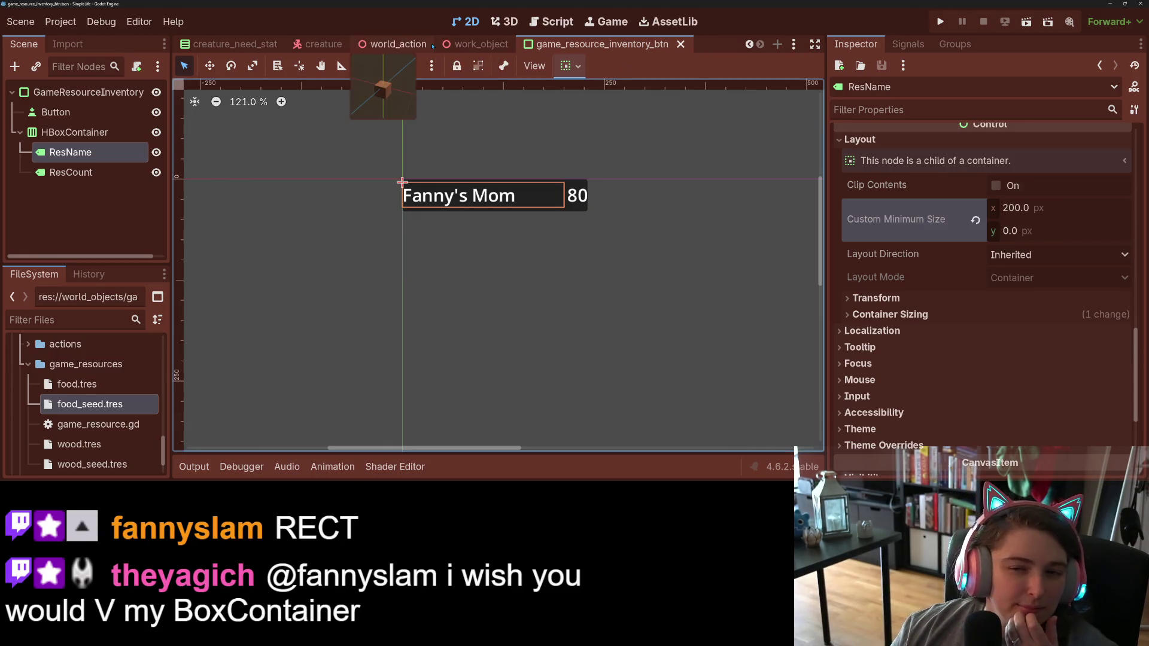
scroll(270, 45, up, 2)
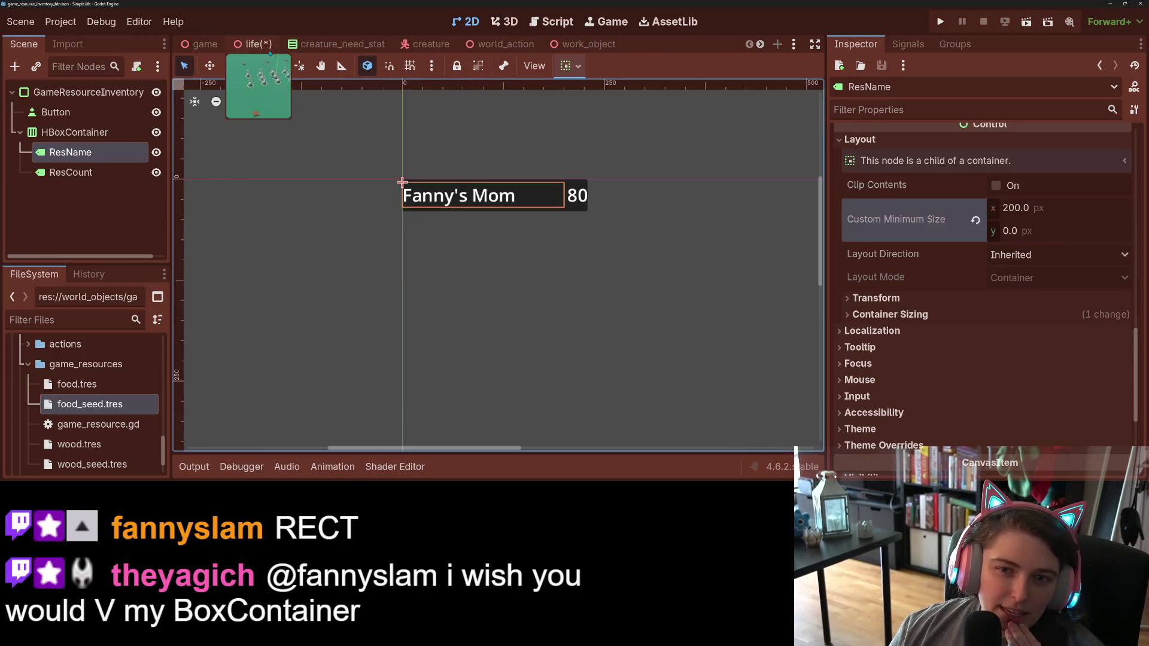
click(256, 46)
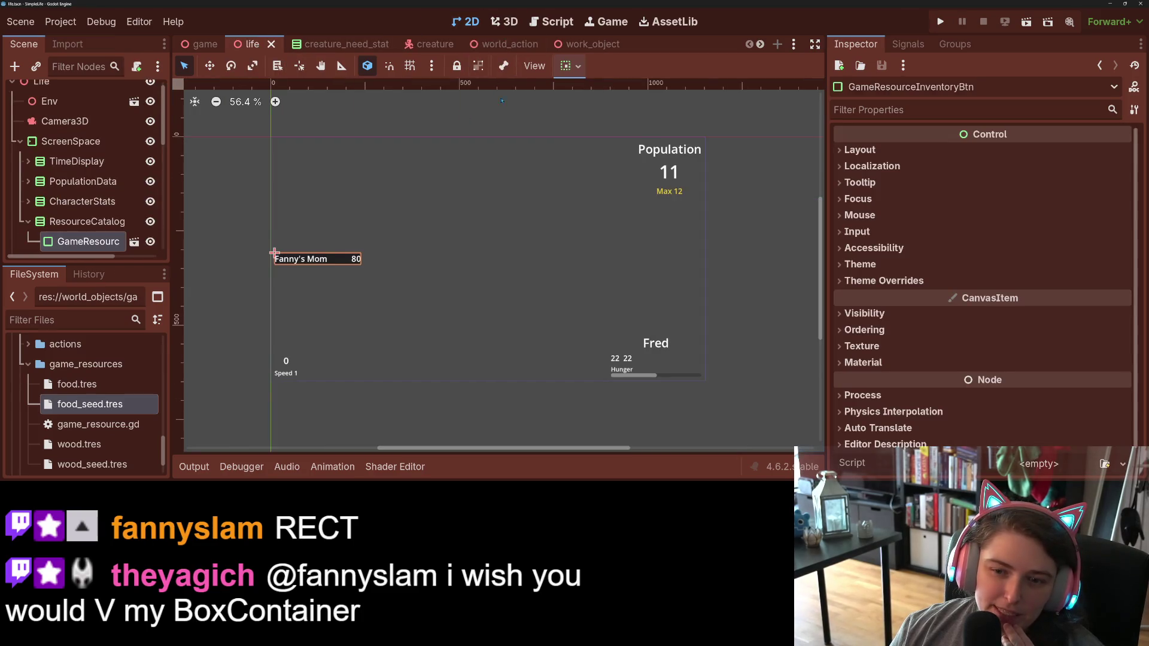
click(744, 269)
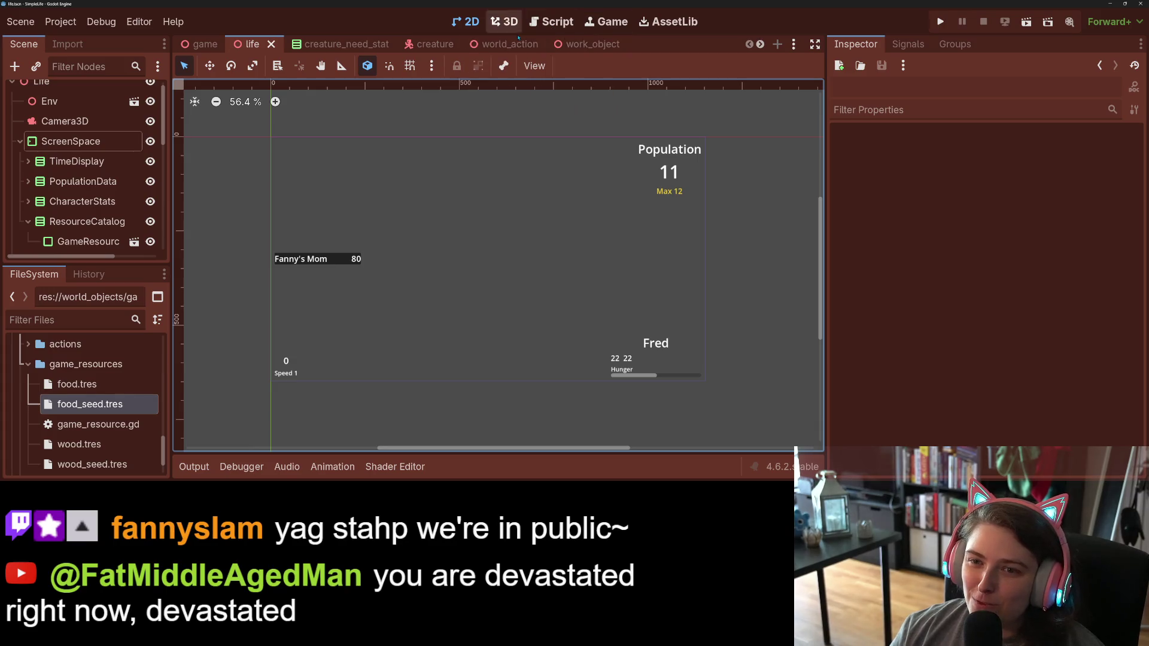
scroll(570, 47, down, 1)
drag(598, 46, 326, 47)
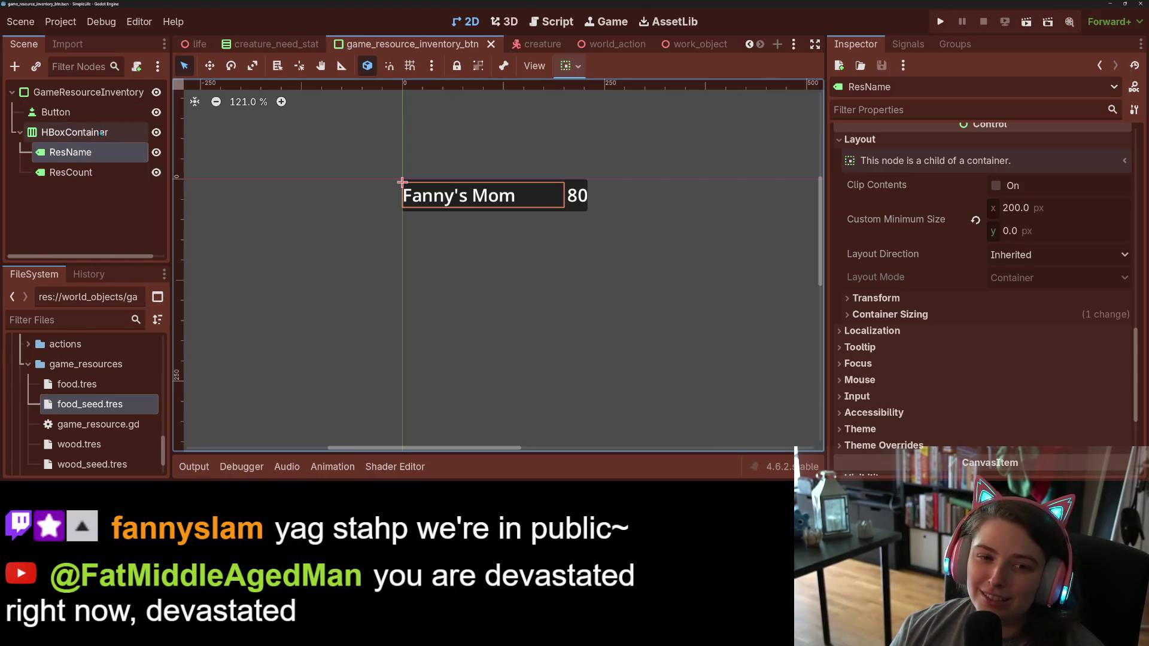
click(89, 92)
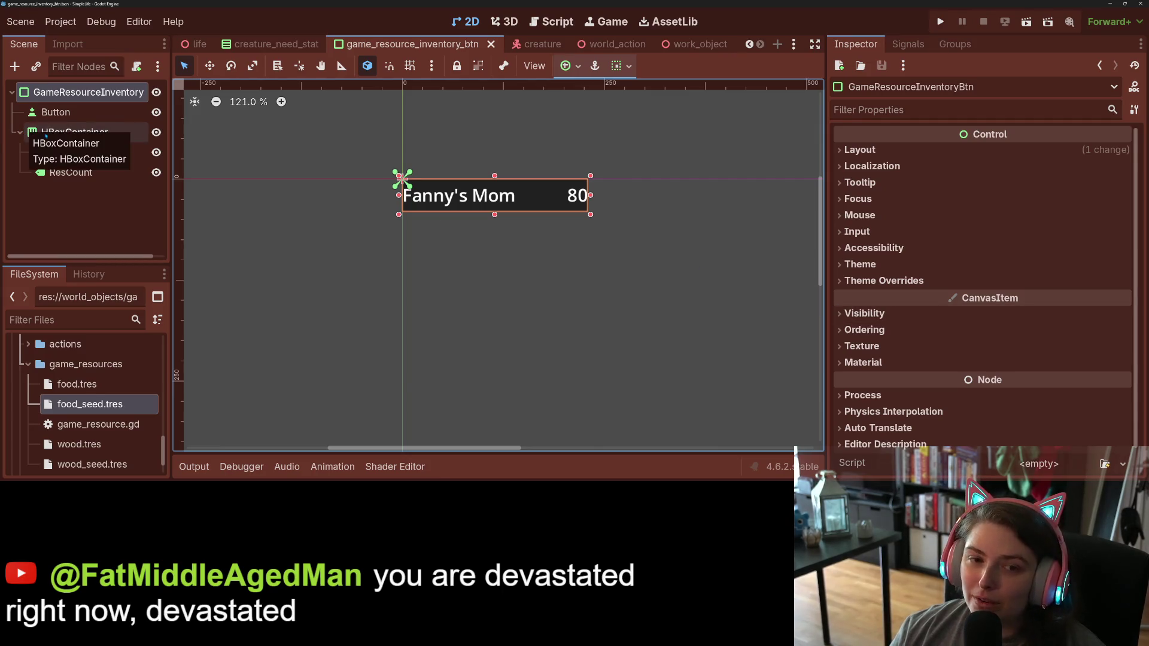
- Add a MarginContainer child to the root and move HBoxContainer into it
right_click(79, 95)
click(114, 103)
text(buma)
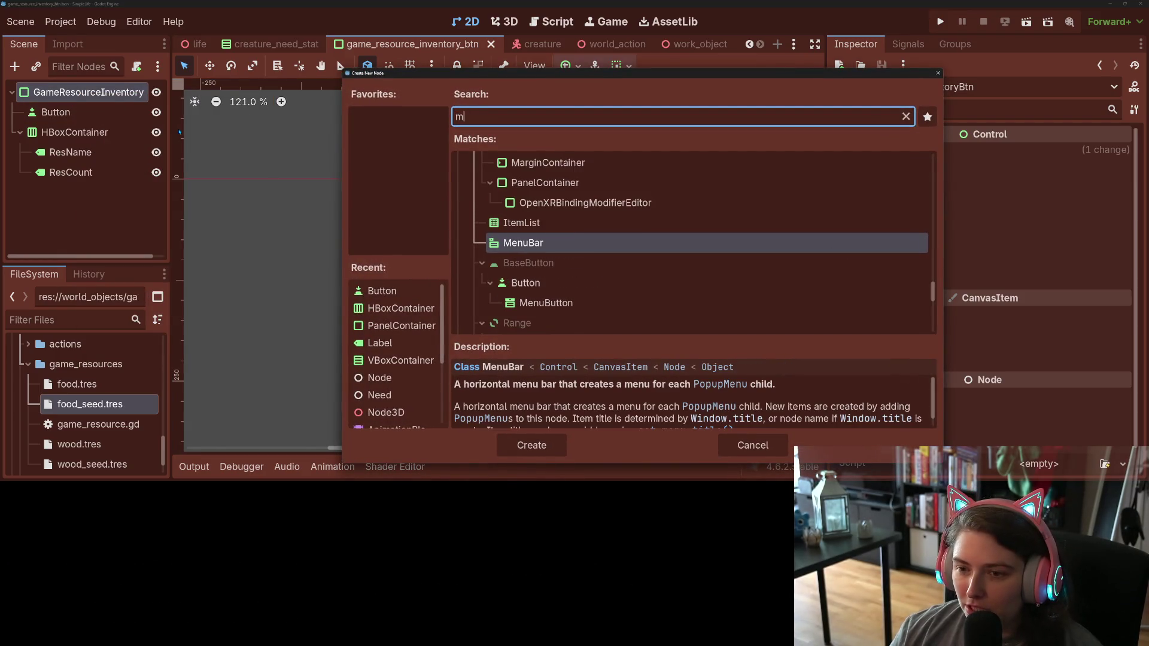
text(r)
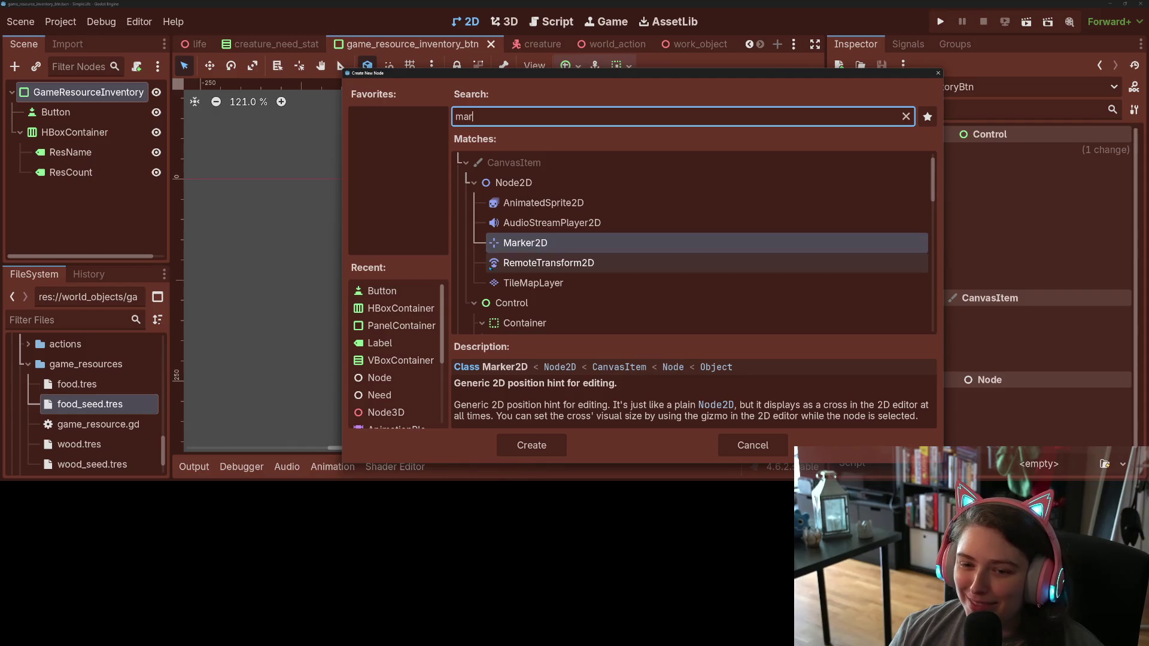
text(g)
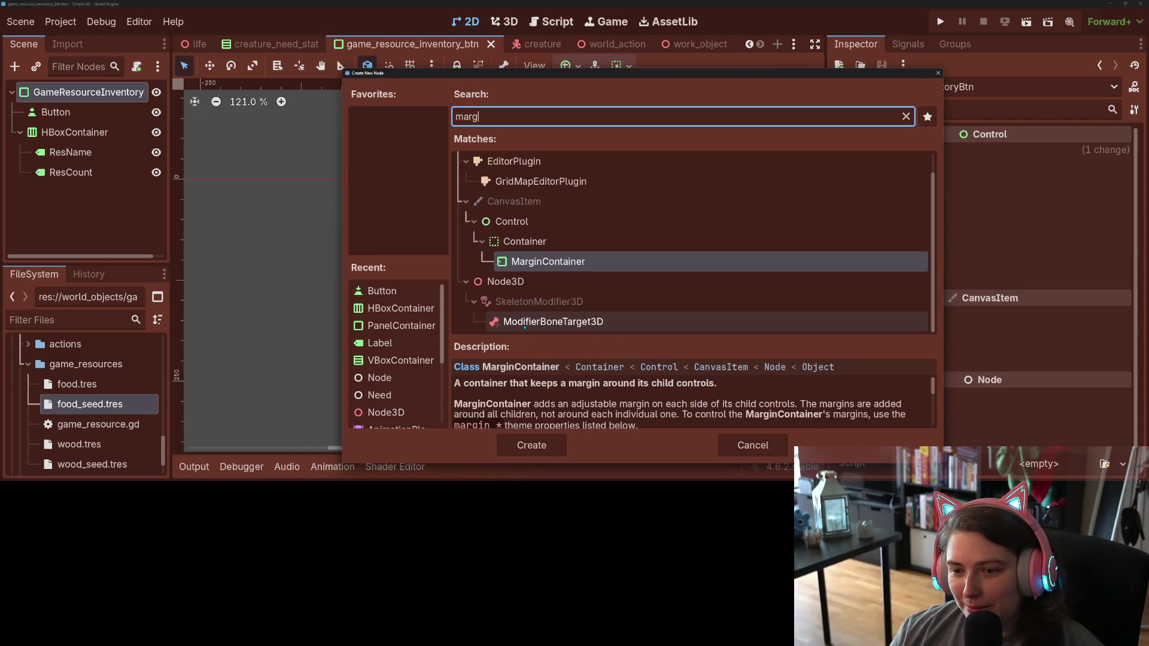
key(Return)
mouse_move(74, 132)
mouse_down()
mouse_move(96, 210)
mouse_move(90, 197)
mouse_up()
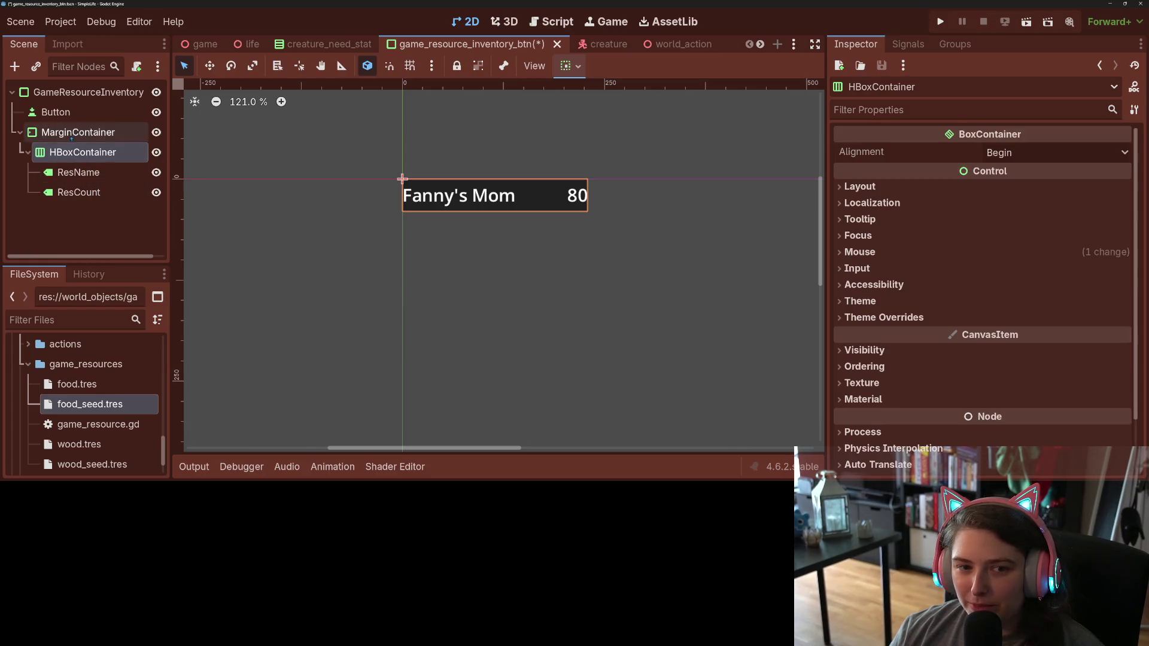
click(73, 136)
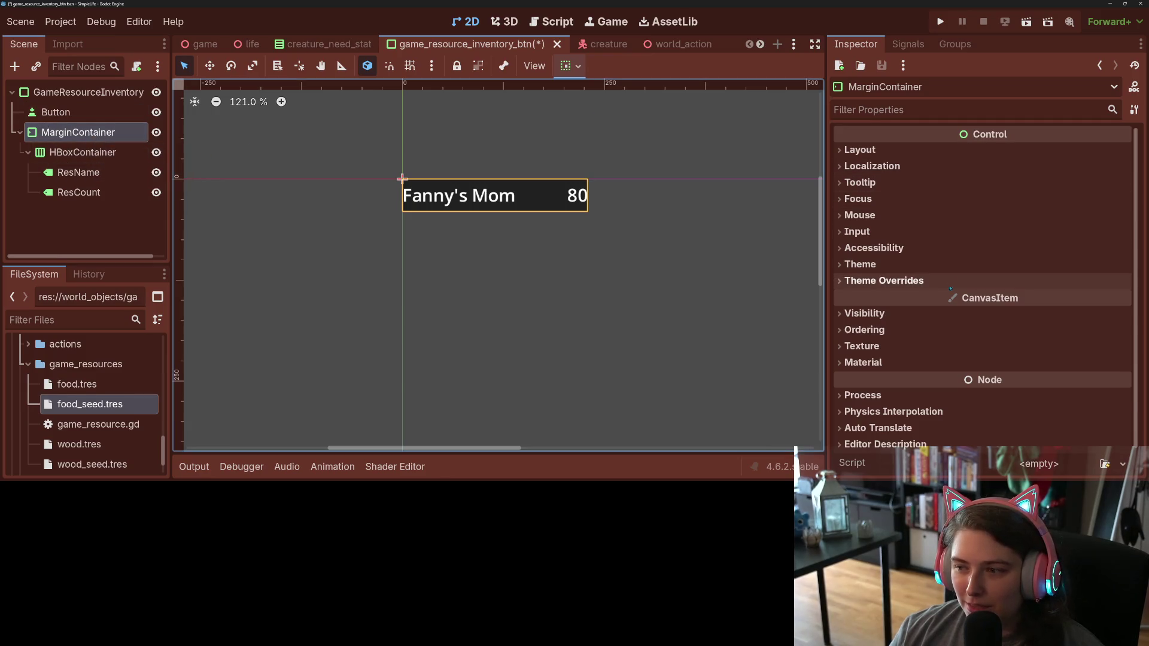
- Set the MarginContainer's theme override margins to 2 on every side
click(883, 281)
click(875, 297)
click(1047, 315)
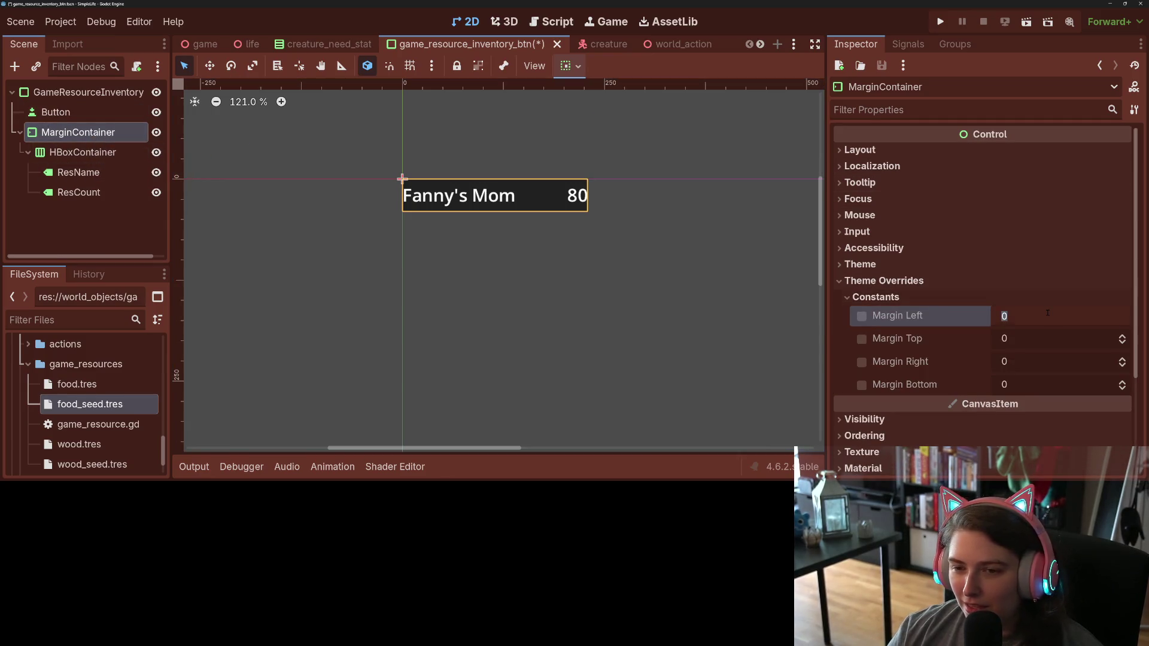
text(2)
key(Tab)
text(2)
key(Tab)
text(2)
key(Tab)
text(2)
key(Return)
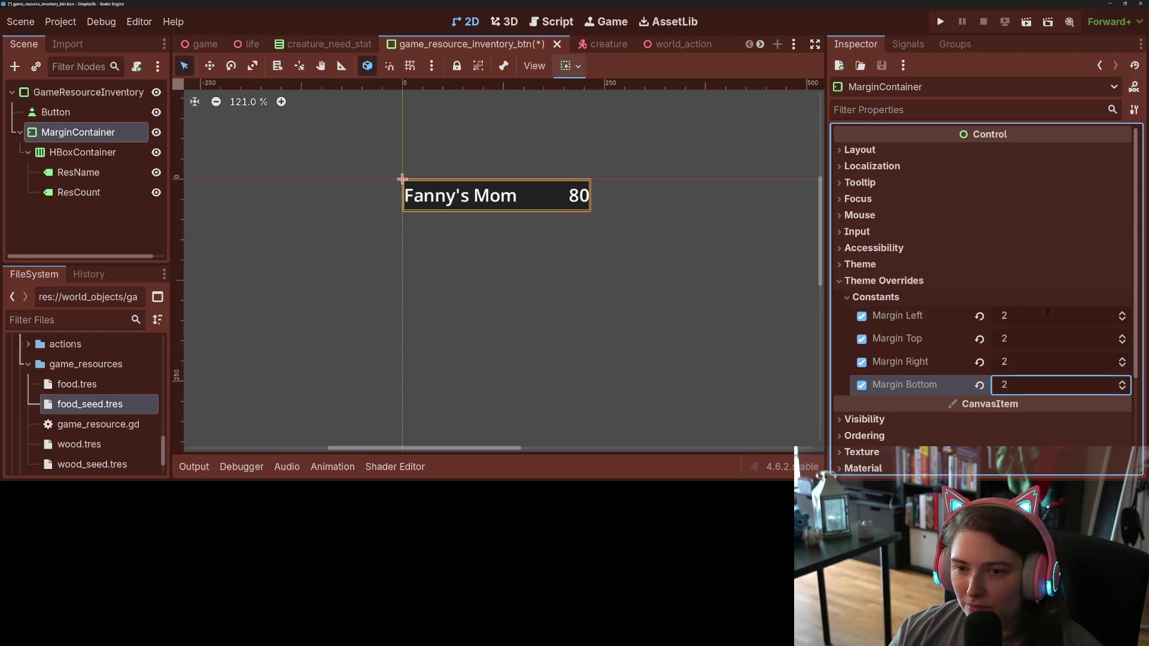
click(658, 269)
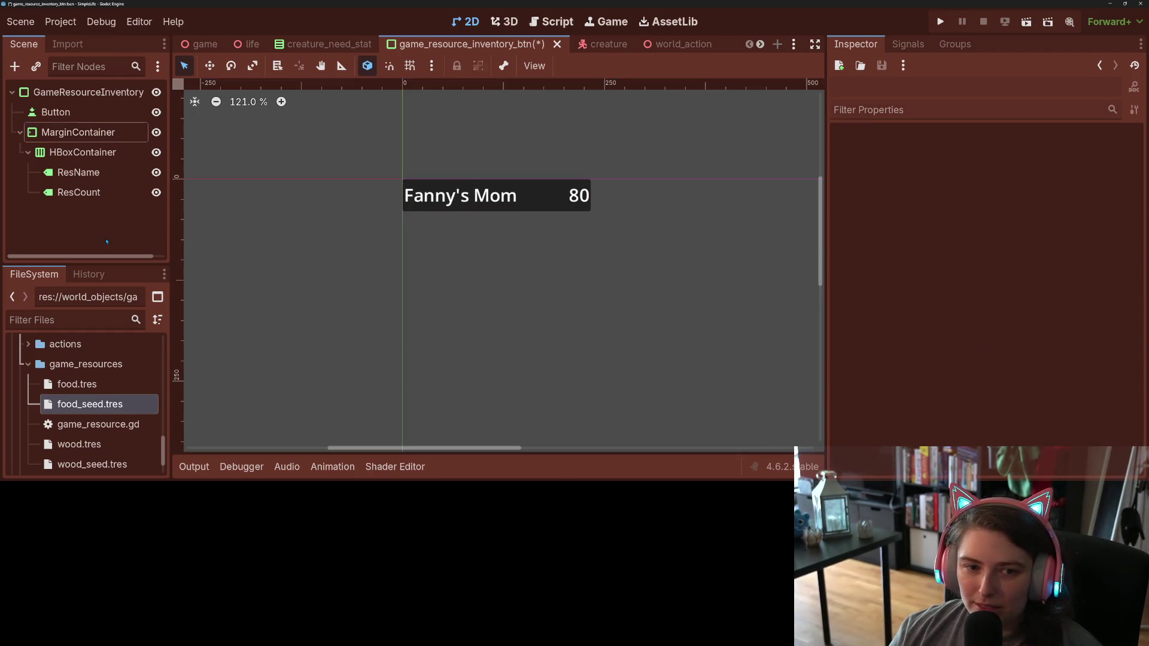
click(76, 130)
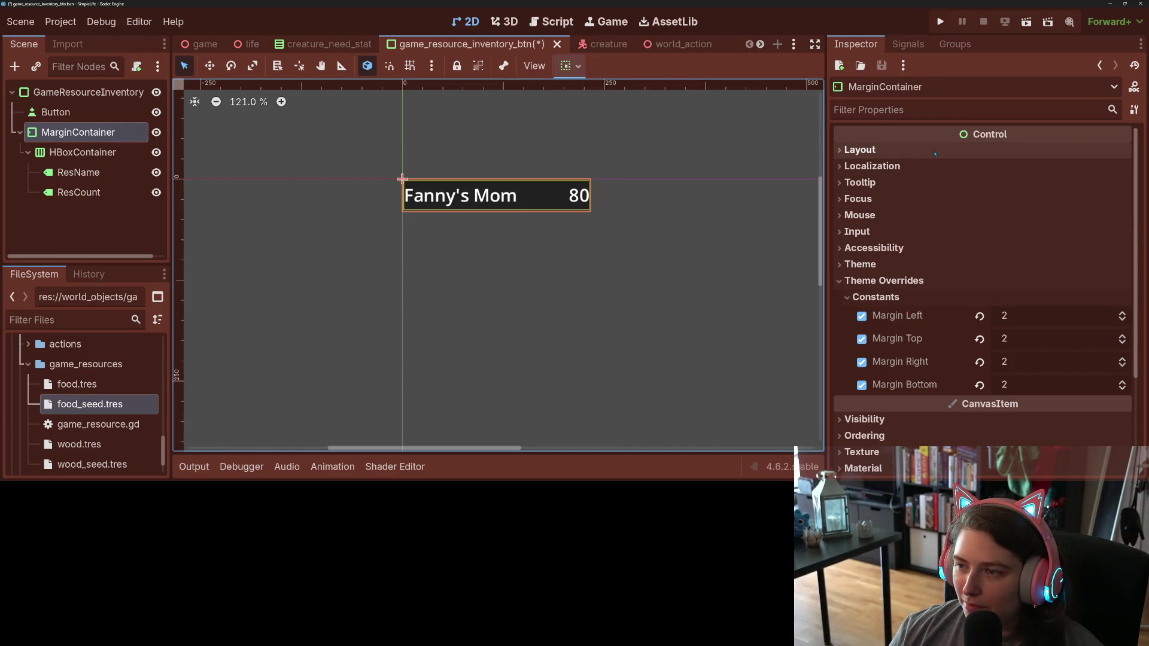
- Set the MarginContainer's mouse filter to Ignore and save the scene
click(859, 215)
click(1041, 235)
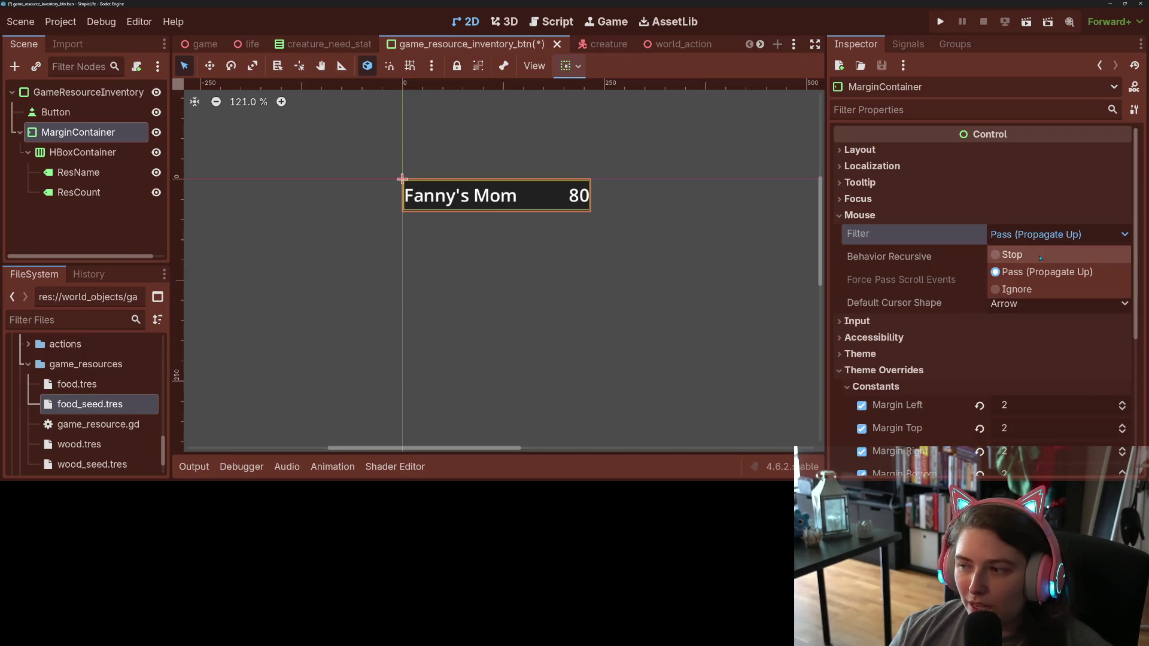
click(1016, 289)
key(ctrl+s)
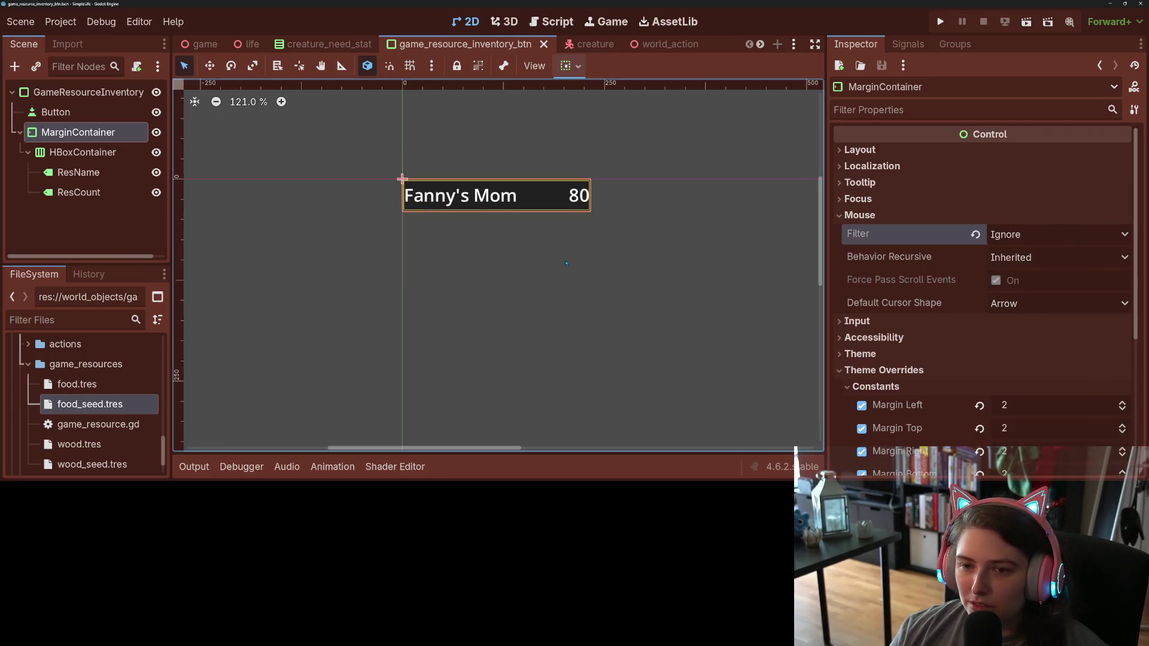
click(80, 117)
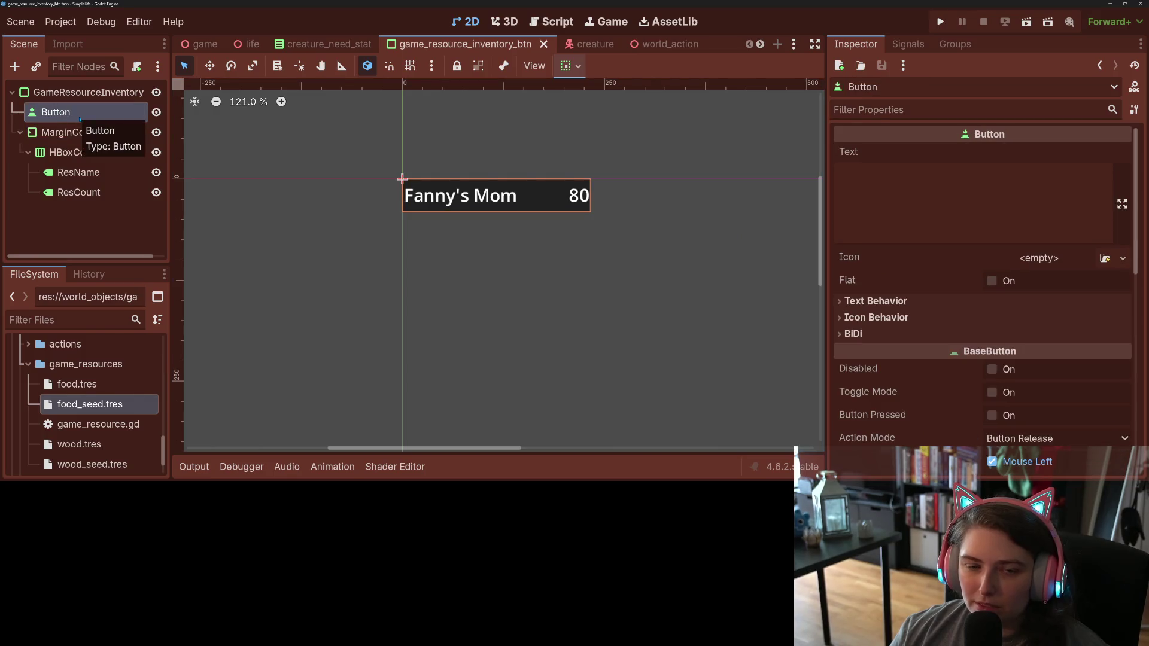
click(120, 95)
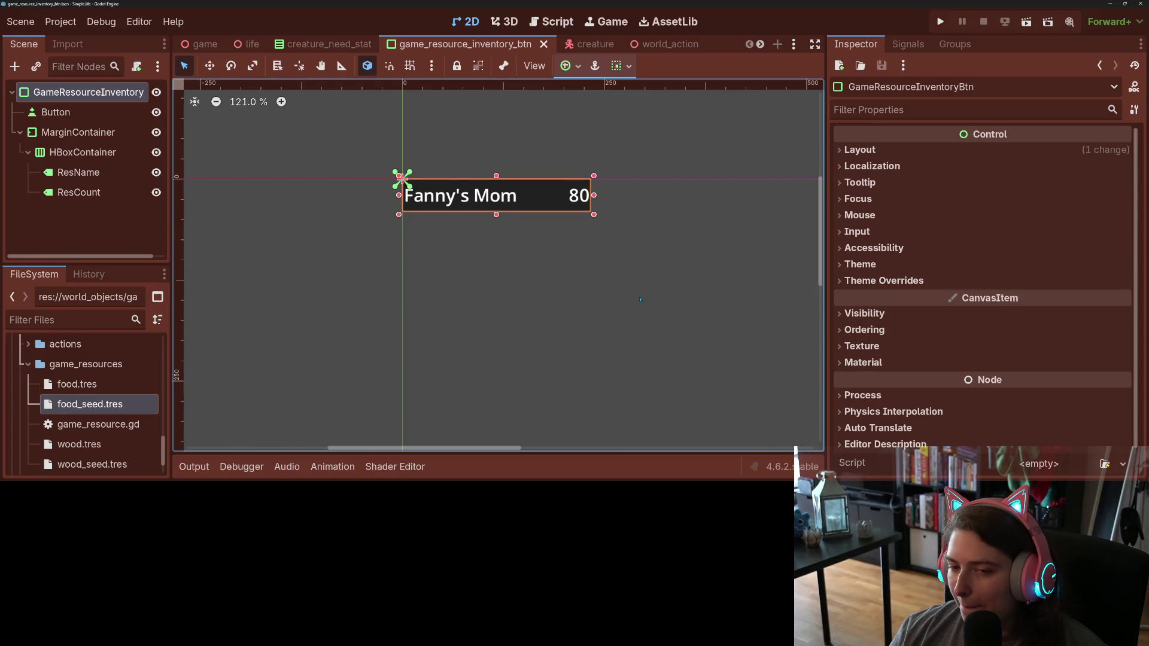
- Change the root GameResourceInventoryBtn's type from PanelContainer to MarginContainer and save
right_click(84, 95)
click(130, 247)
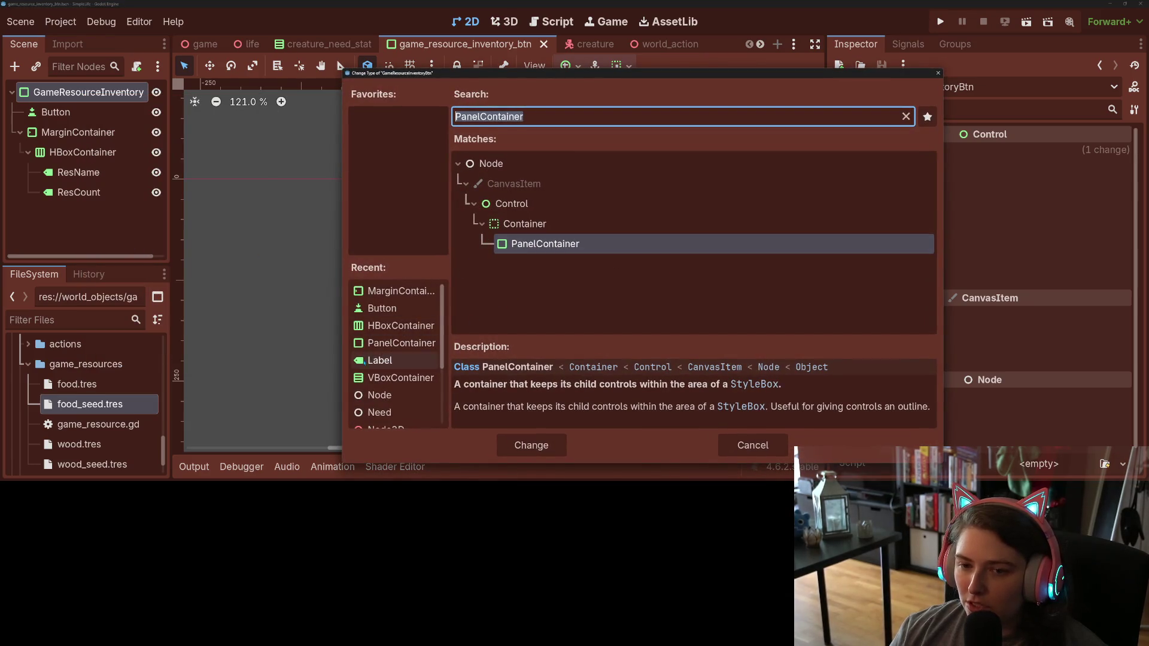
click(396, 290)
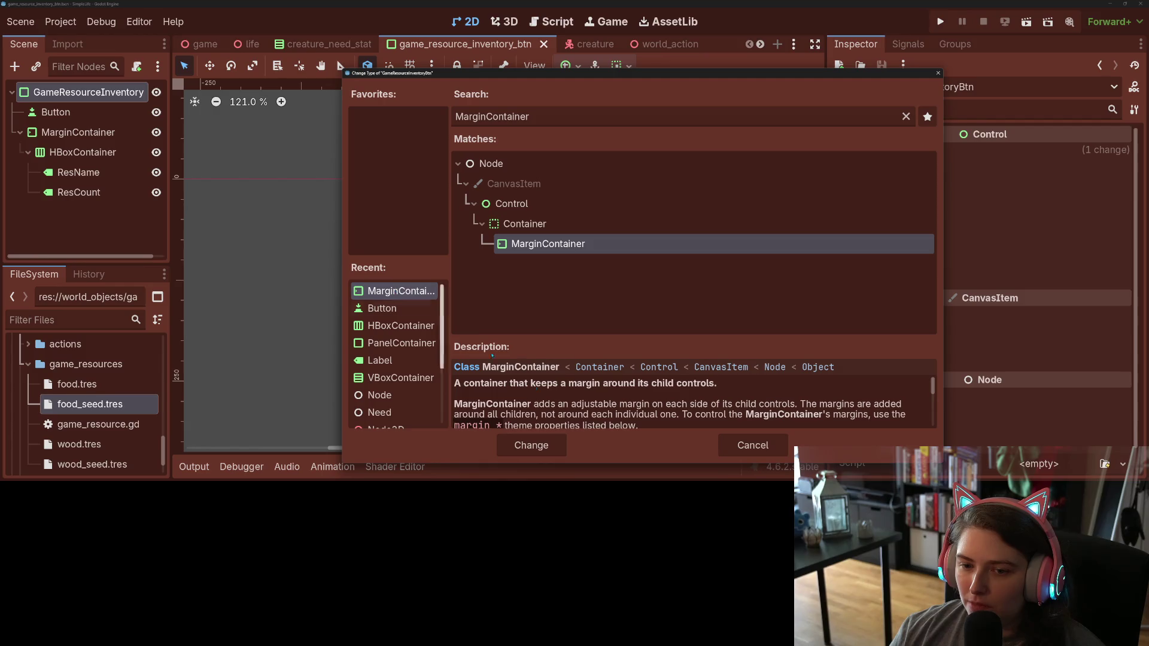
click(529, 449)
key(ctrl+s)
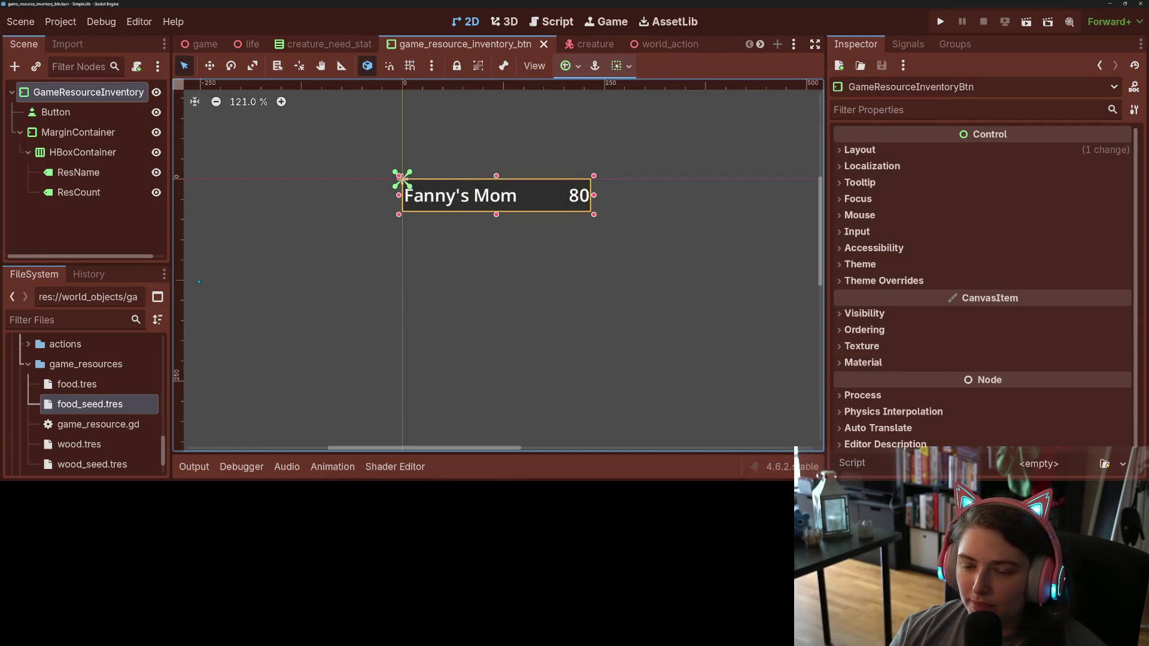
key(Down)
key(Down)
key(Down)
key(Down)
key(Up)
key(Up)
key(Up)
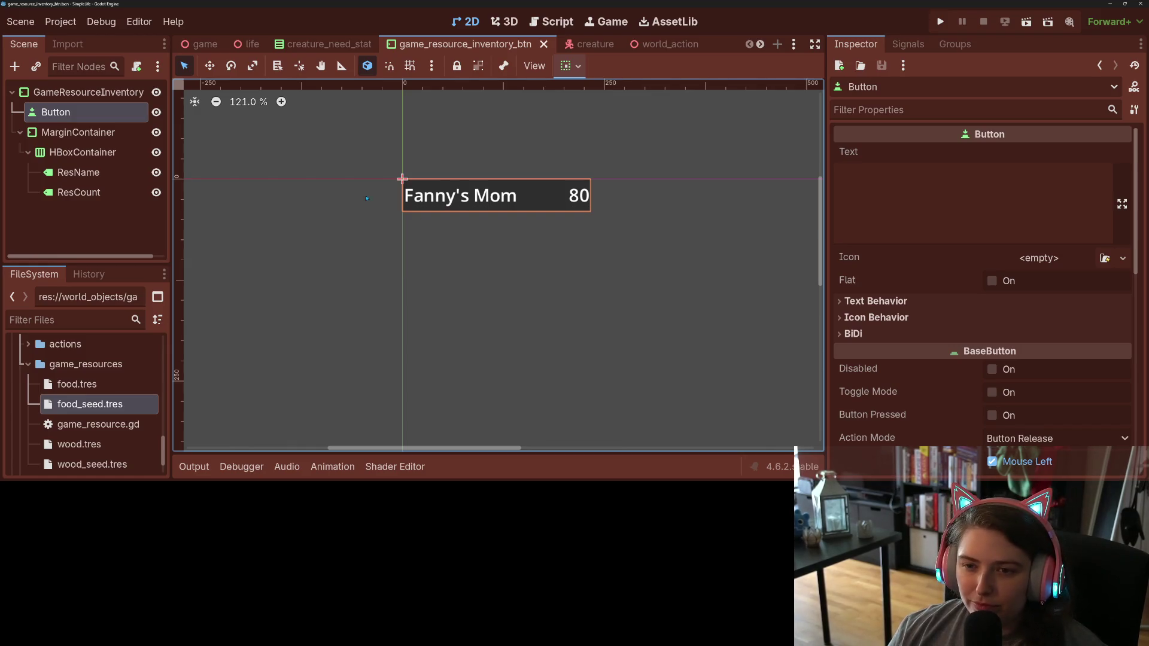
- Set the HBoxContainer's separation theme override to 10
key(Down)
key(Down)
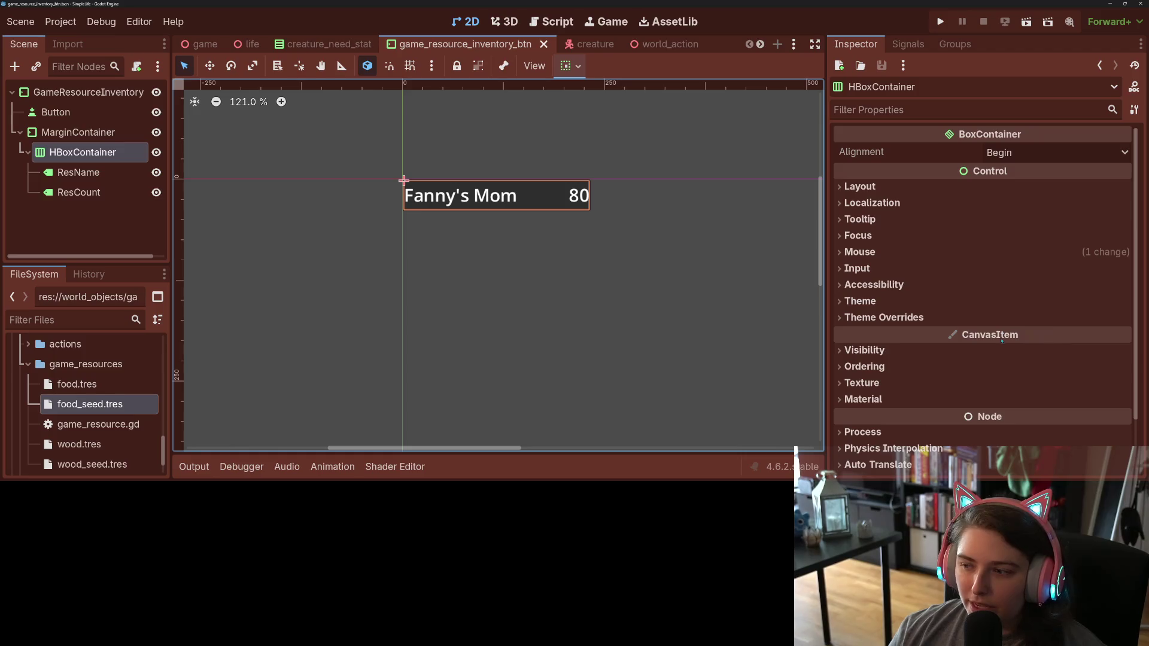
click(1007, 319)
click(1008, 332)
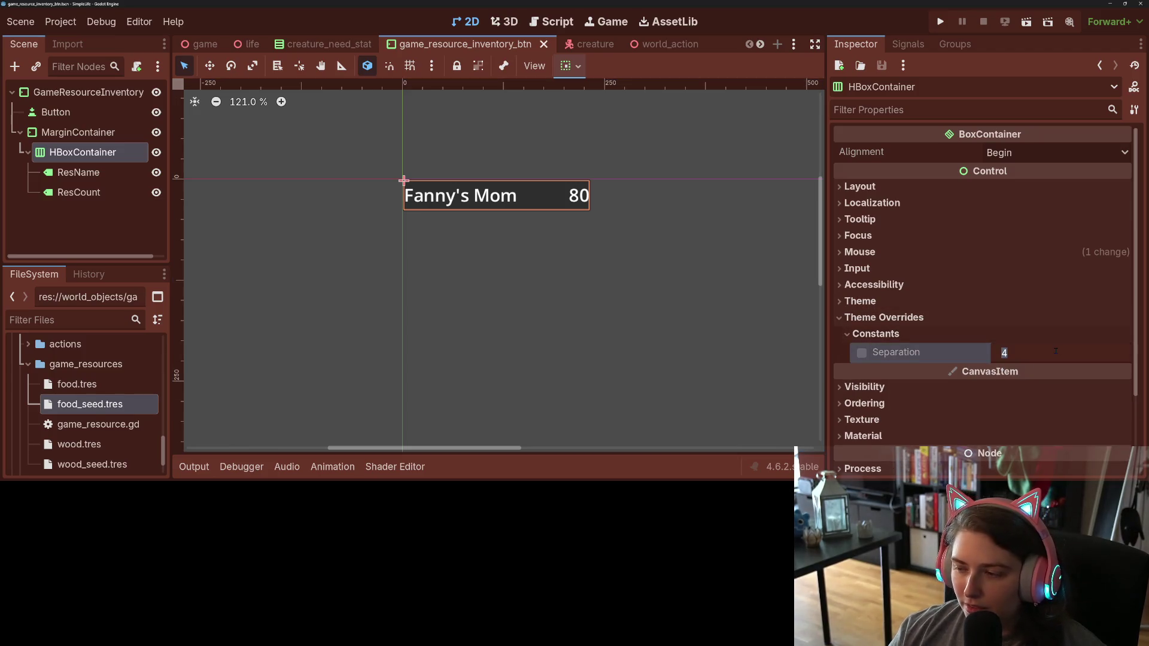
key(Return)
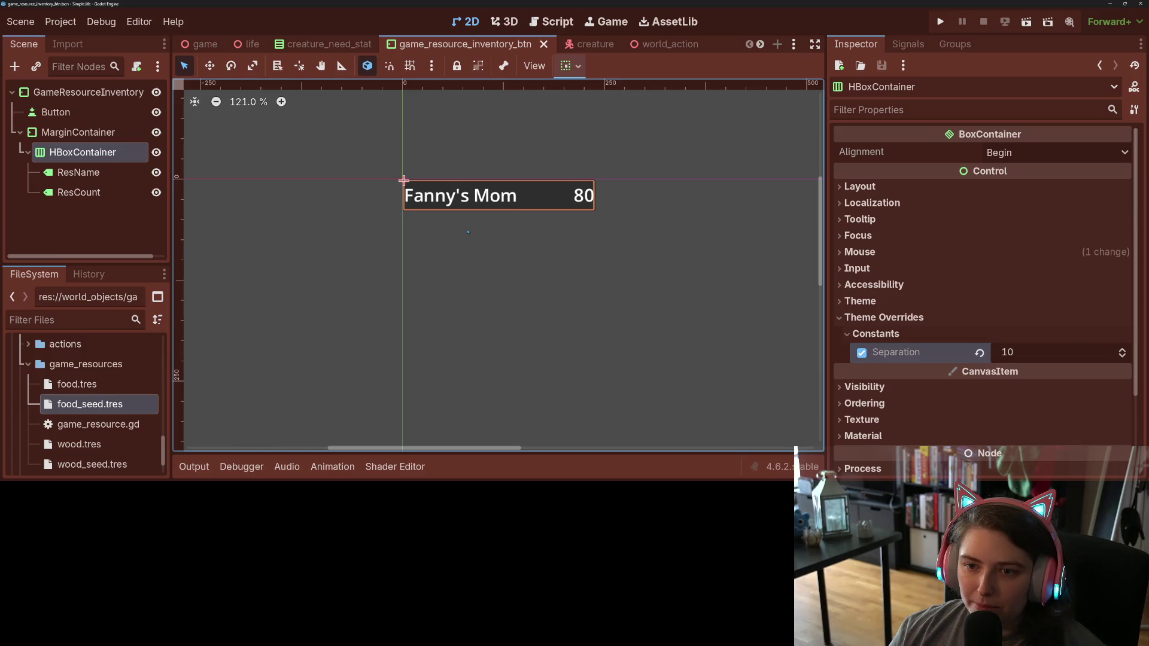
- Revert ResName's custom minimum size and save
click(531, 201)
click(975, 220)
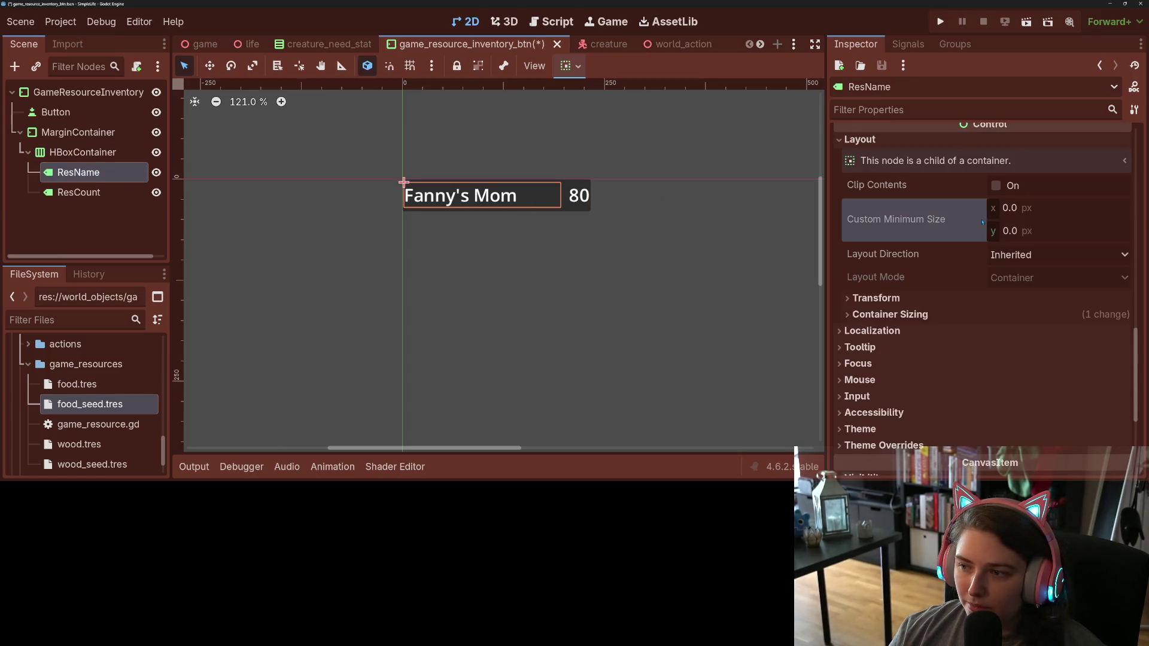
key(ctrl+s)
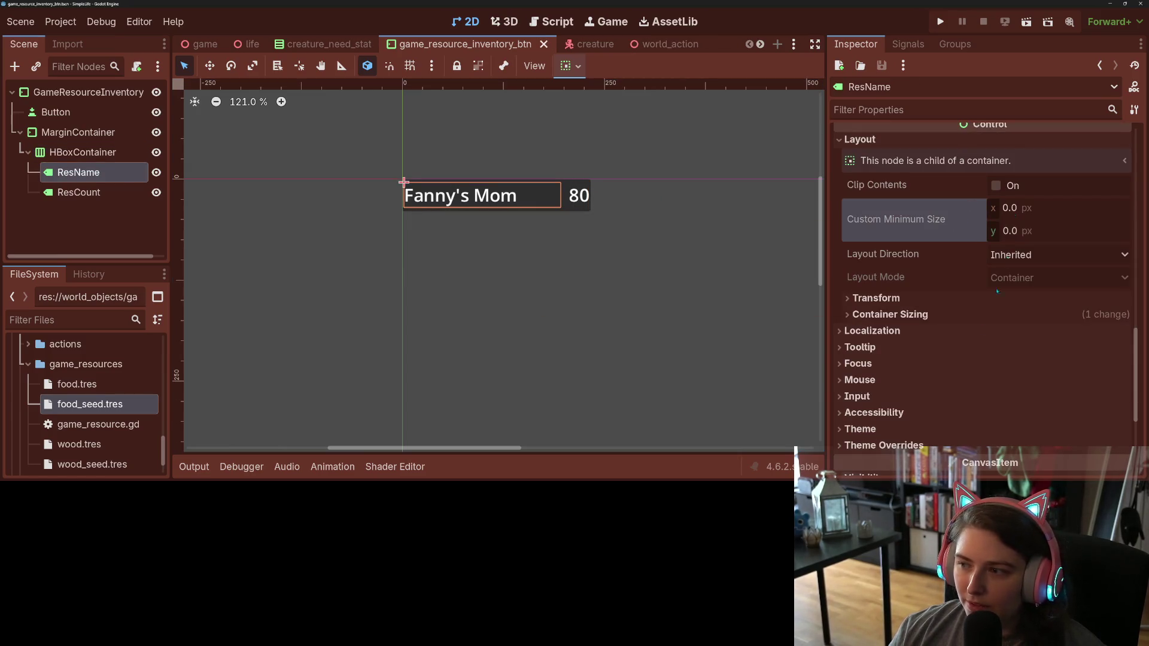
click(876, 298)
scroll(936, 363, down, 3)
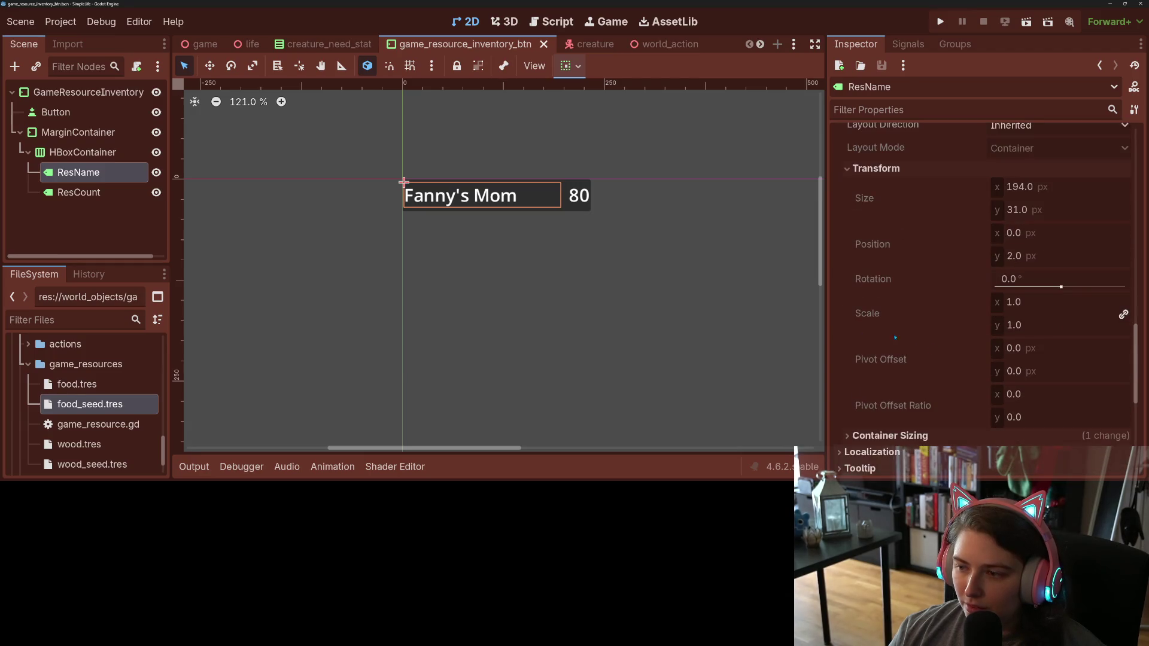
- Inspect the layout sizes of the HBoxContainer and the MarginContainer
click(82, 152)
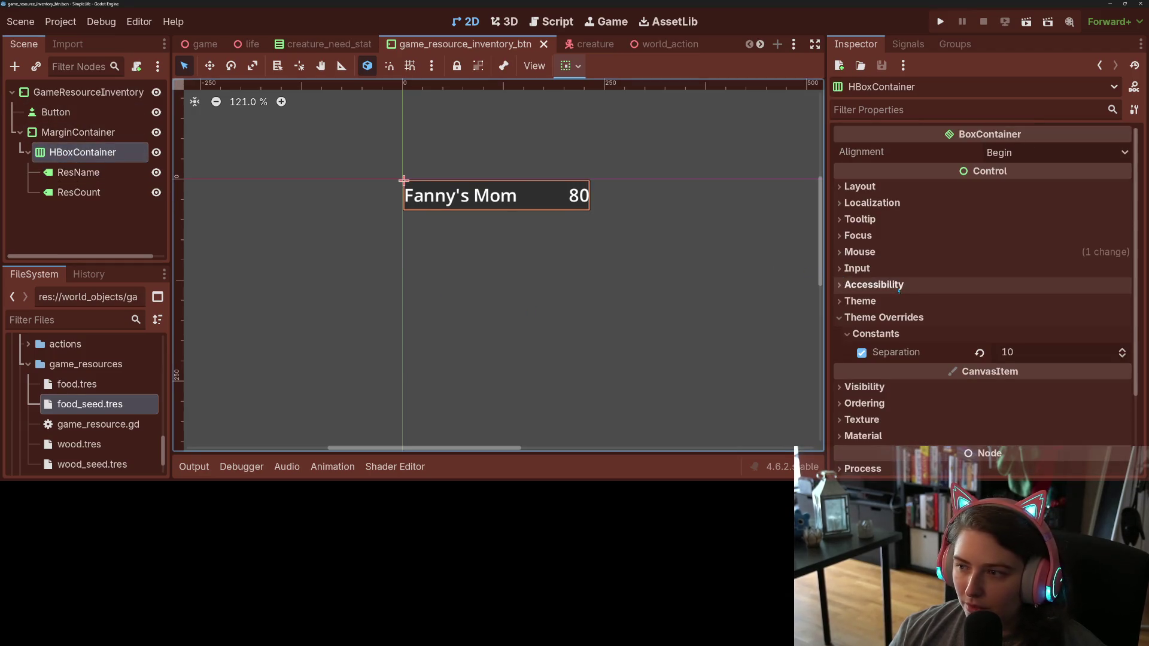
click(860, 186)
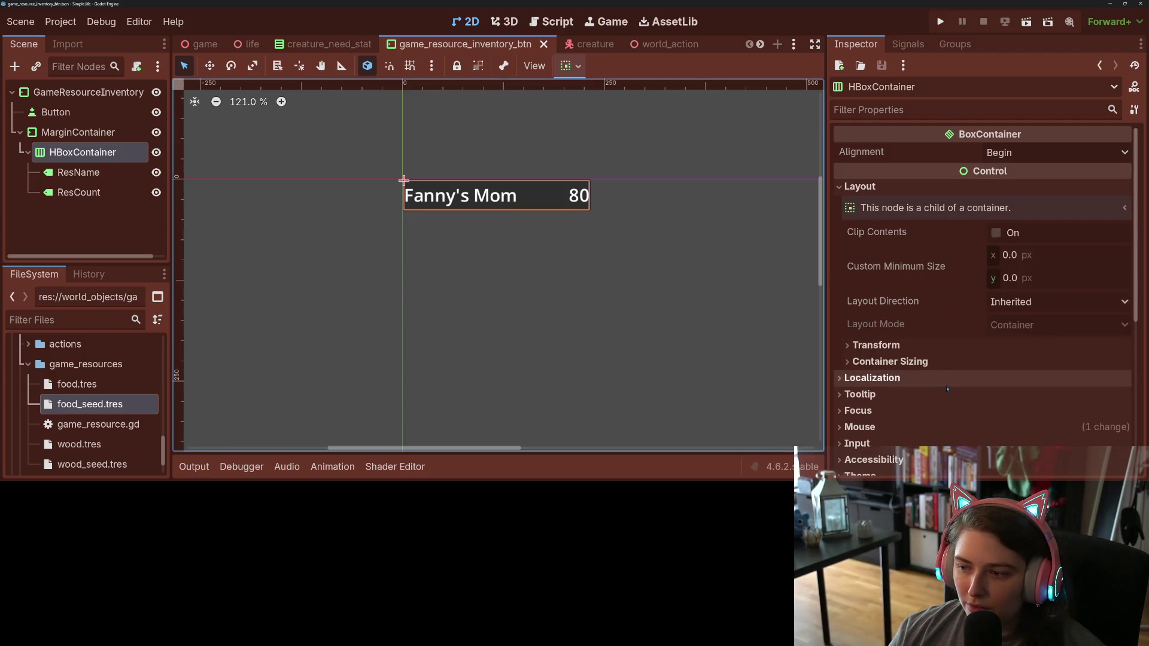
click(876, 345)
click(120, 137)
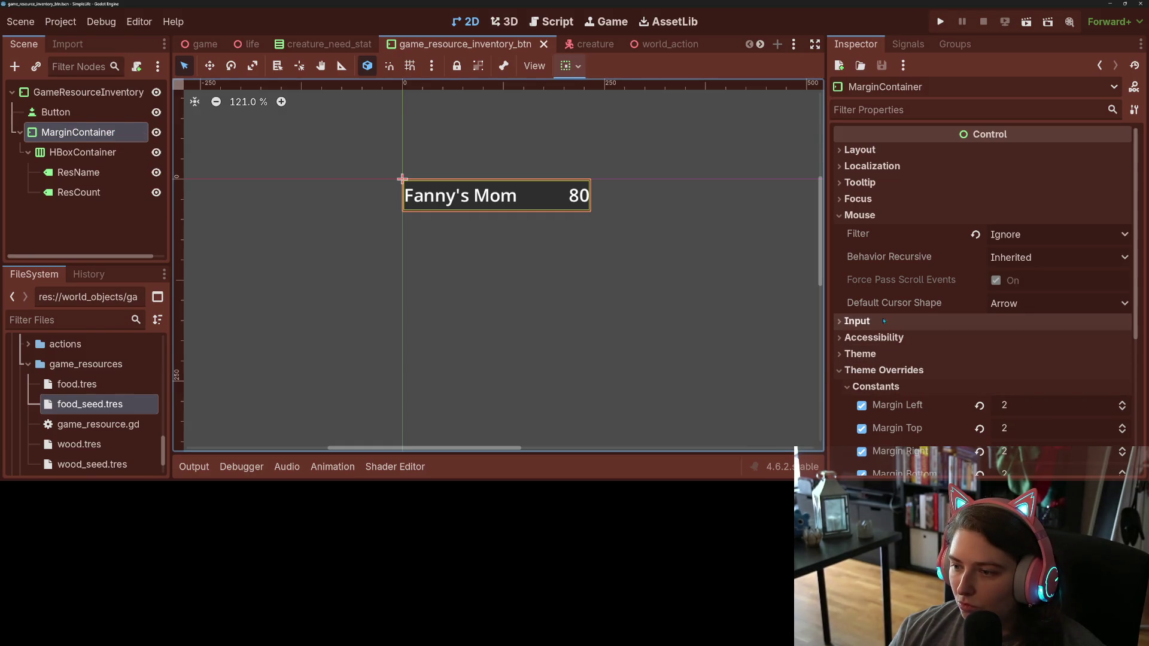
click(903, 152)
click(903, 152)
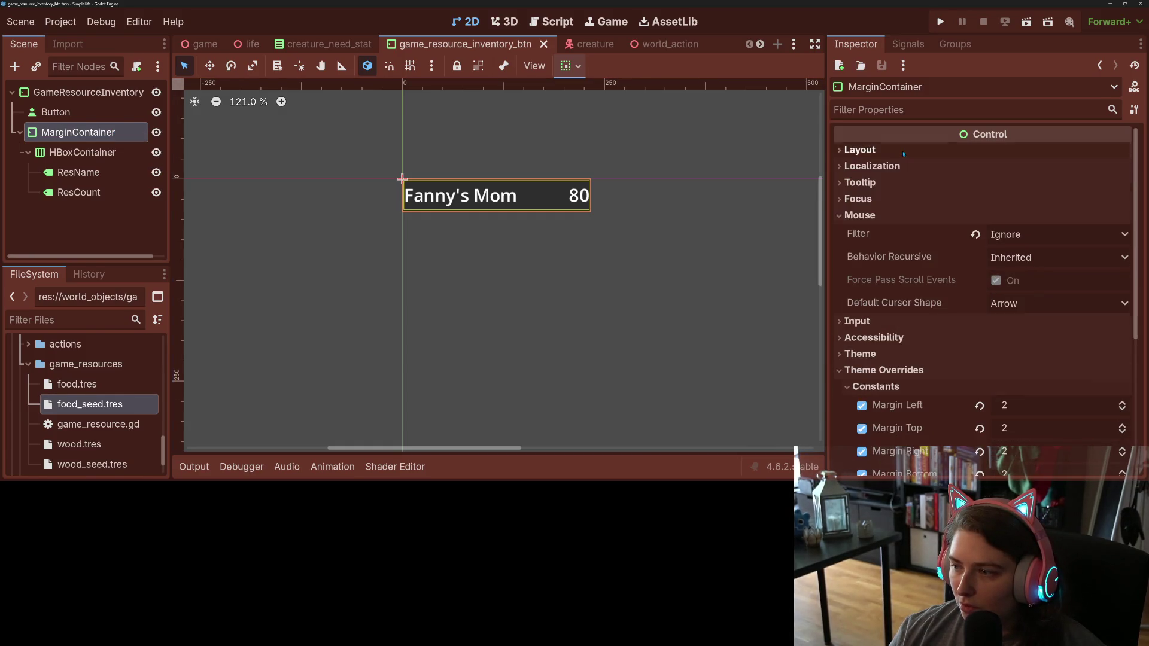
- Reset the root node's size so it shrinks to 179 × 35, and save
click(89, 92)
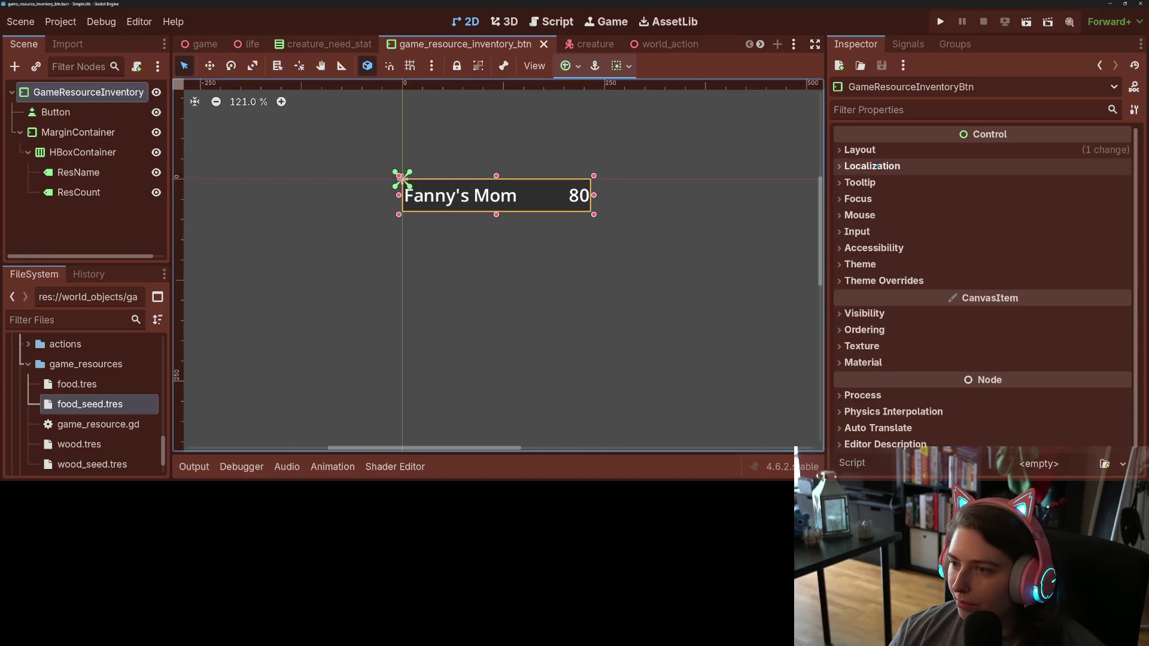
click(957, 150)
click(945, 332)
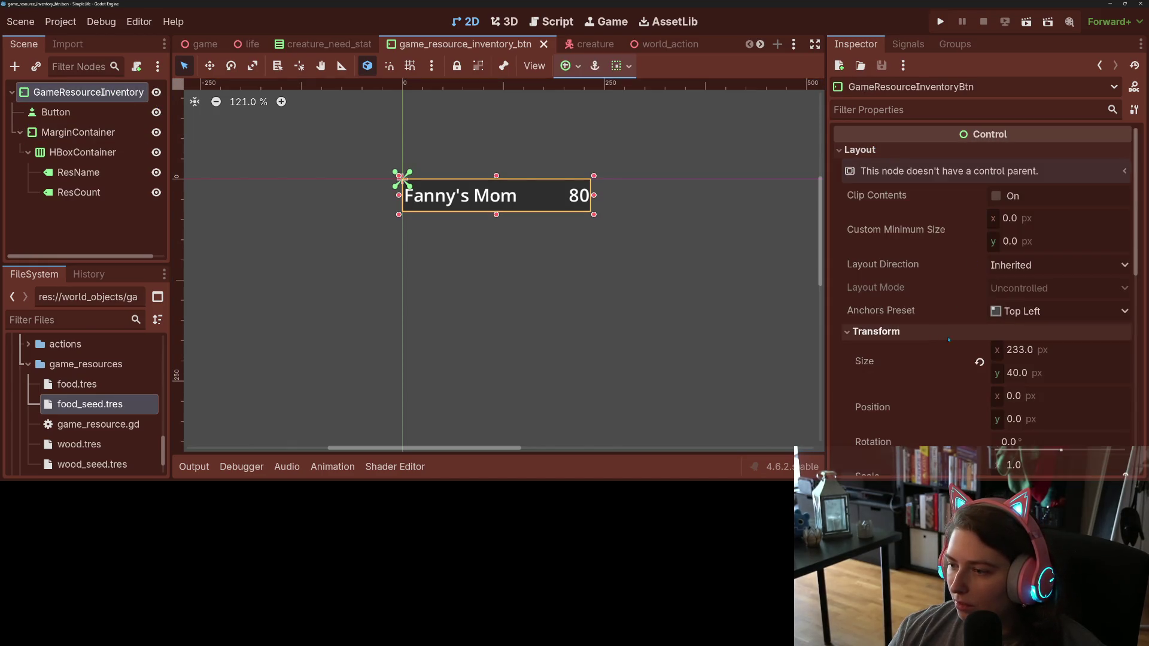
click(980, 363)
key(ctrl+s)
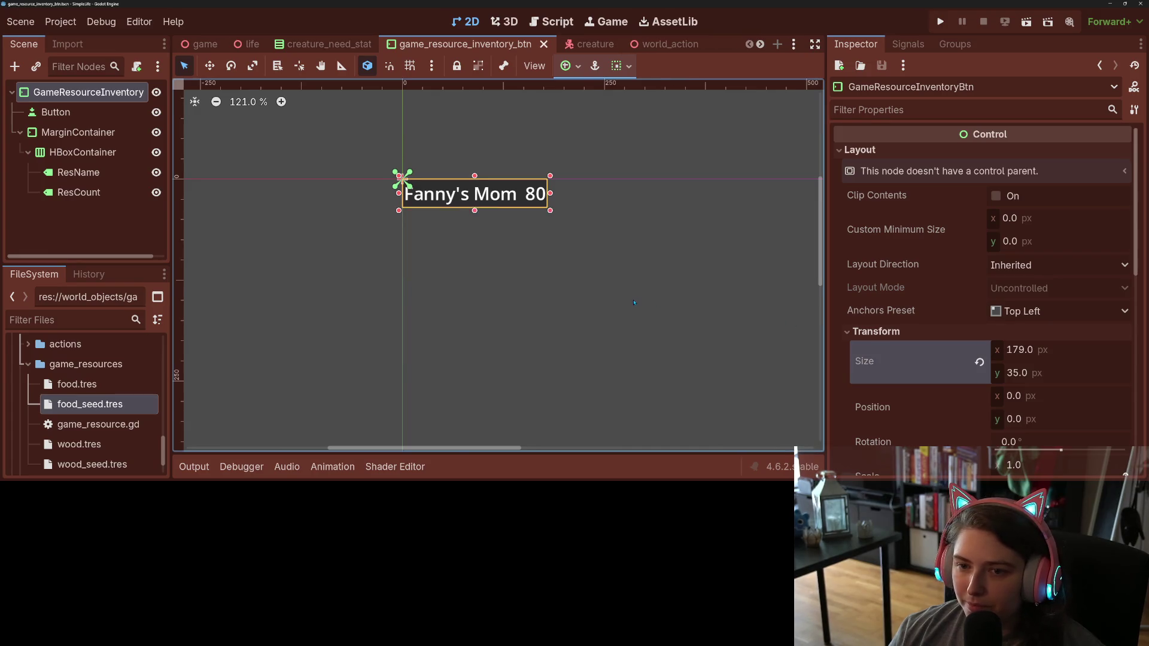
click(635, 305)
scroll(635, 305, down, 4)
click(556, 228)
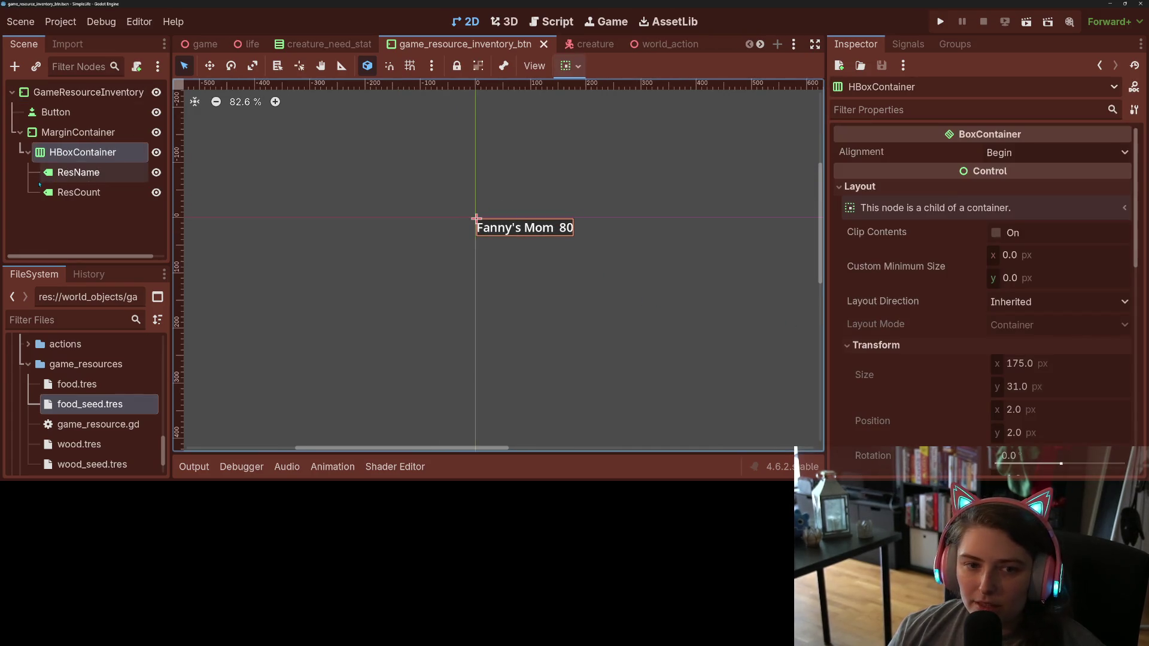
- Increase the HBoxContainer's separation to 20
scroll(1039, 349, down, 10)
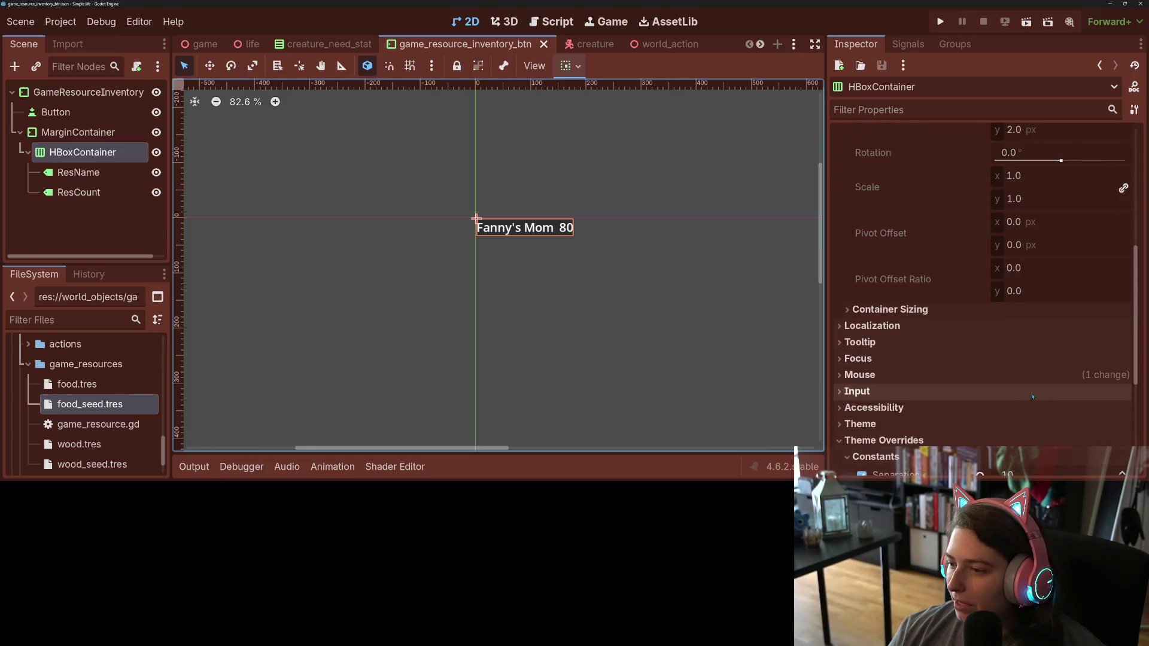
click(1037, 347)
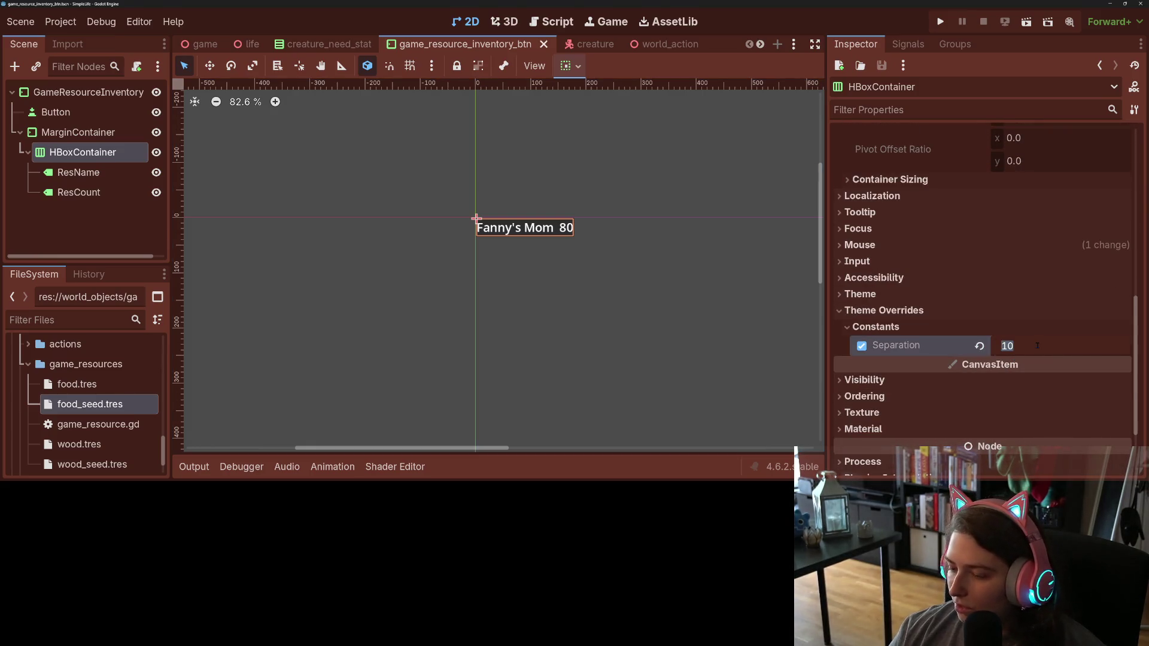
text(20)
key(Return)
click(630, 307)
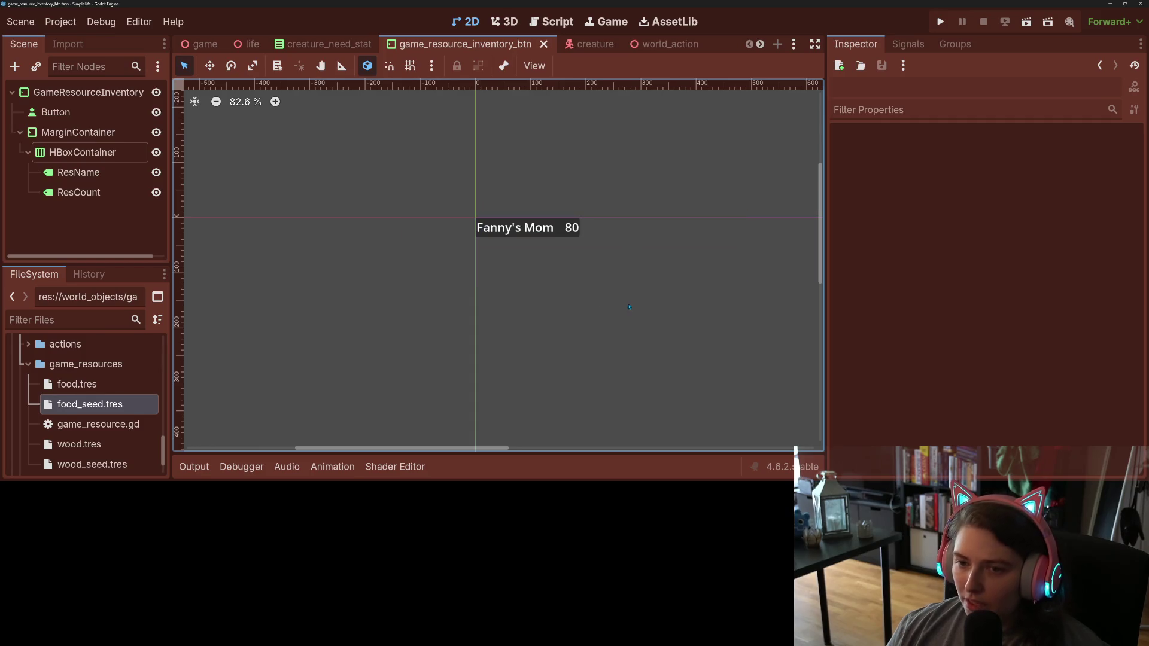
- Set the MarginContainer's left and right margins to 4 and save
click(78, 132)
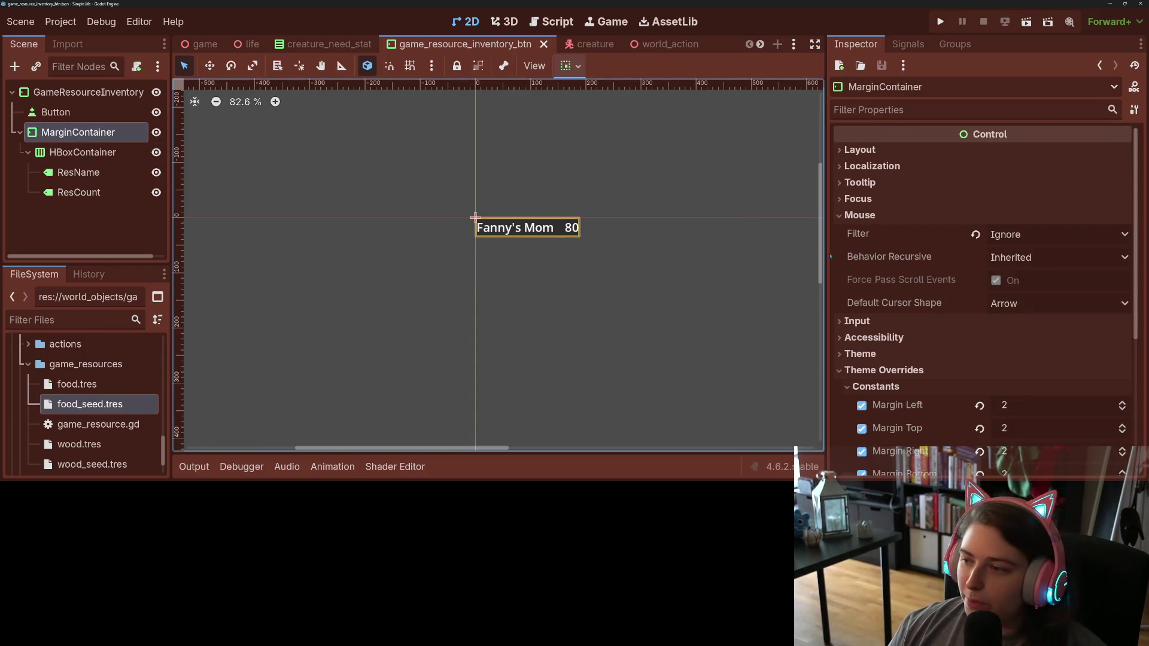
click(1030, 410)
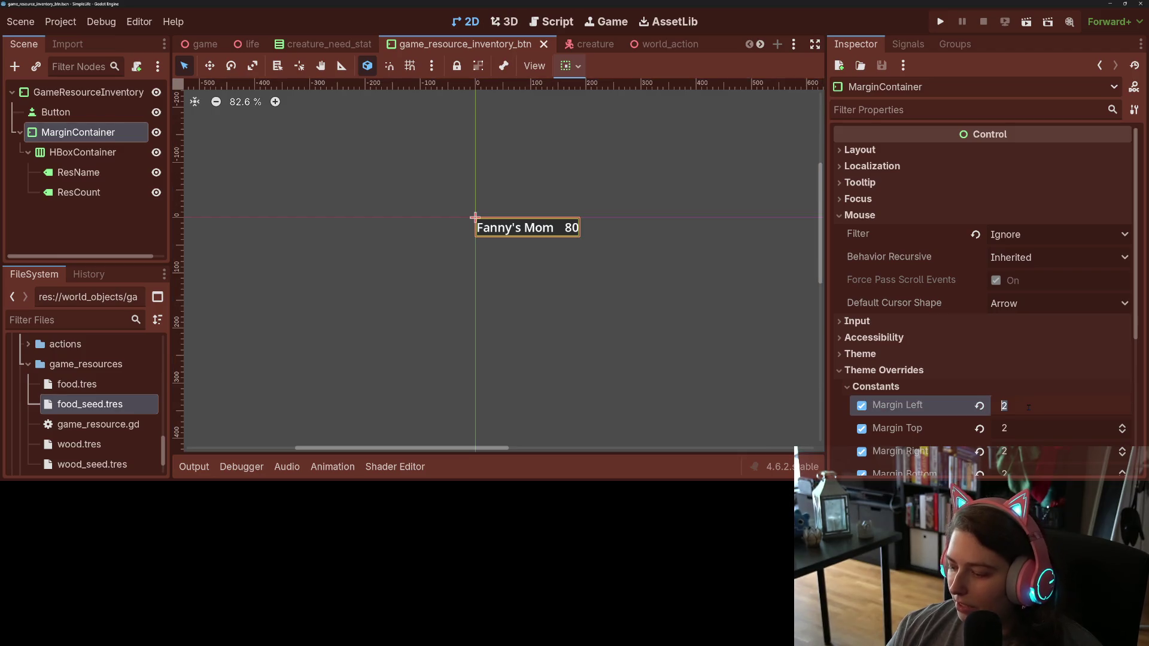
text(4)
key(Tab)
key(Tab)
text(4)
key(Return)
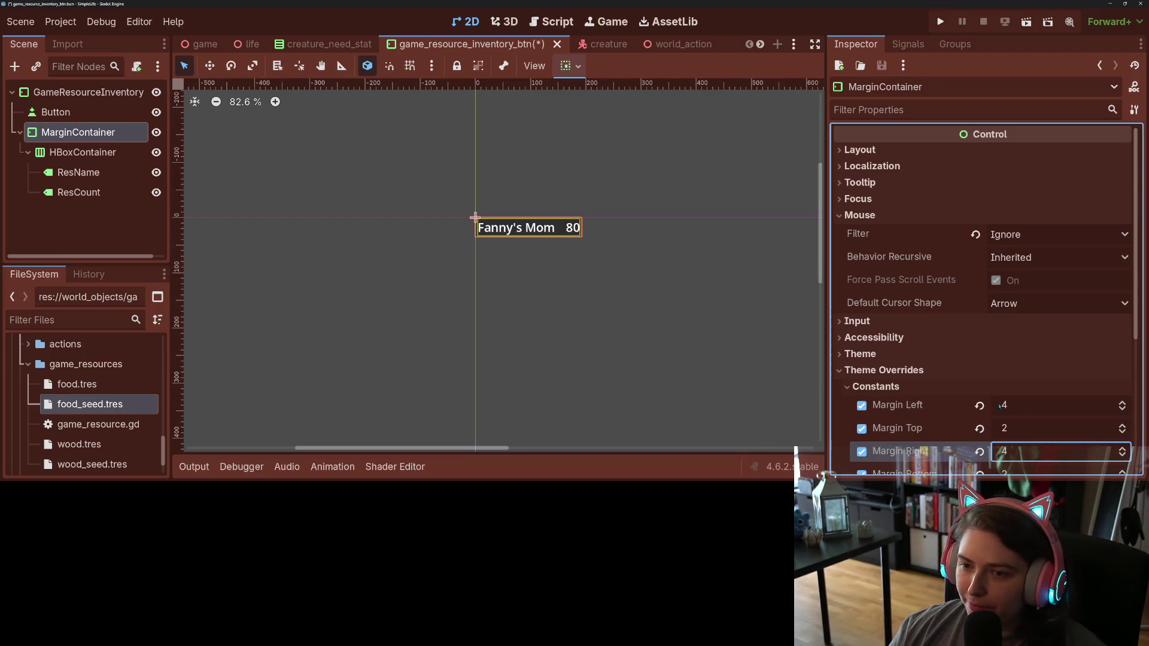
click(684, 330)
key(ctrl+s)
scroll(603, 320, up, 3)
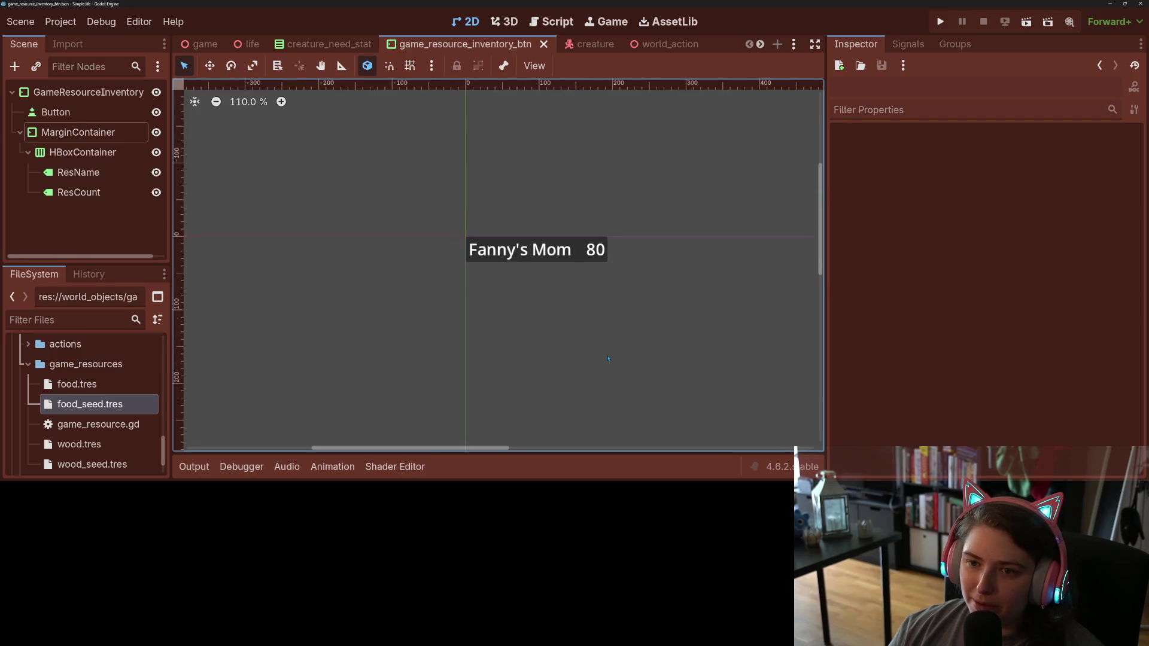
scroll(607, 341, down, 1)
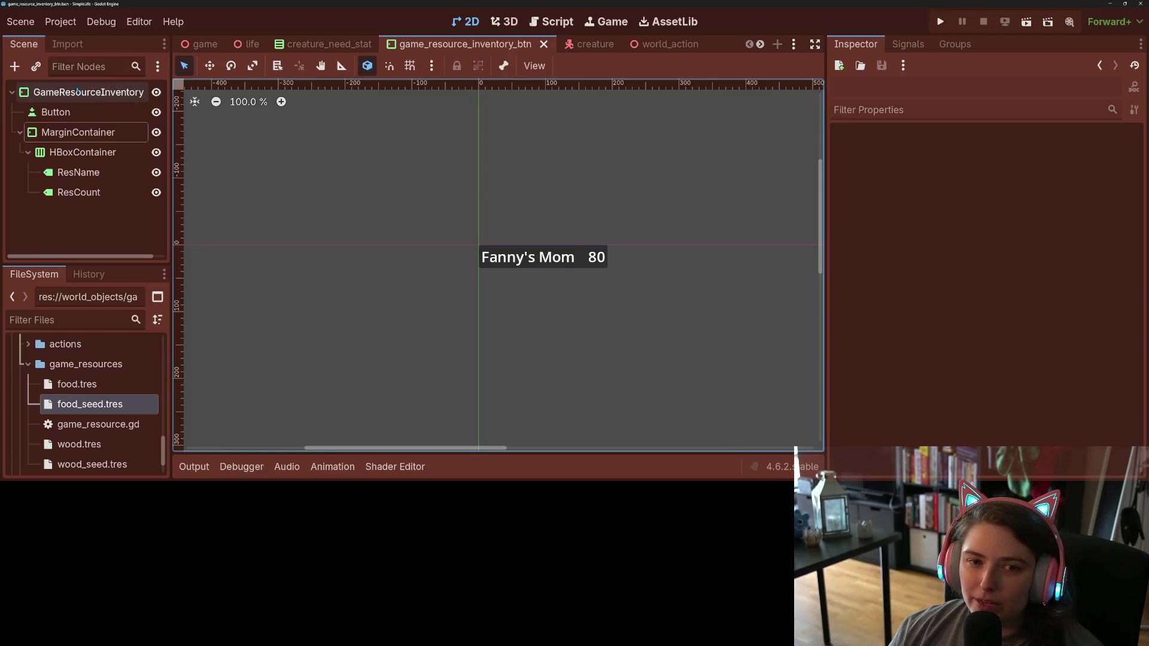
- Attach a new game_resource_inventory_btn.gd script to the root node
right_click(77, 91)
click(137, 199)
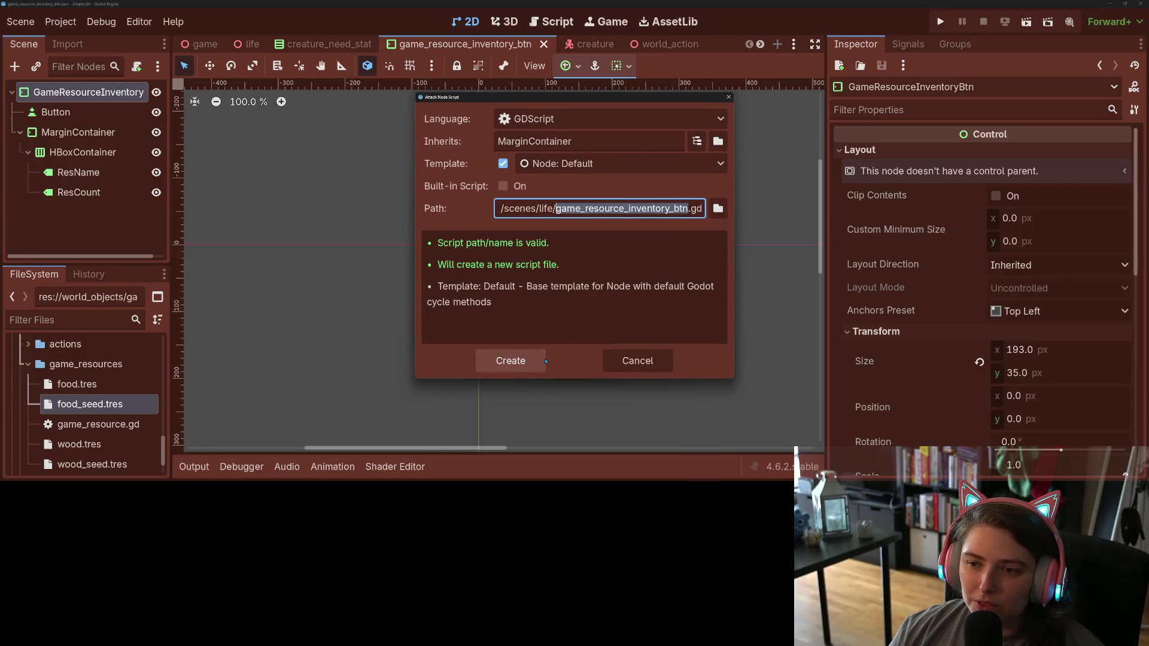
click(510, 360)
- Replace the template functions with an exported game_res_type variable typed GameResource
mouse_move(461, 280)
mouse_down()
mouse_move(371, 167)
mouse_move(368, 117)
mouse_up()
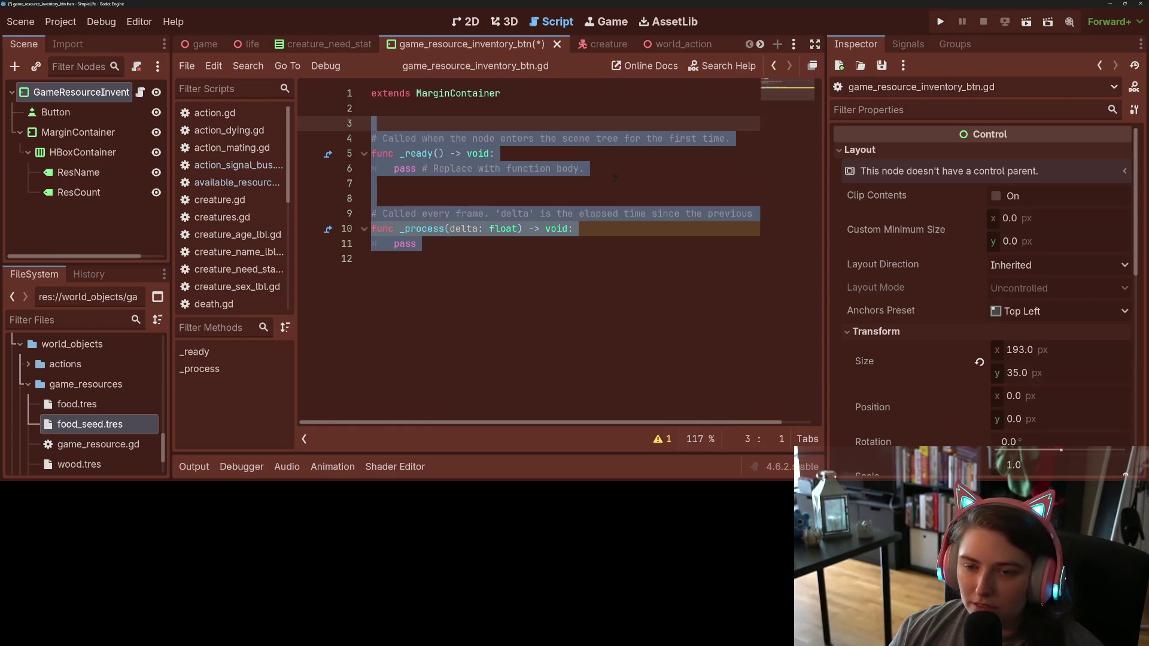
key(BackSpace)
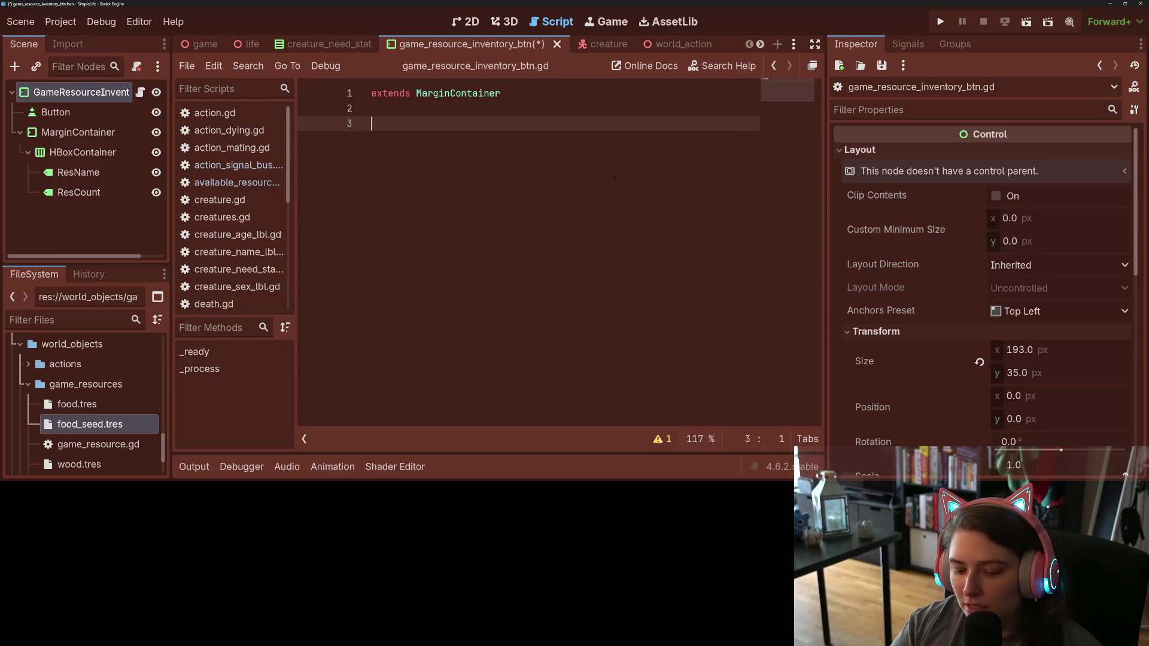
text(export var )
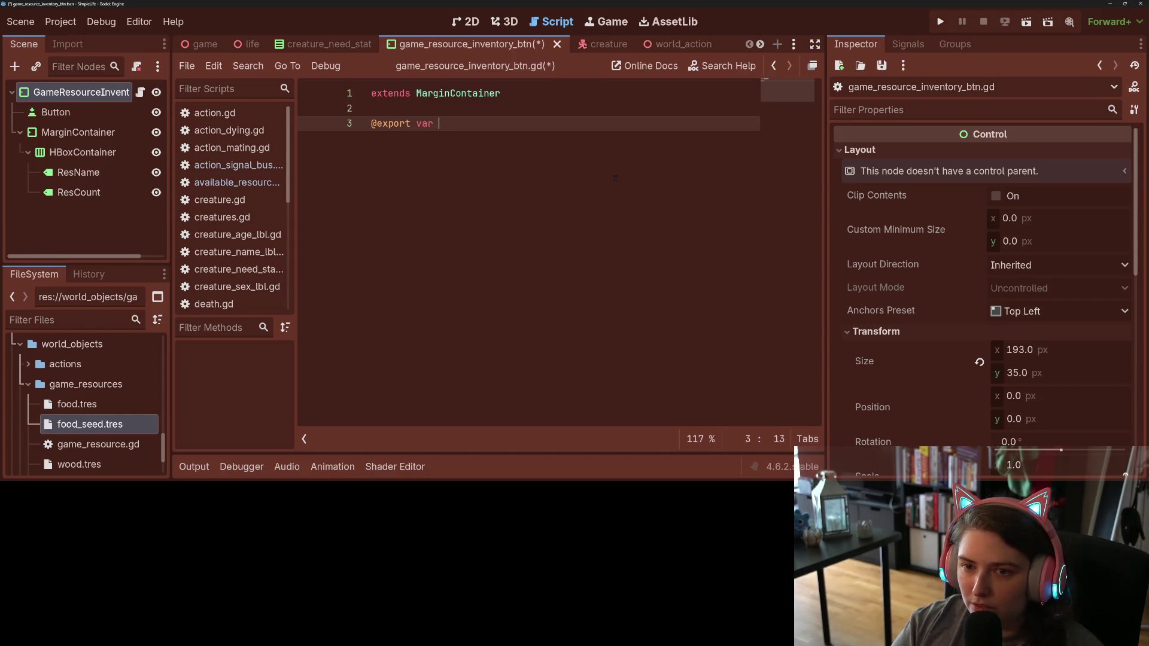
text(game_res)
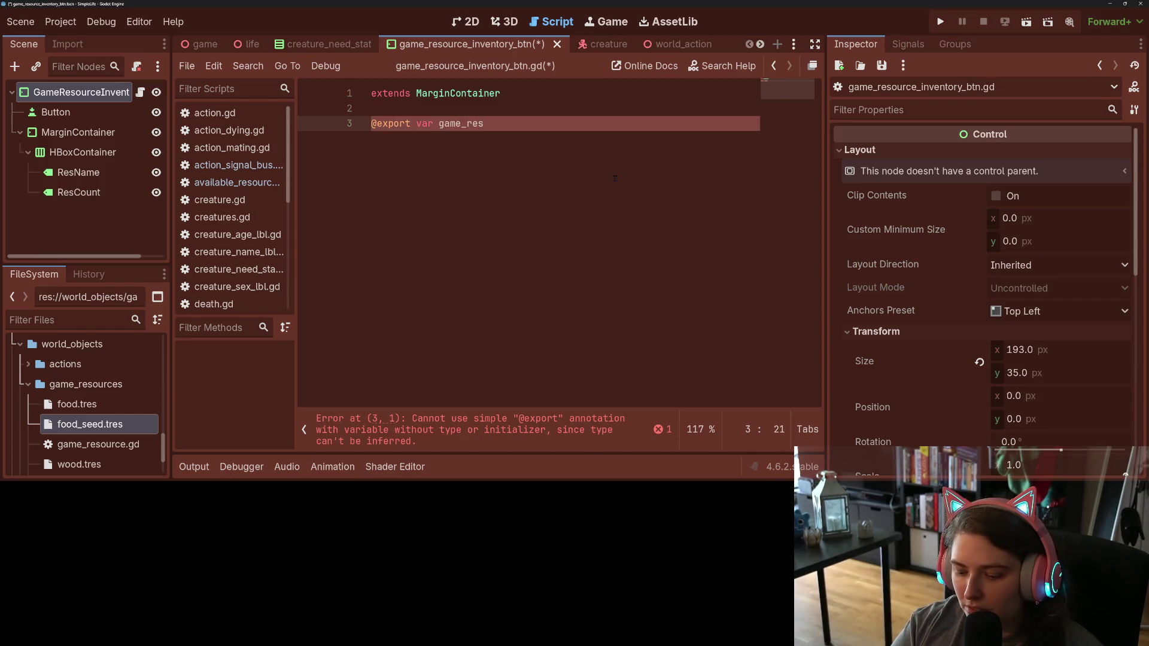
text(_type : Gam)
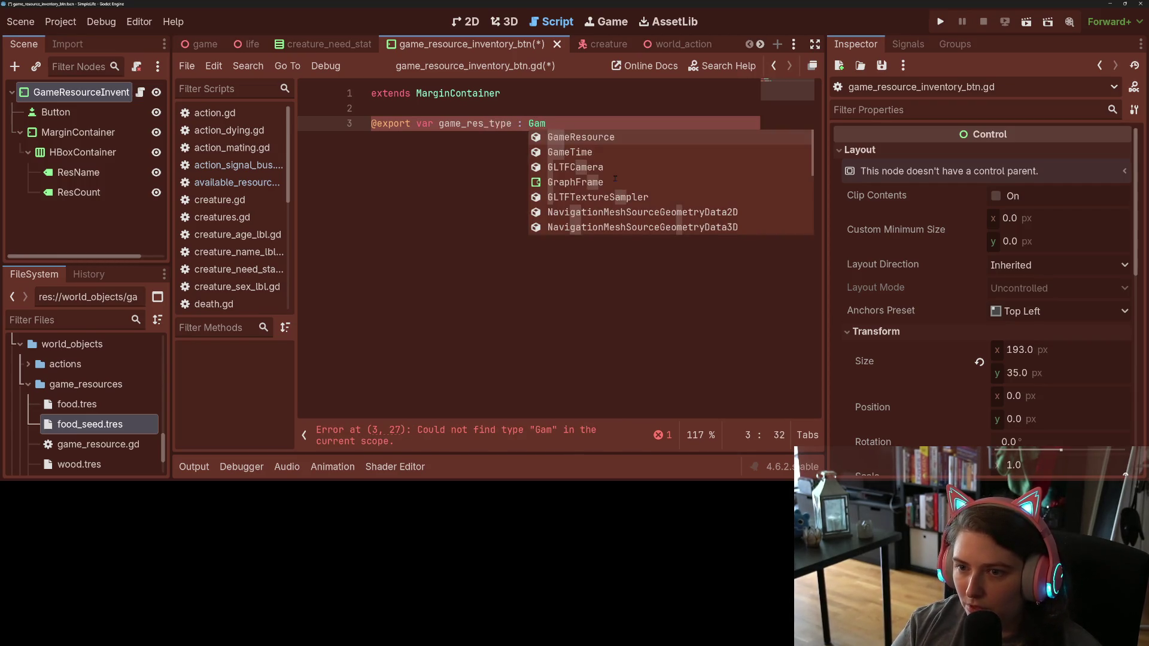
key(Return)
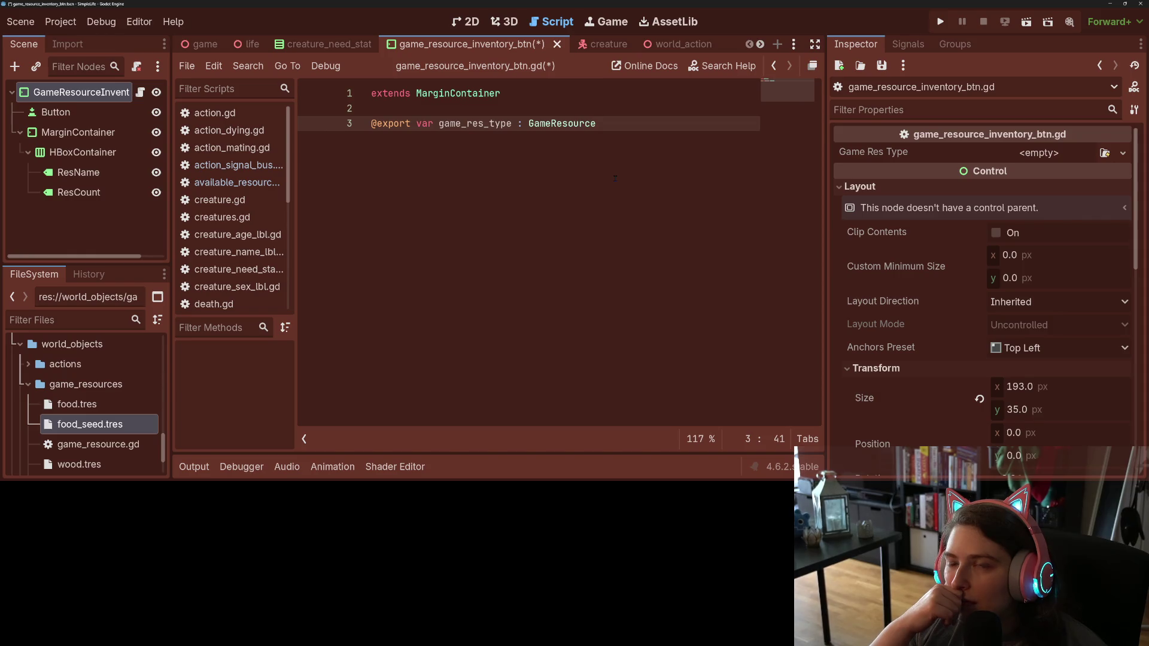
- Save the script and change game_res_type's type to the GameResource.TYPE enum
key(ctrl+s)
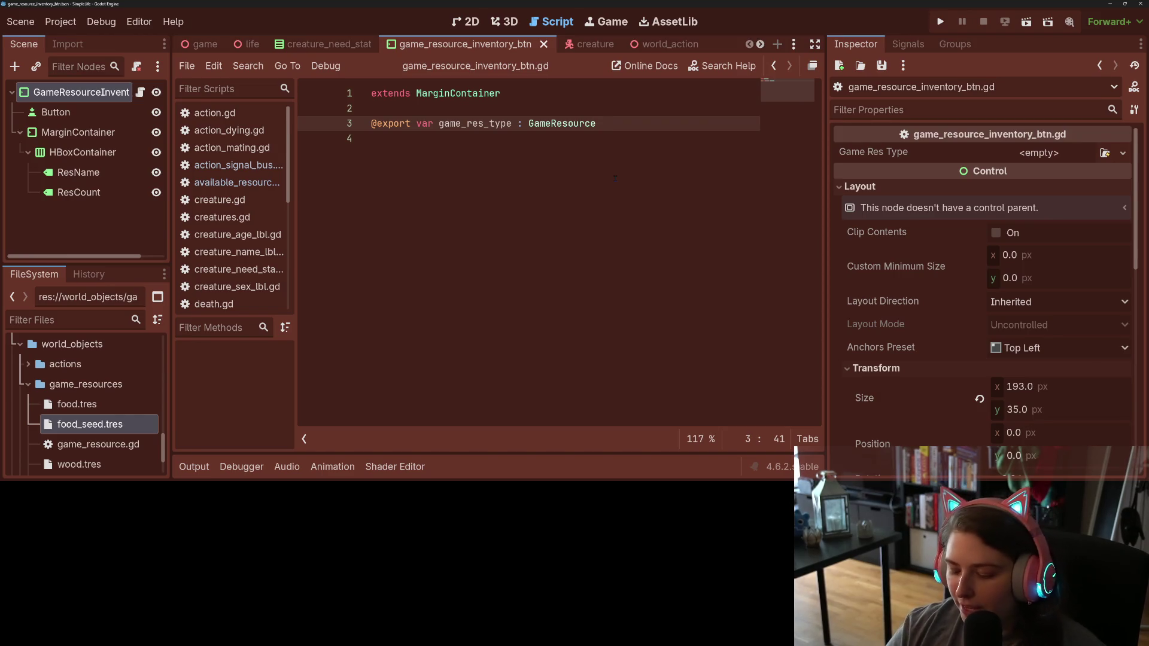
text(.T)
key(Return)
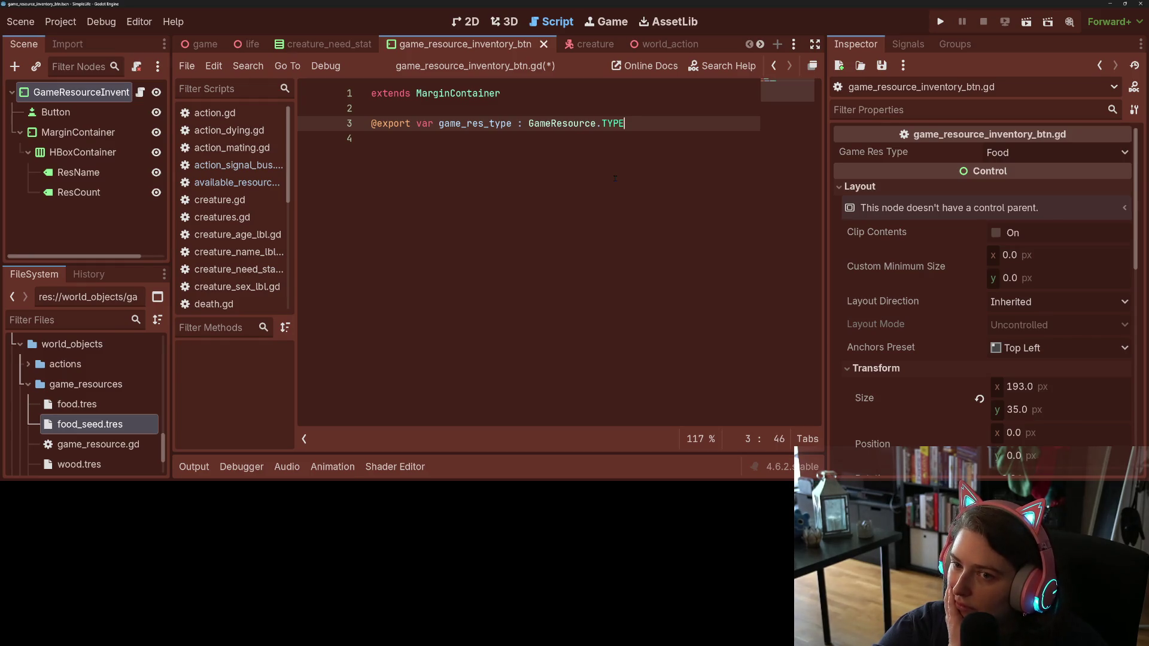
- Rename game_res_type to game_res and change its type from GameResource.TYPE to GameResource, then save
click(492, 123)
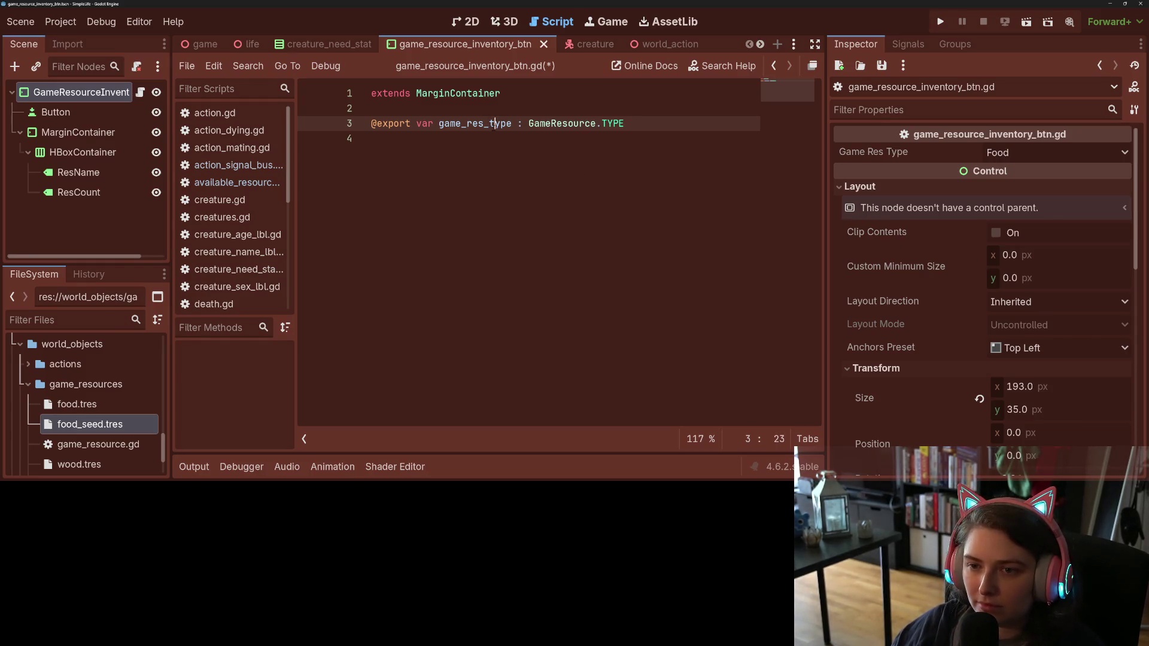
drag(512, 124, 484, 123)
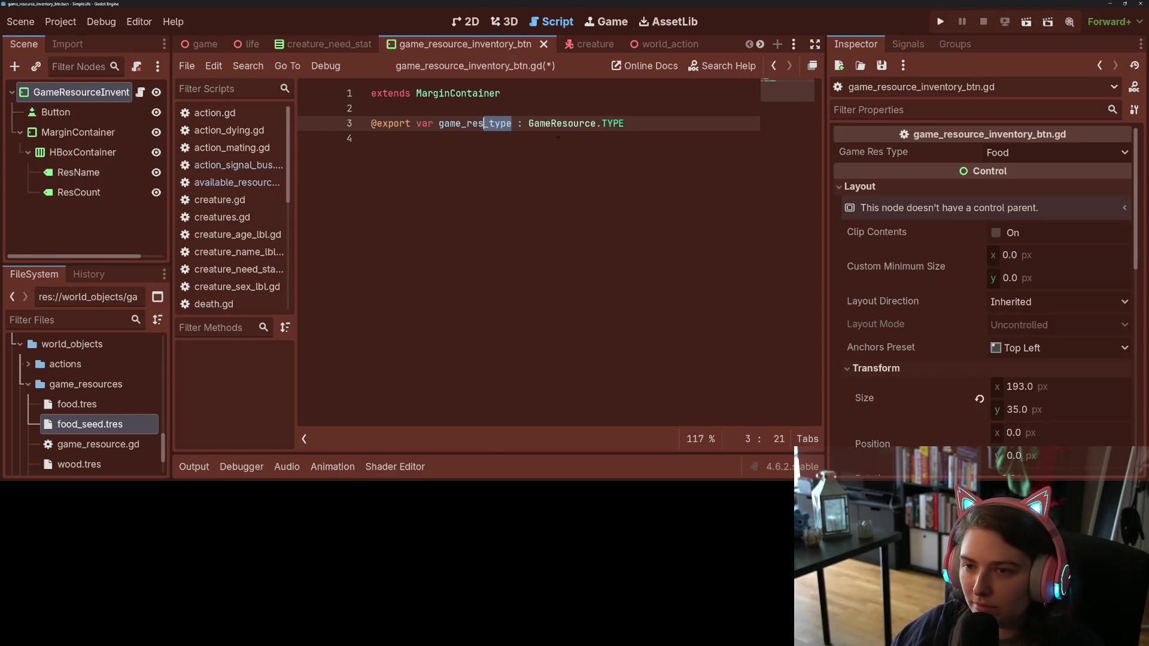
key(BackSpace)
drag(596, 123, 568, 123)
key(BackSpace)
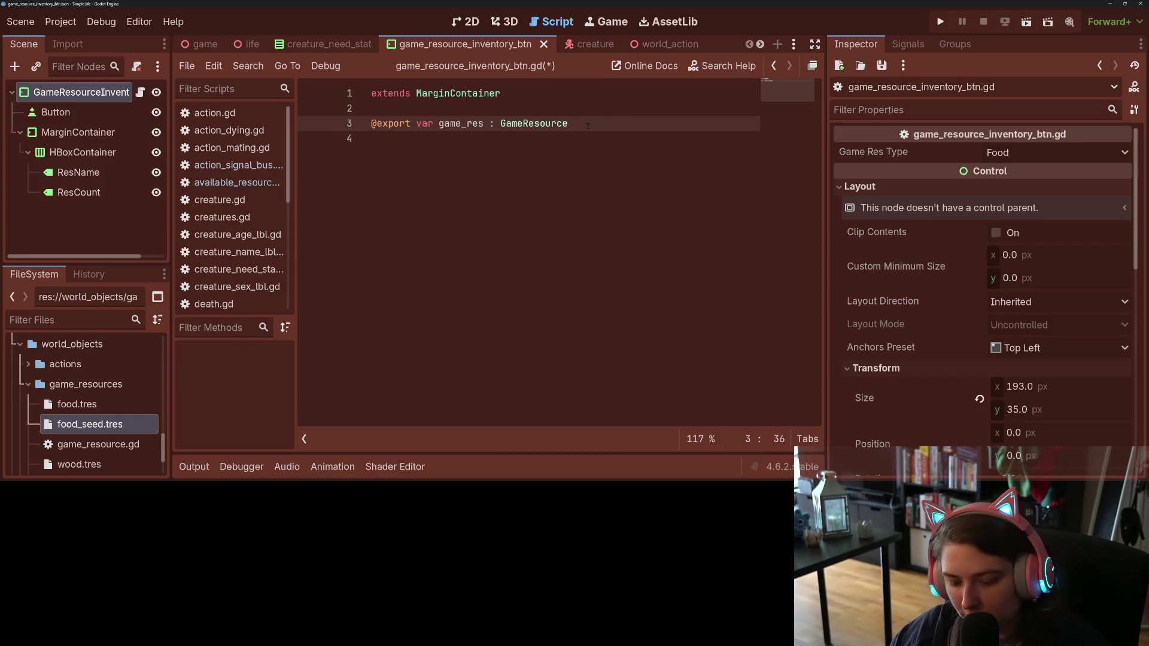
key(ctrl+s)
click(562, 161)
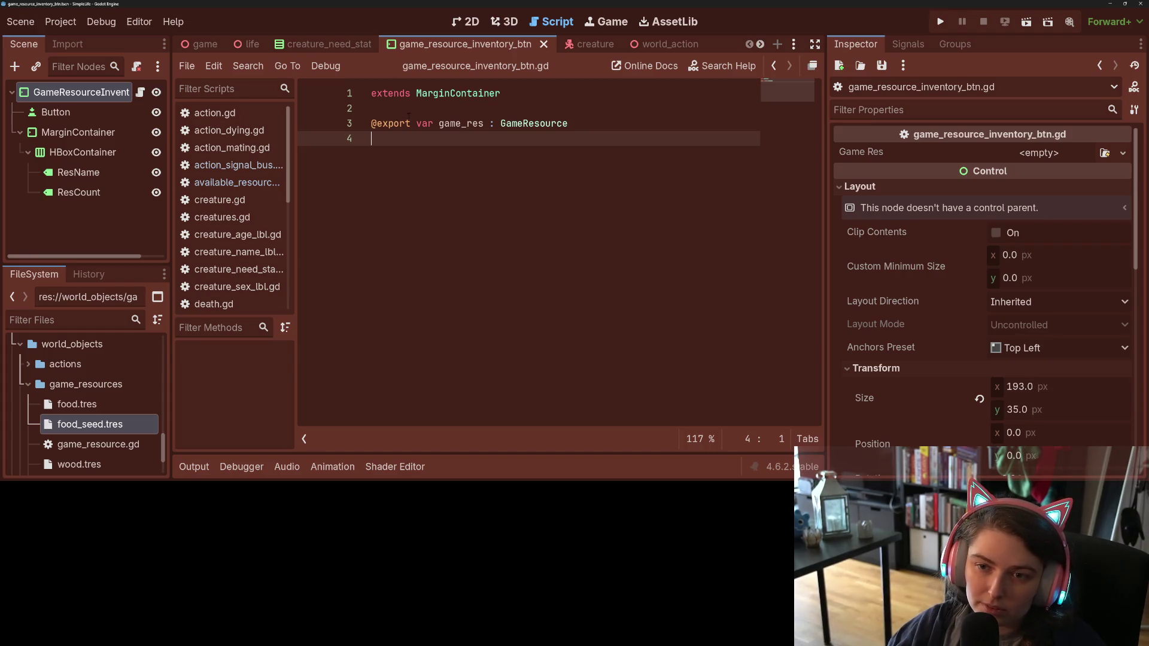
drag(416, 123, 371, 123)
key(Delete)
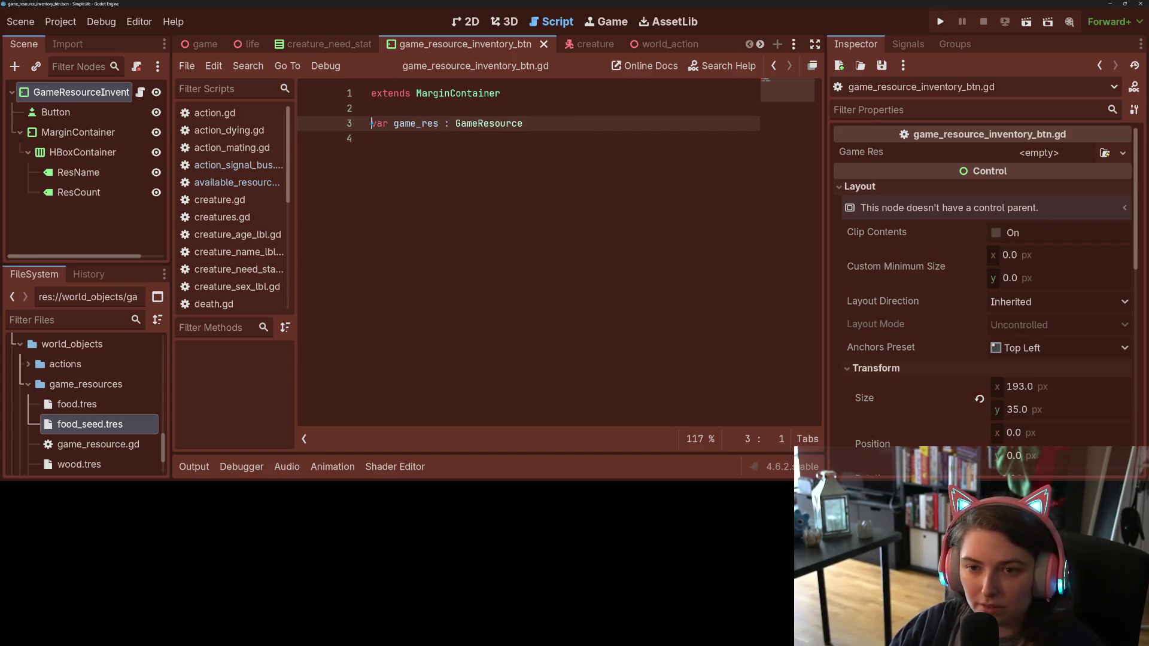
key(Down)
key(Return)
text(var)
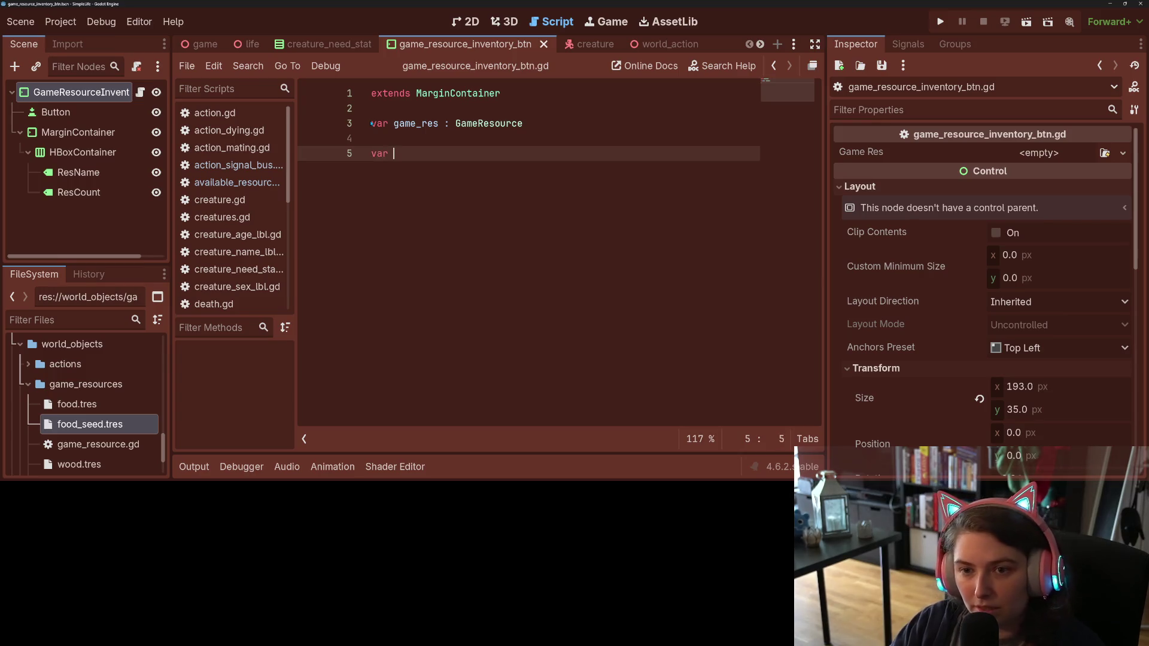
key(BackSpace)
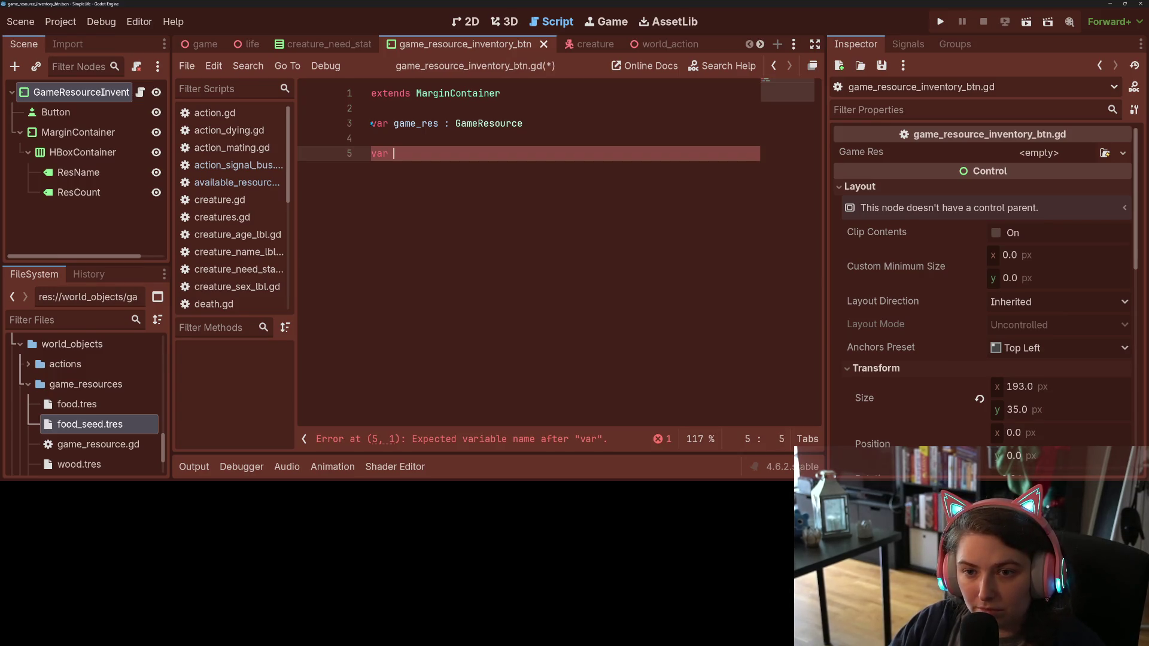
key(BackSpace)
key(BackSpace)
key(BackSpace)
key(ctrl+s)
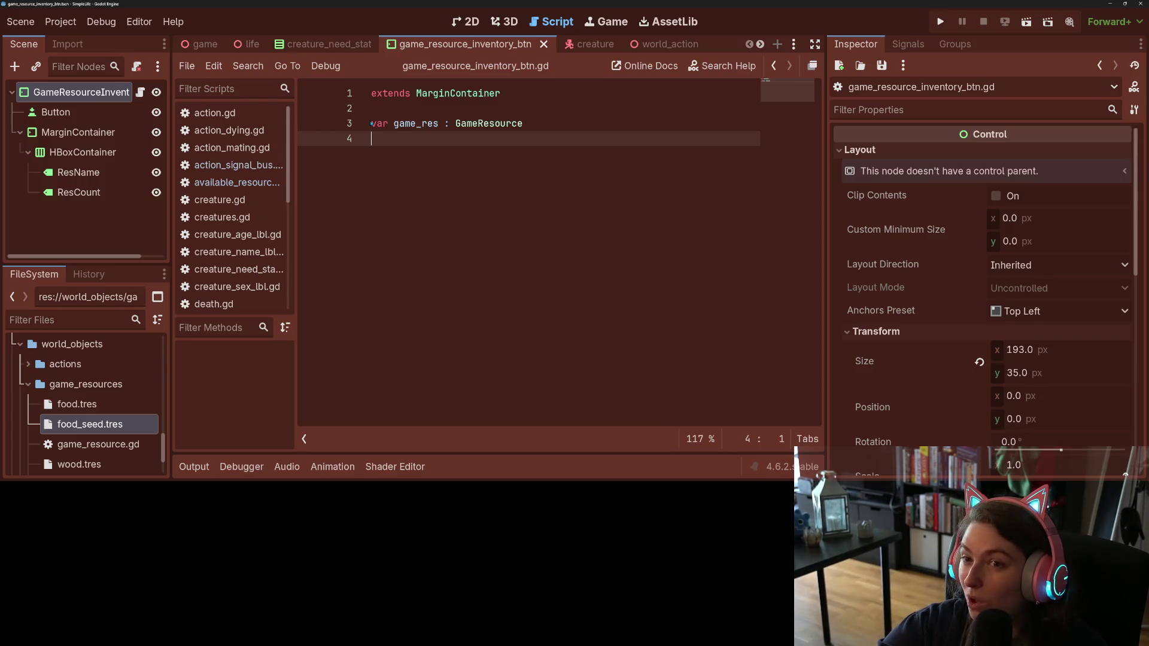
key(ctrl+s)
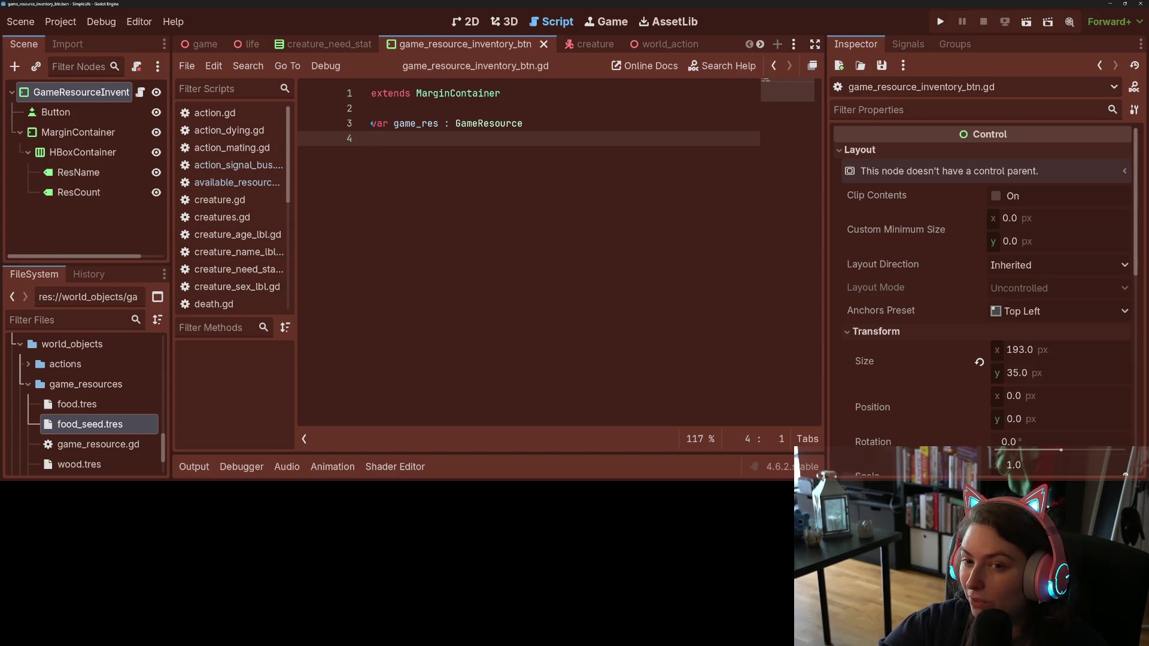
- Add a func set_res(a_res : GameResource) -> void: declaration below the variable
key(Return)
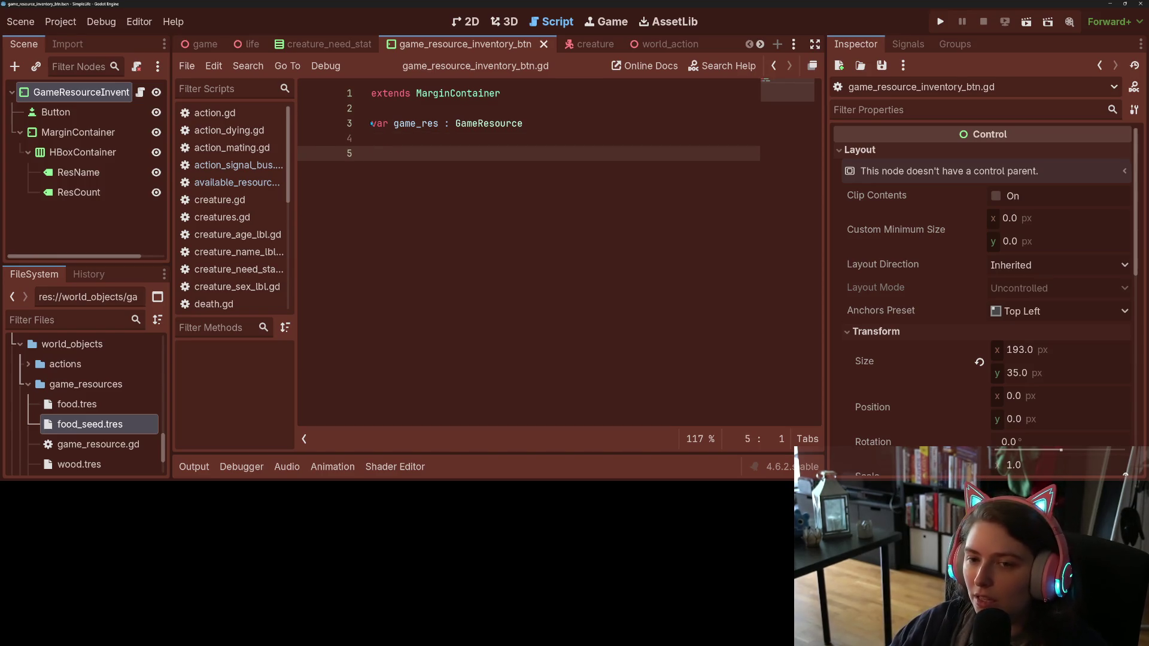
click(371, 138)
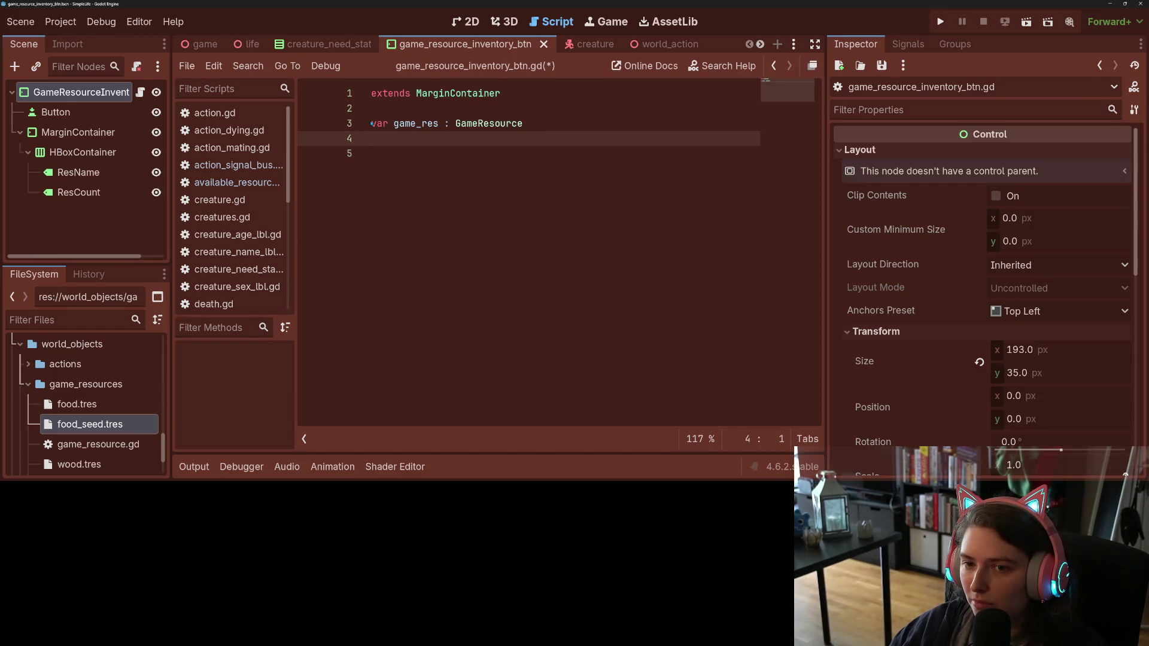
key(Return)
text(func set_)
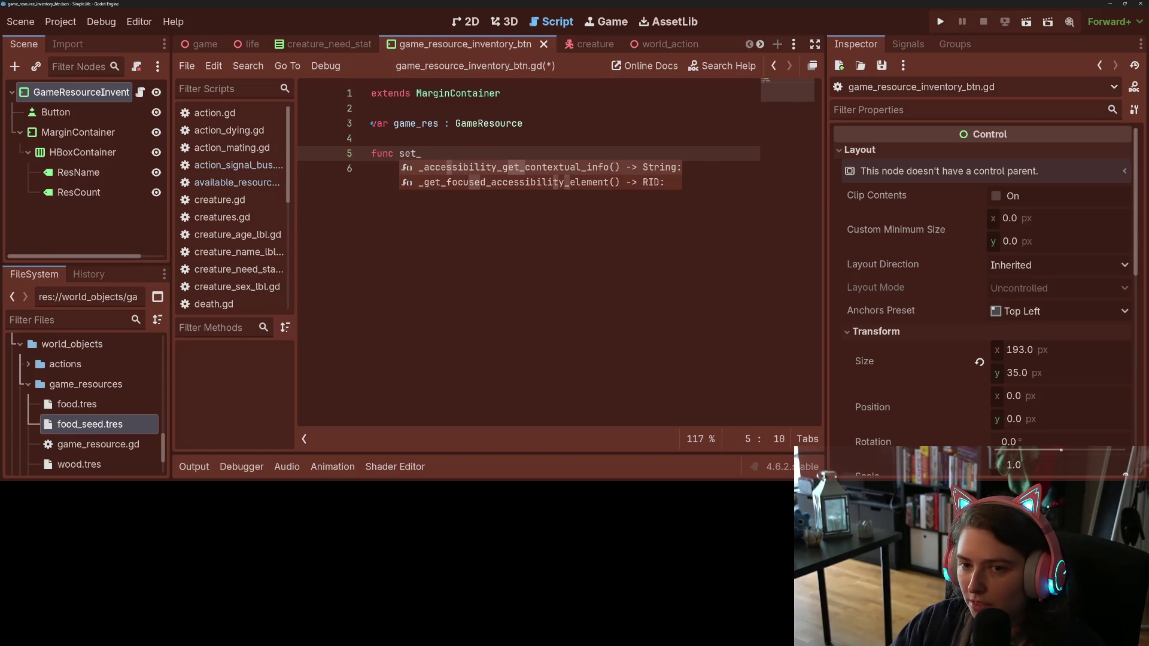
text(res()
text(a_res : )
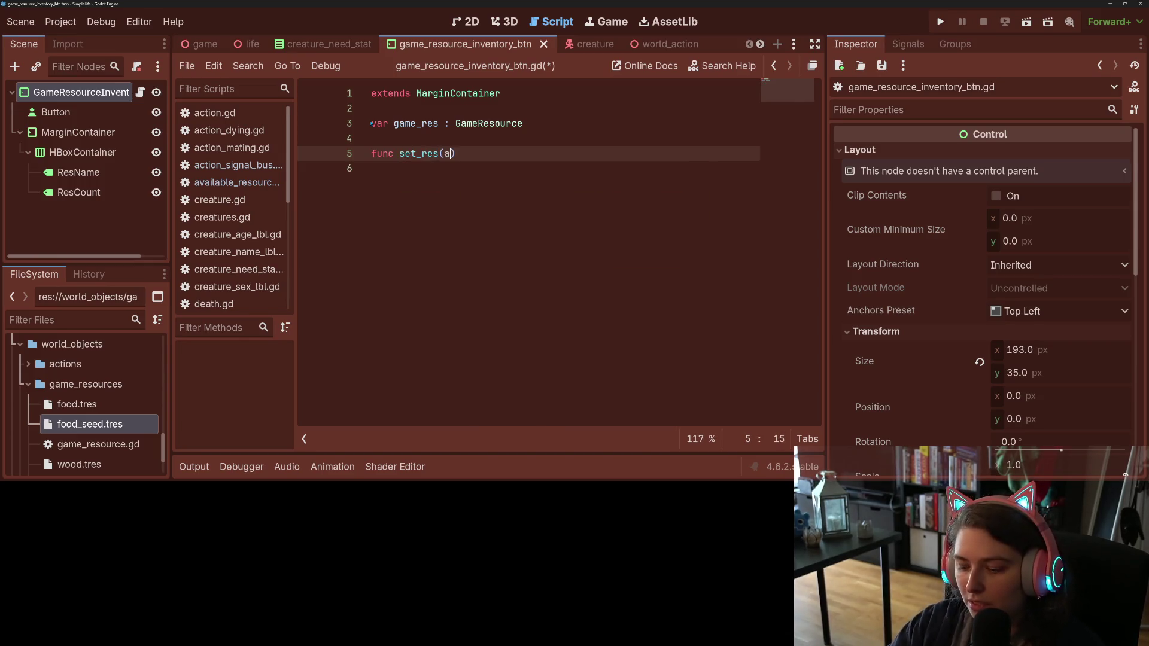
text(Ga)
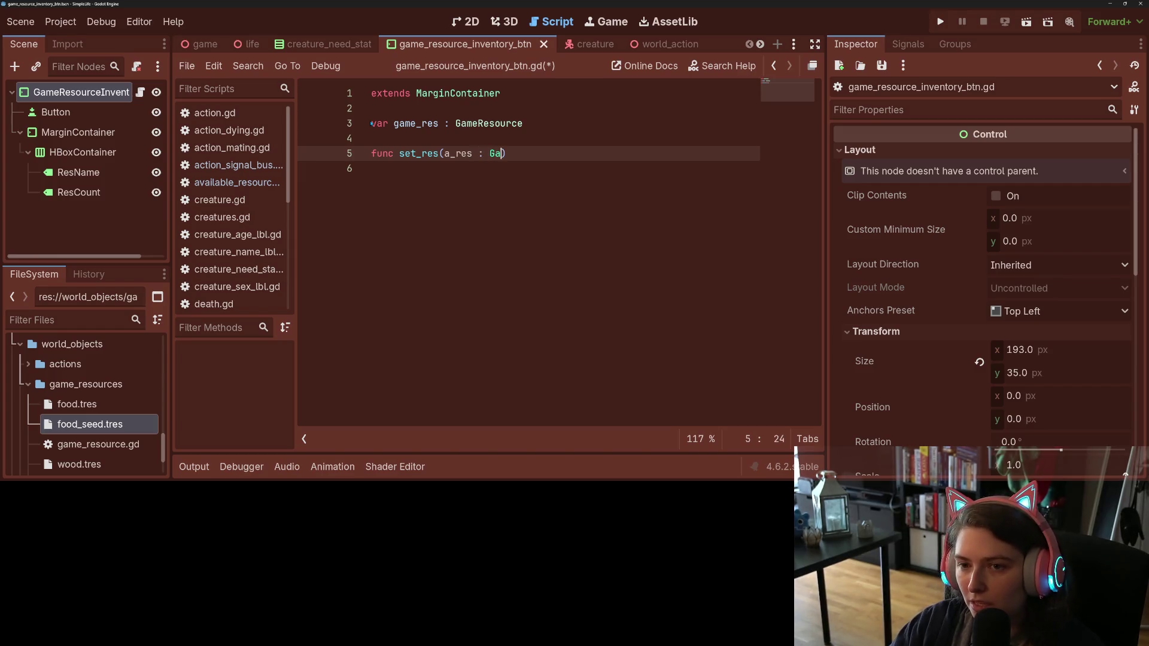
key(Return)
key(Right)
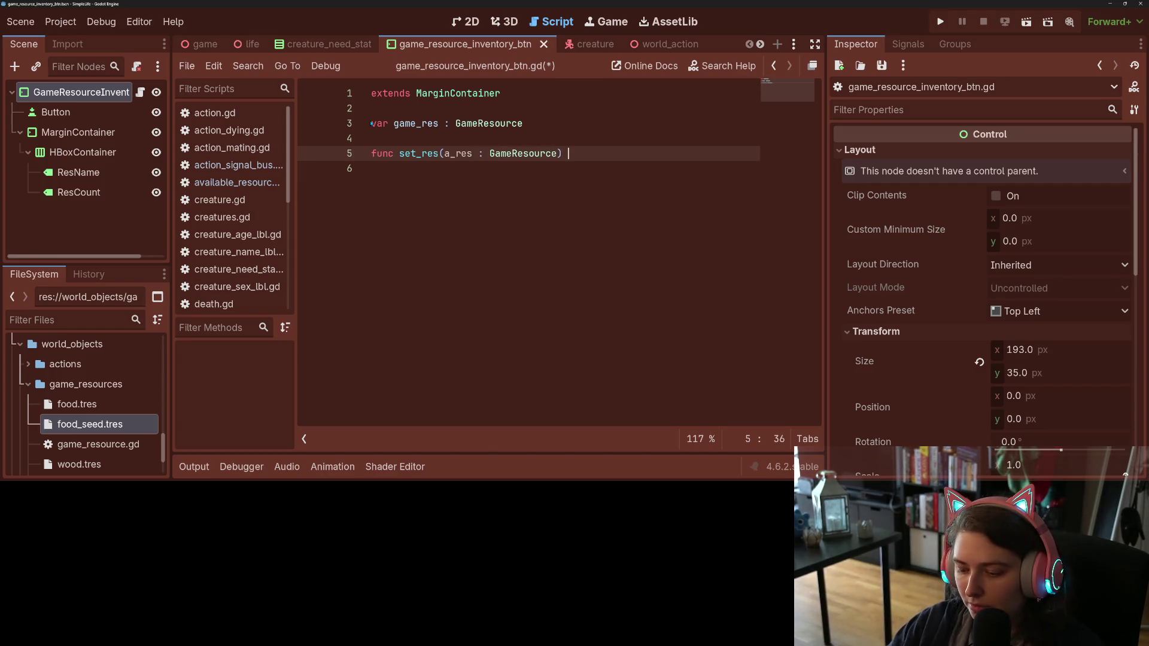
text(-> void:)
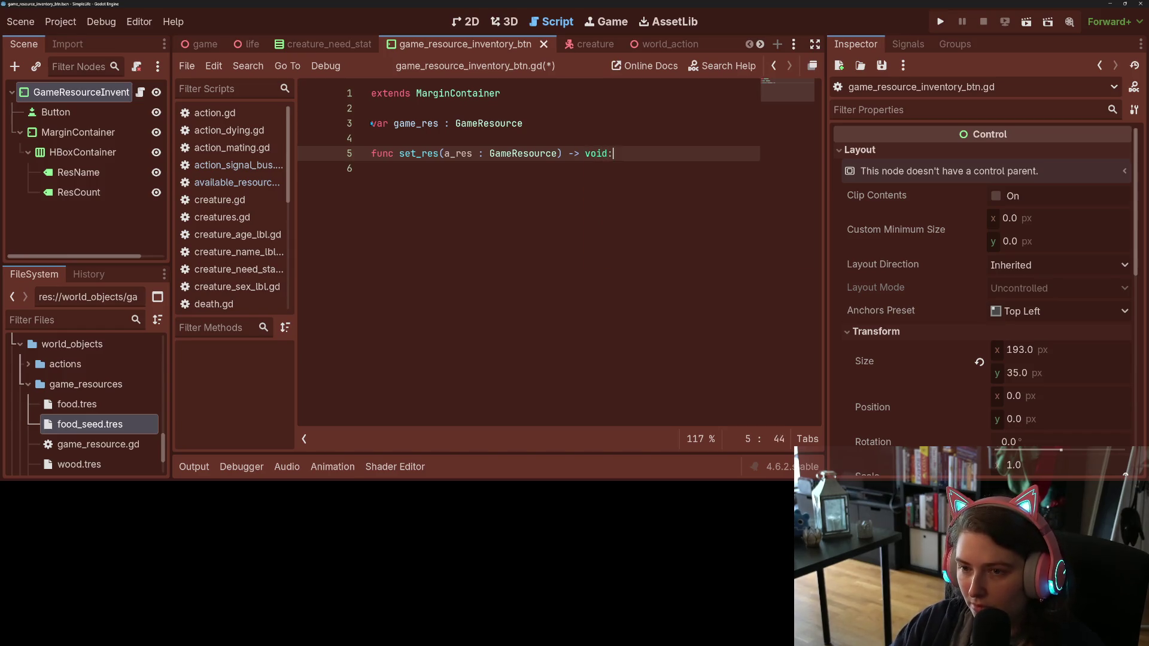
key(Return)
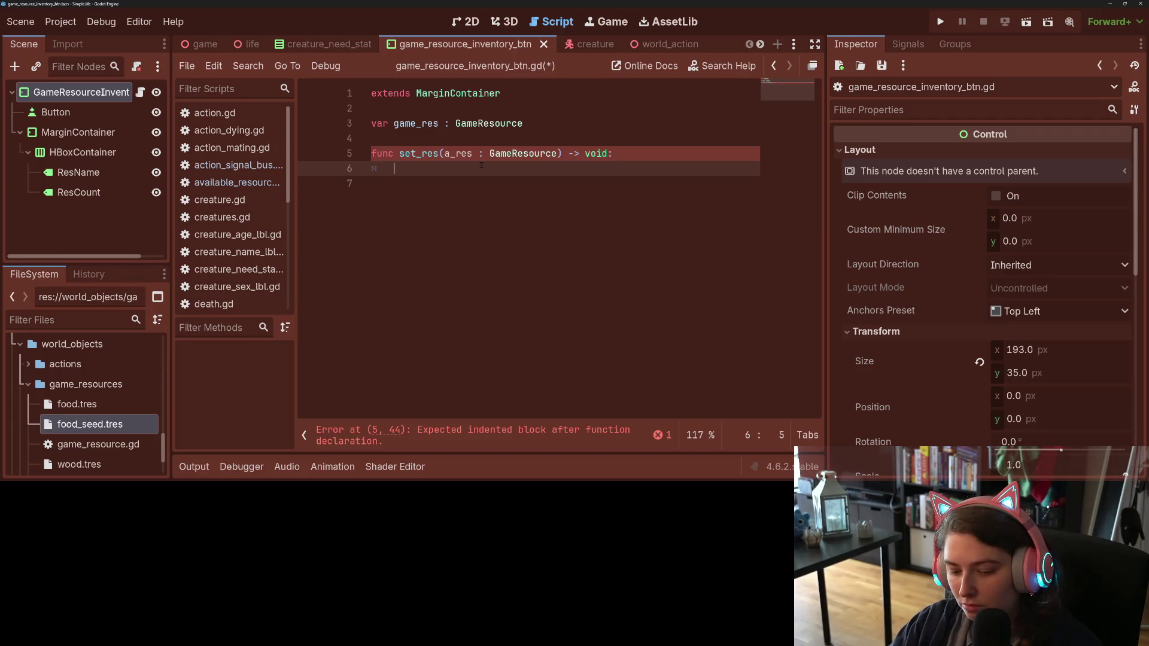
- Make the ResName and ResCount nodes accessible as unique names
right_click(16, 173)
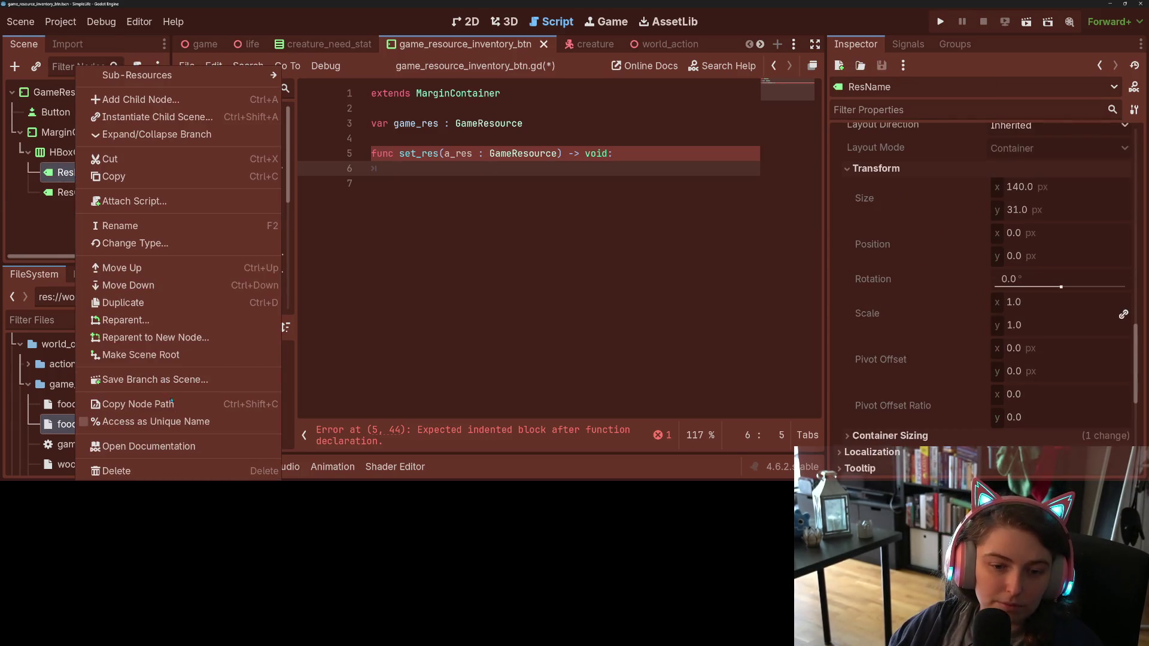
click(113, 422)
right_click(98, 194)
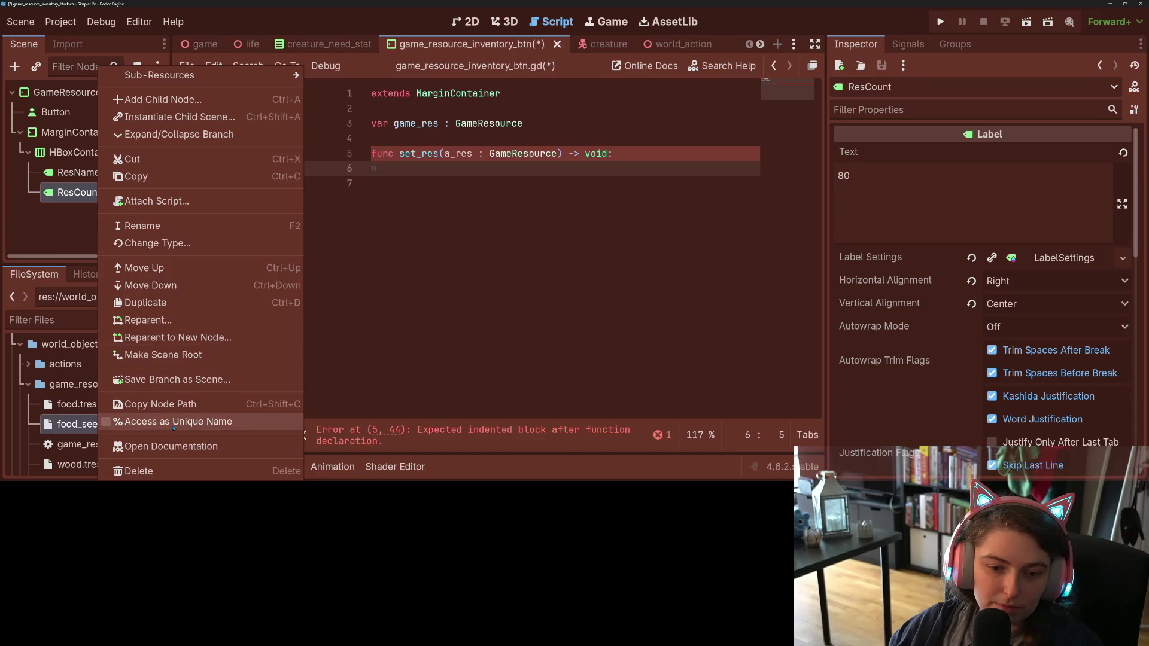
click(132, 422)
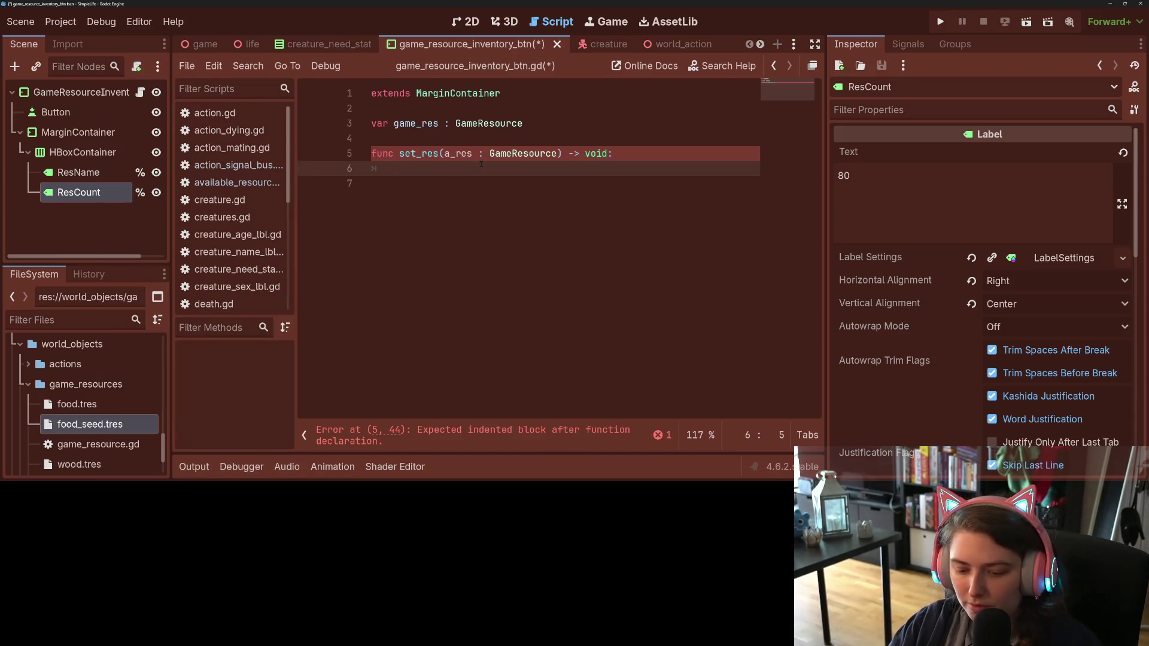
- In set_res, write %ResName = a_res.TYPE.keys()[a_res.type]
text(%Re)
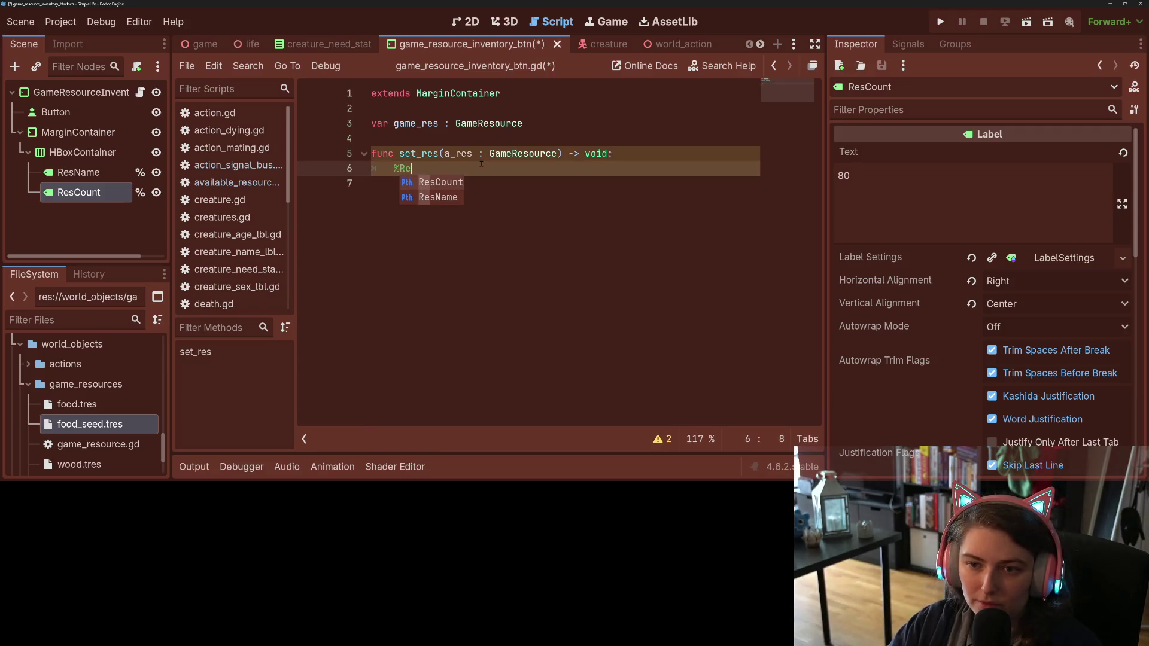
key(Return)
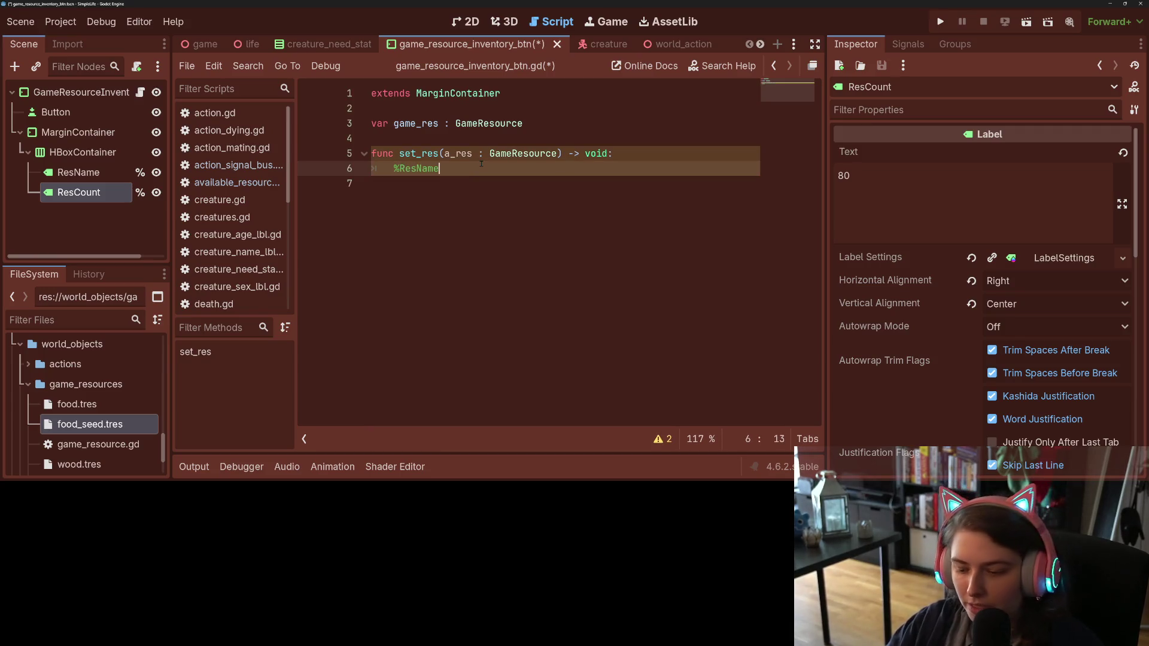
text(= a_res.)
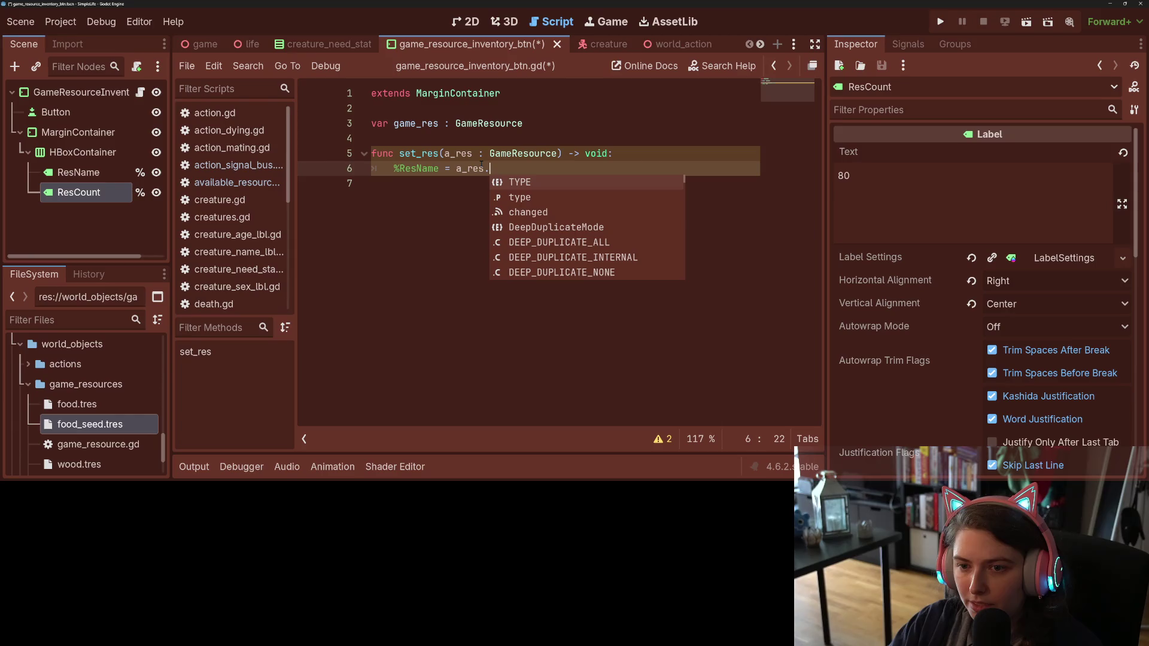
key(Return)
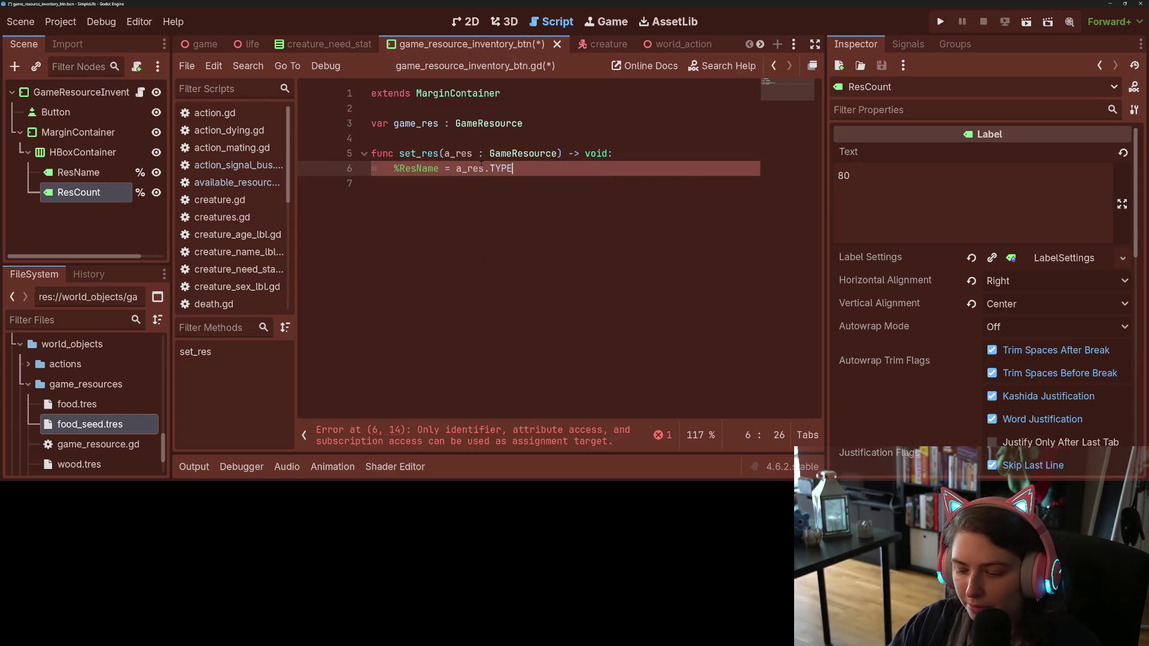
text(.t)
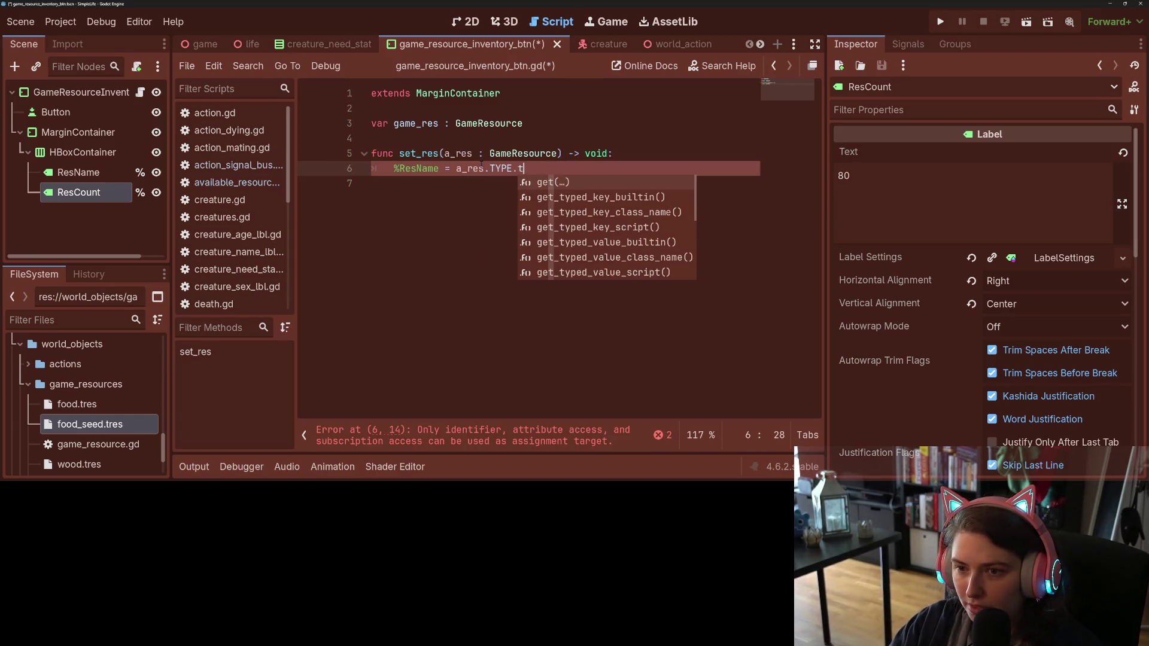
text(ypes)
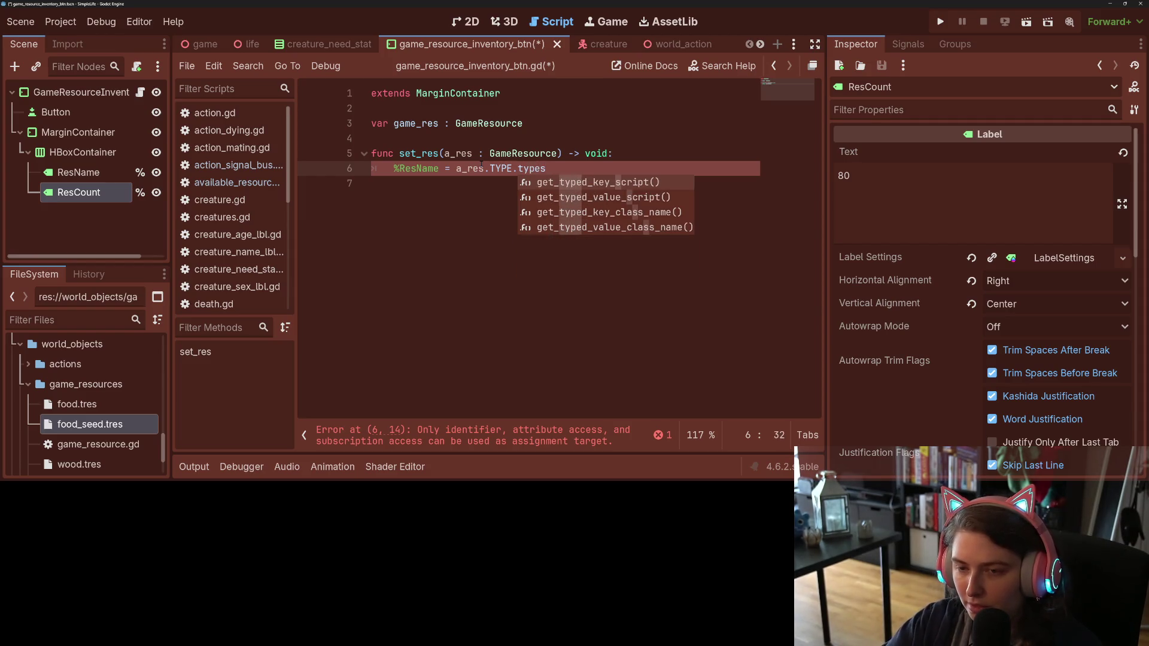
key(Escape)
key(BackSpace)
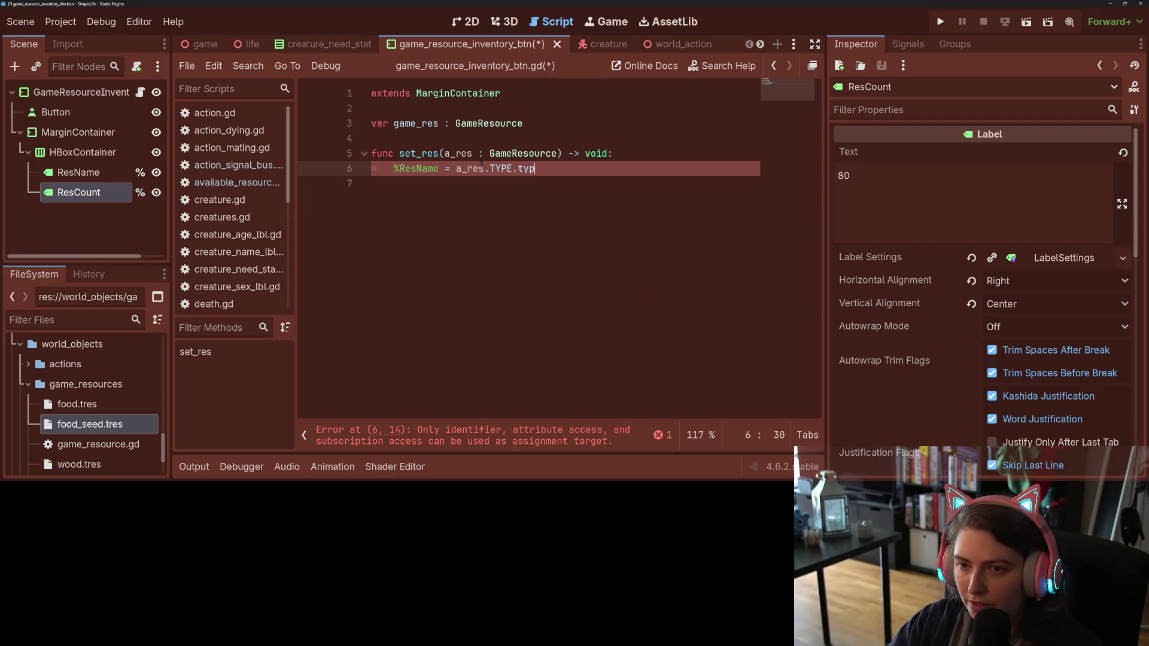
key(BackSpace)
key(BackSpace)
key(BackSpace)
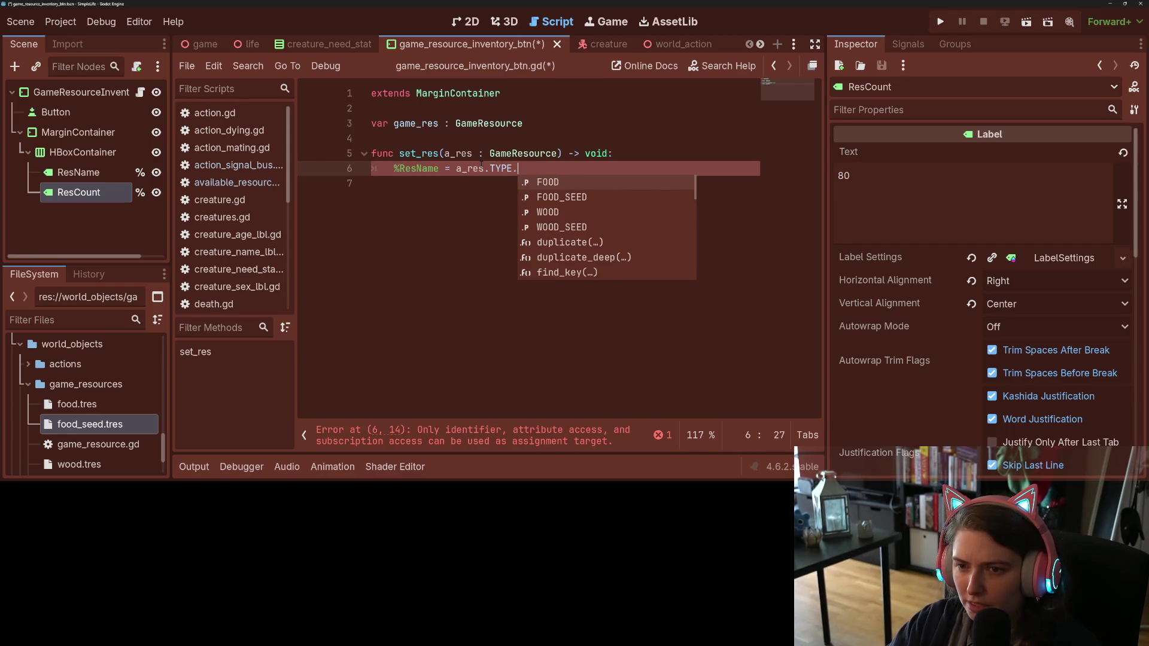
text(keys()[)
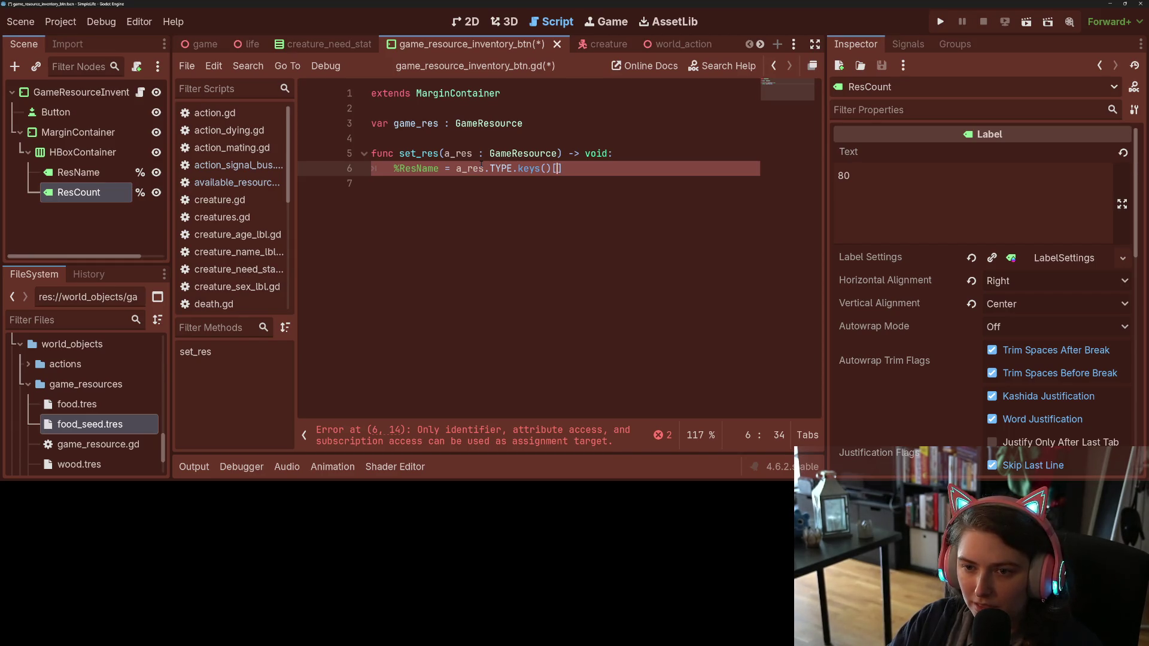
text(a_res.)
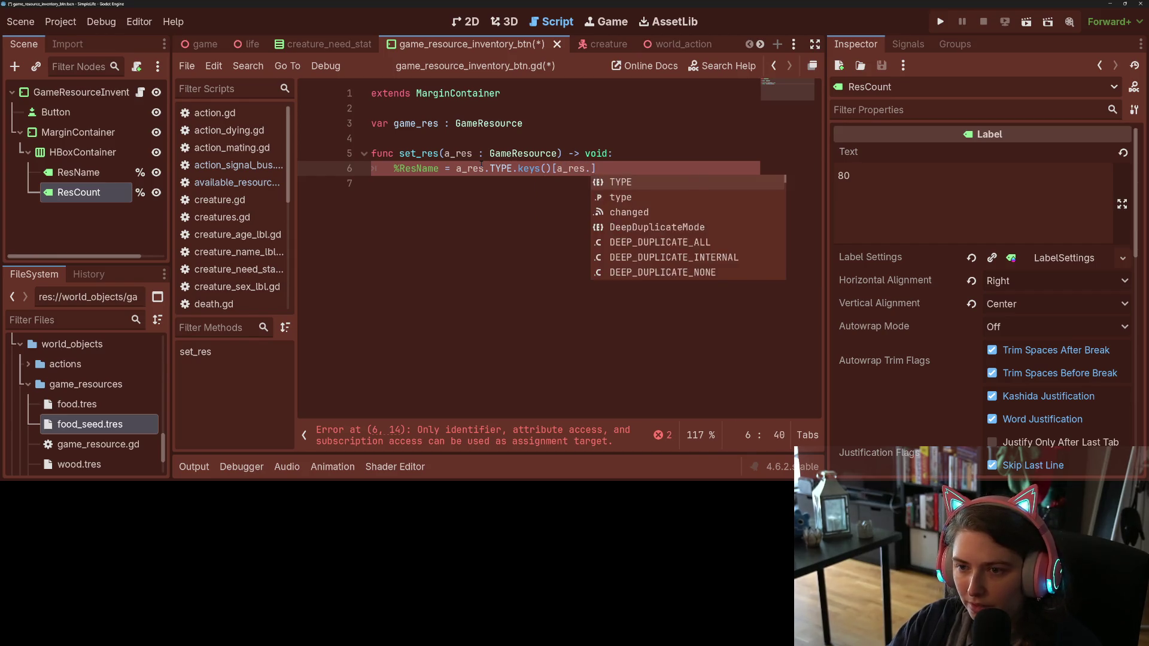
text(type)
key(End)
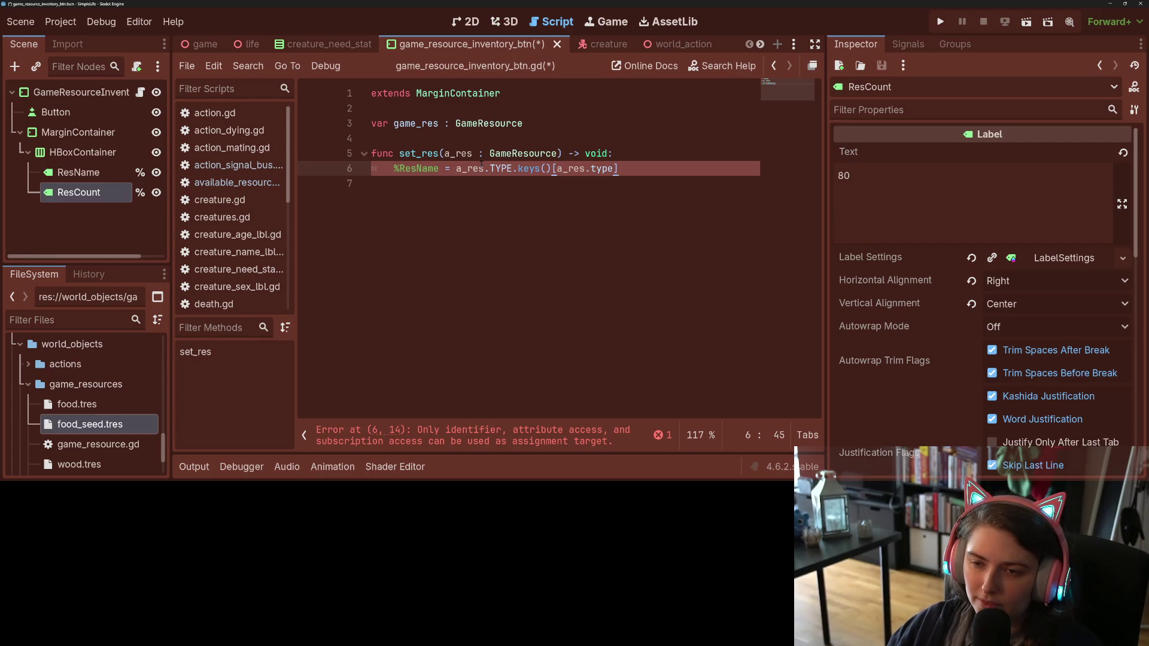
- Replace the leading a_res with GameResource, copied from line 5, giving GameResource.TYPE.keys()[a_res.type]
click(528, 183)
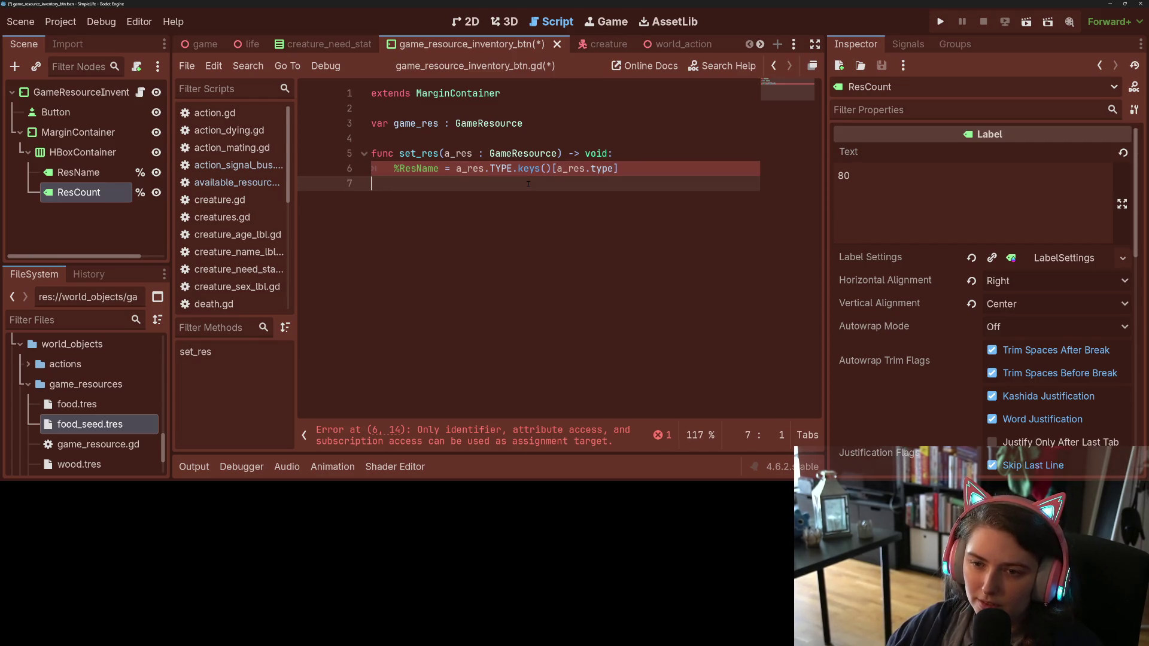
double_click(515, 154)
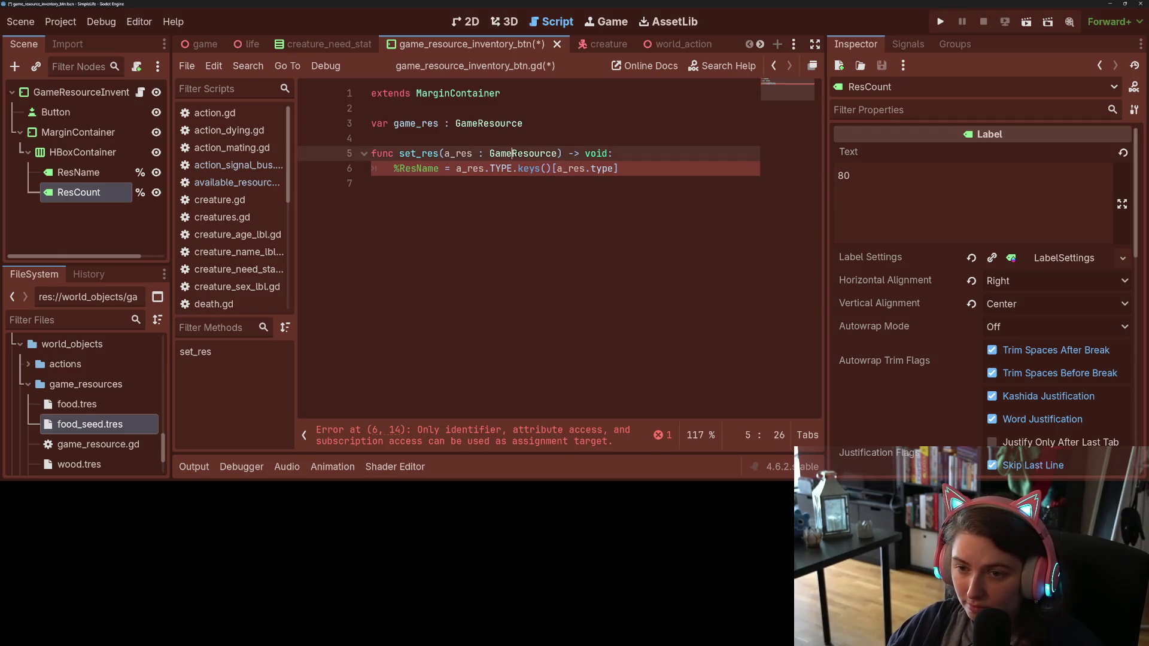
key(ctrl+c)
double_click(470, 168)
key(ctrl+v)
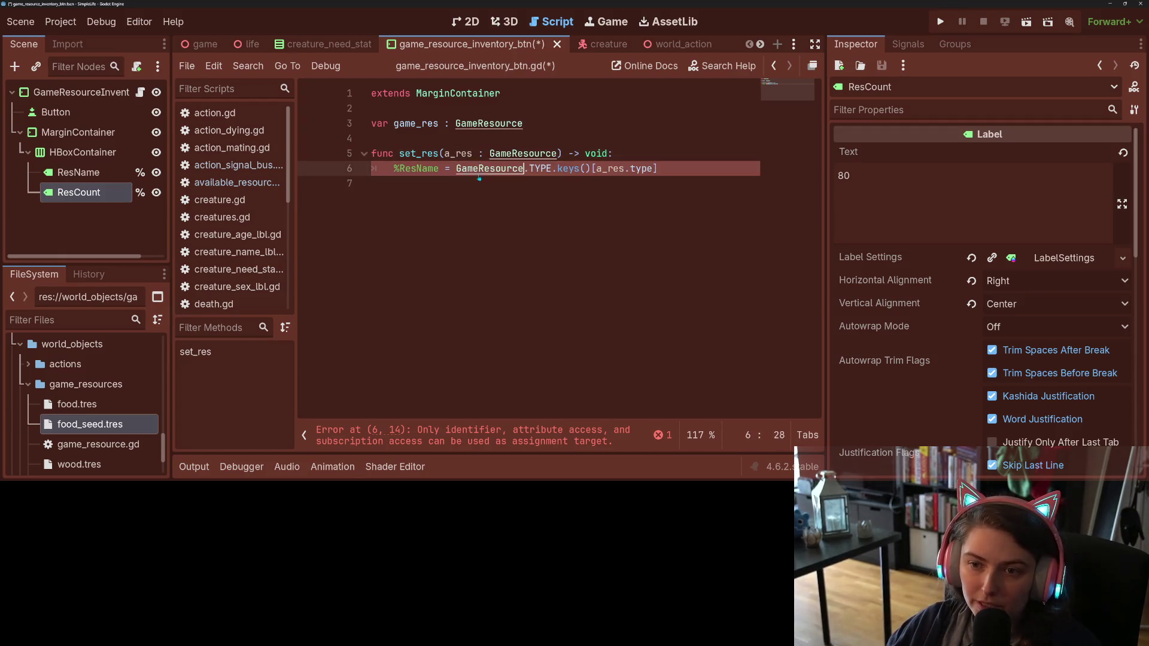
key(End)
click(634, 200)
- Add func set_value(a_number : int) -> void: whose body begins %ResCount.text =
key(Return)
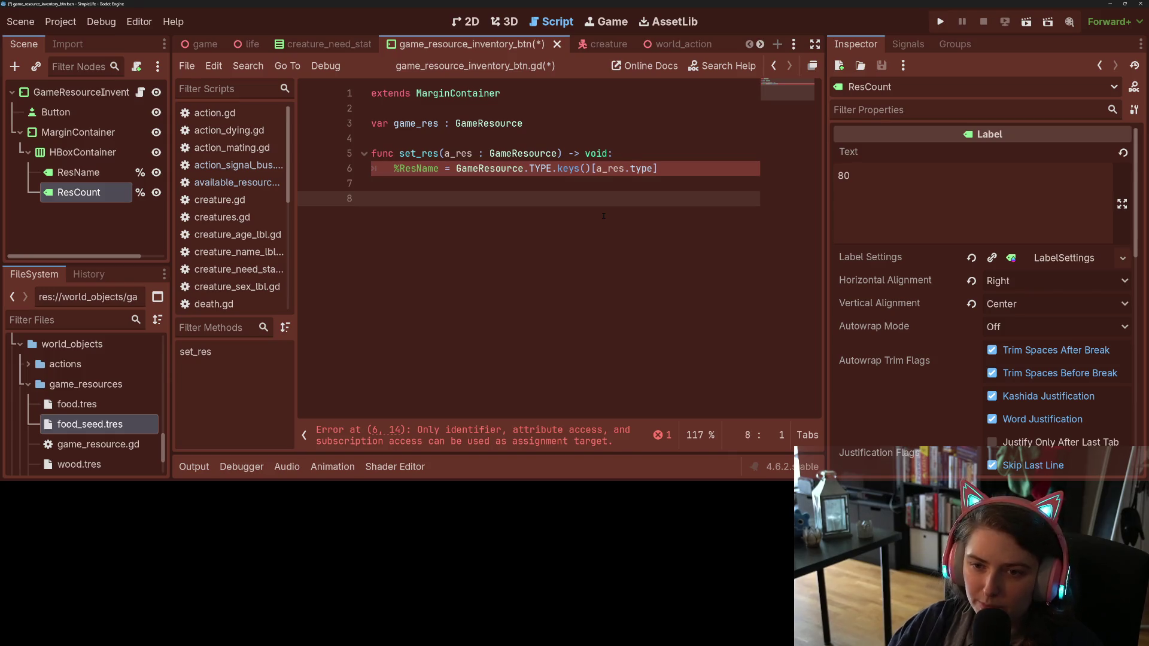
text(func )
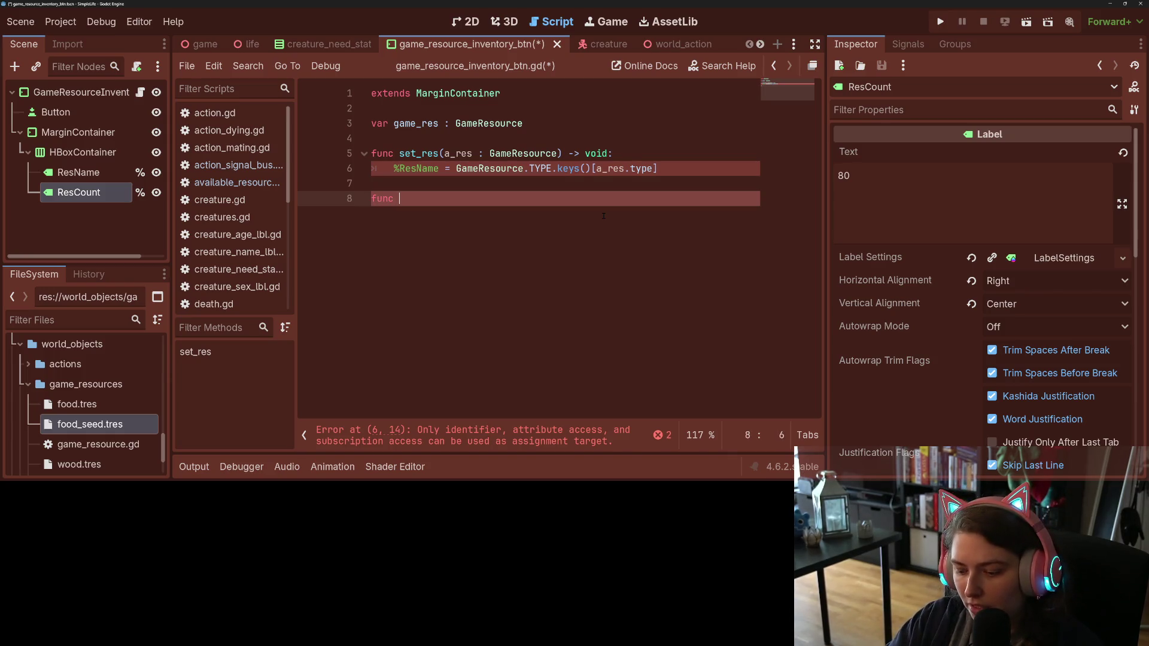
text(set_value)
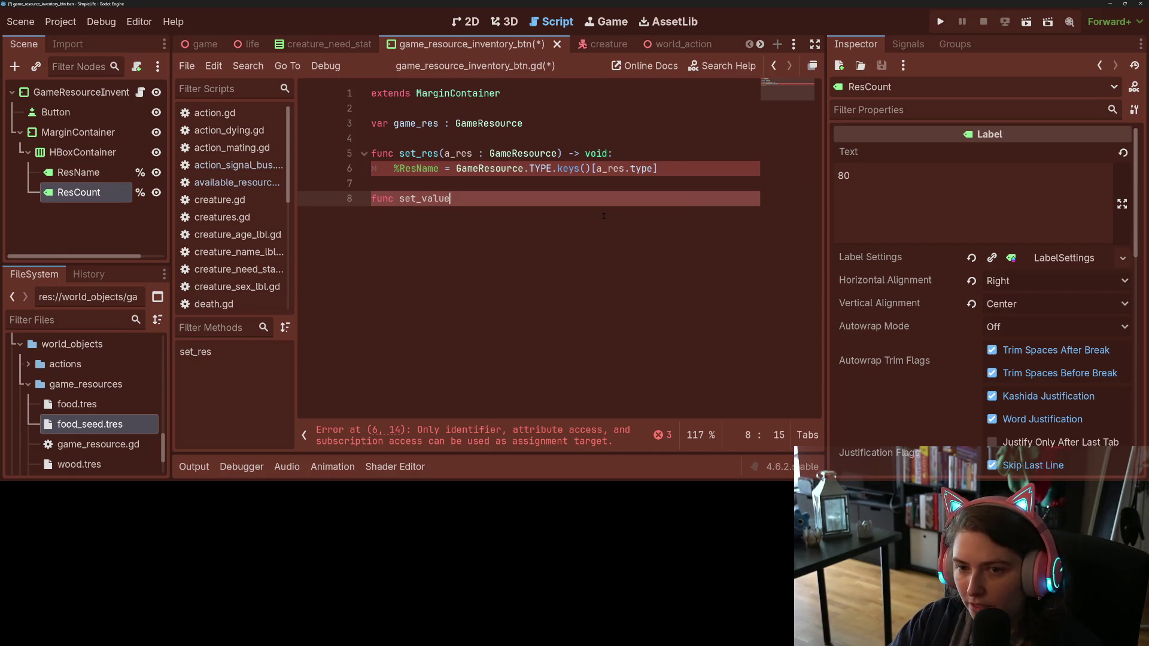
text(()
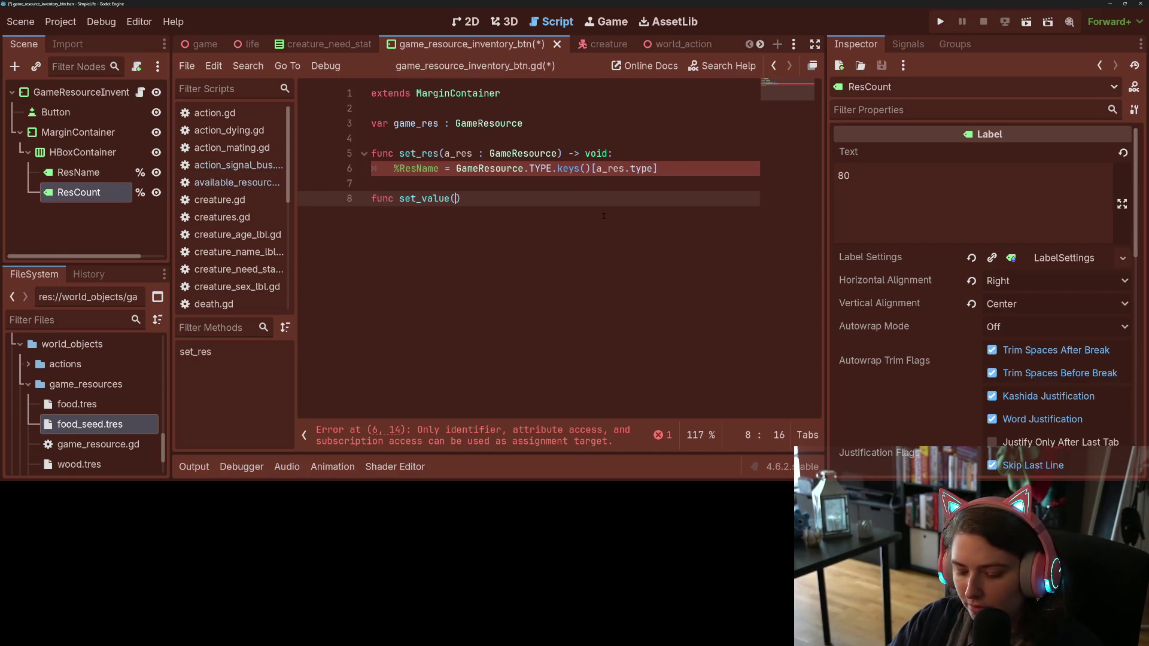
text(a_num)
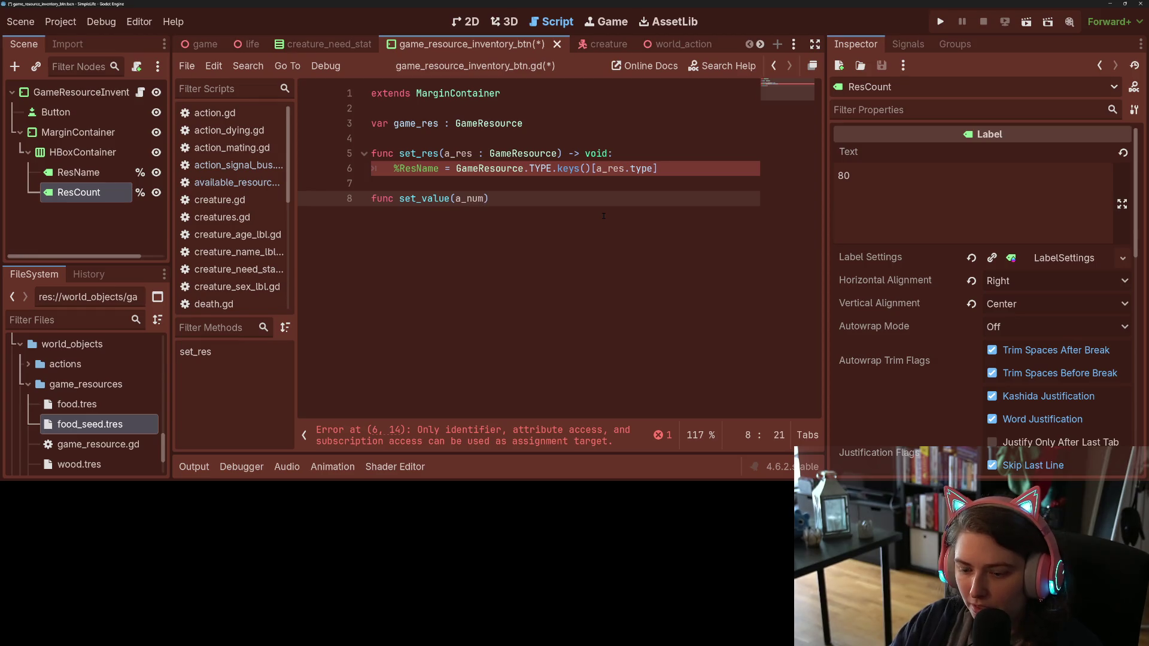
text(ber)
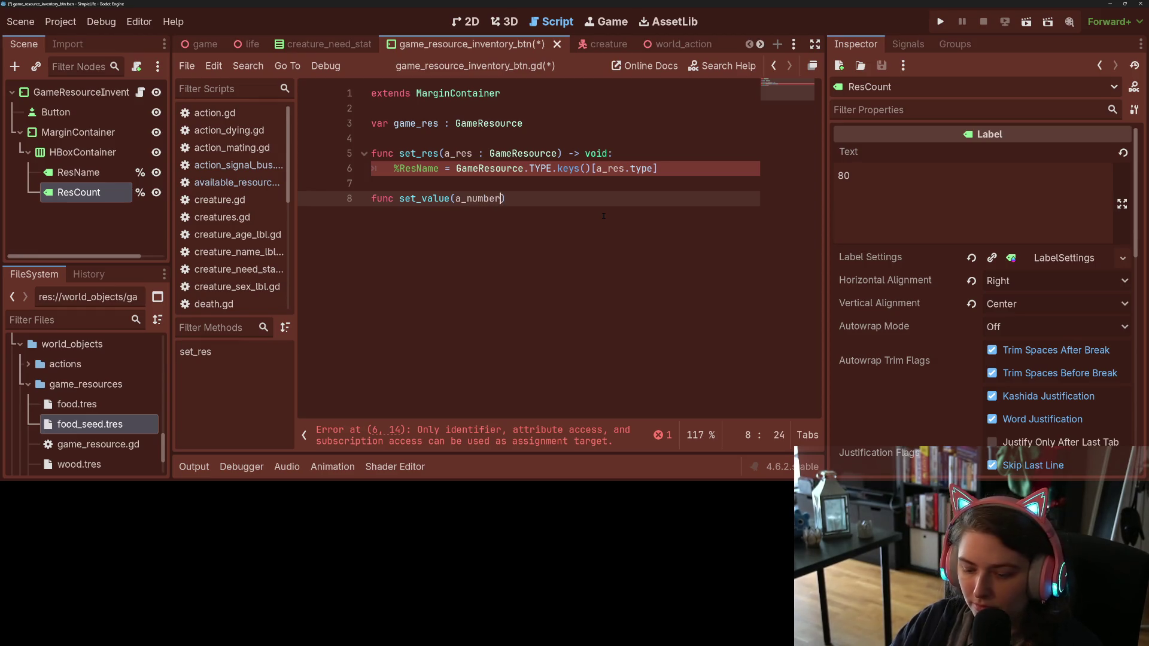
text( : int) -> void)
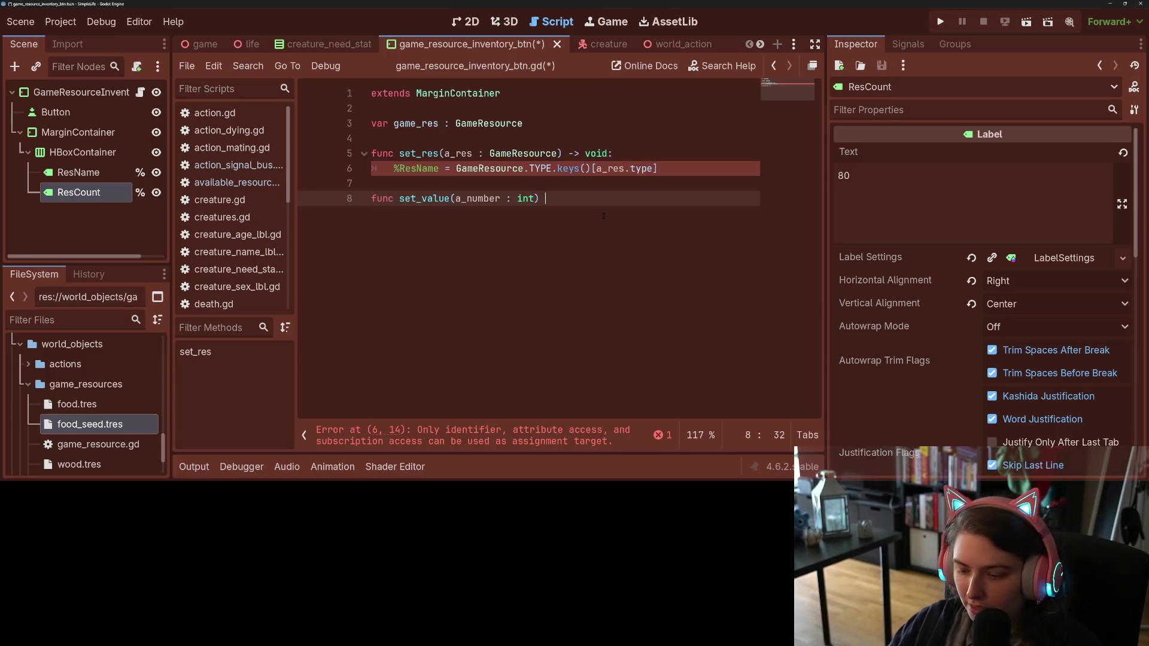
text(:)
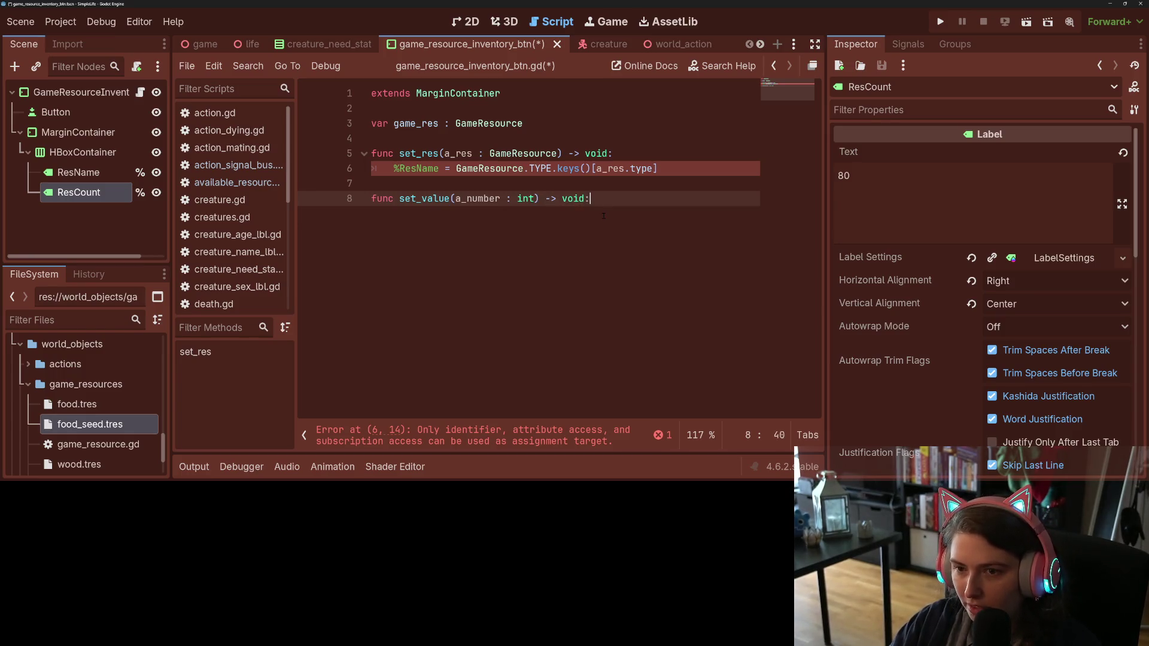
key(Return)
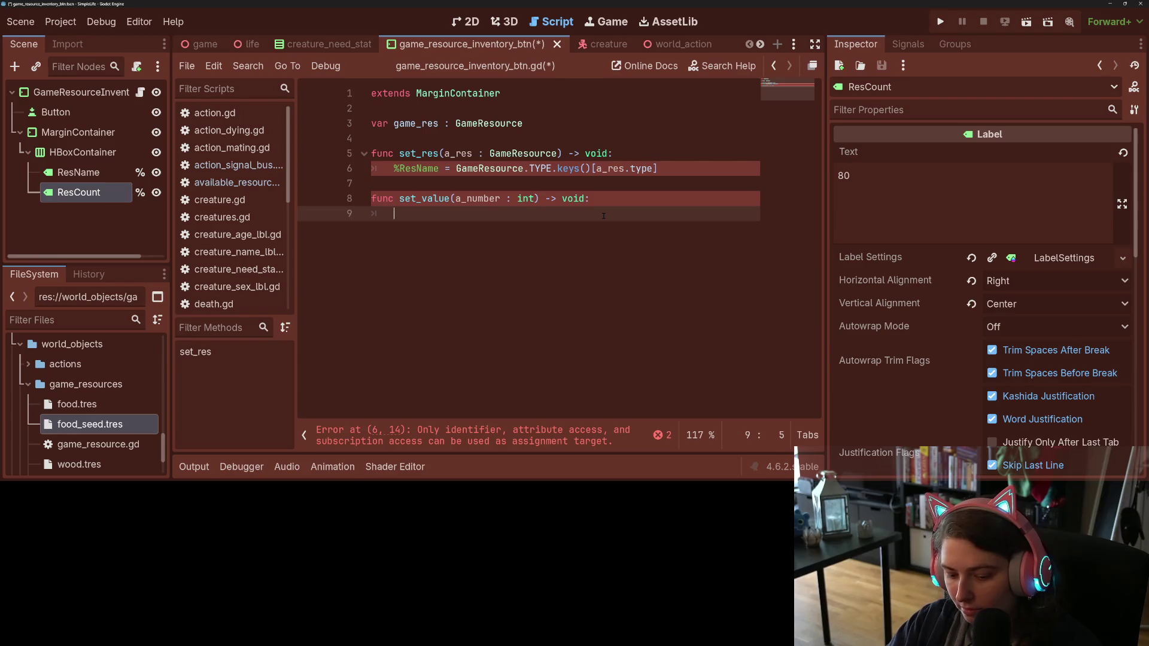
text(%R)
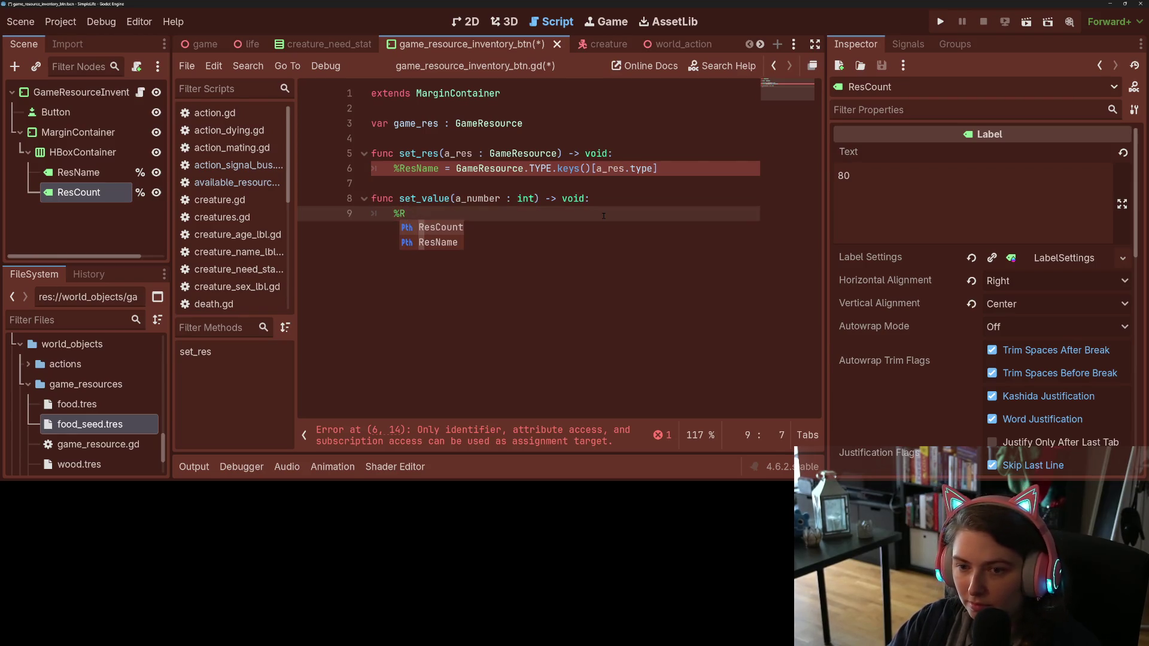
key(Return)
text(.text )
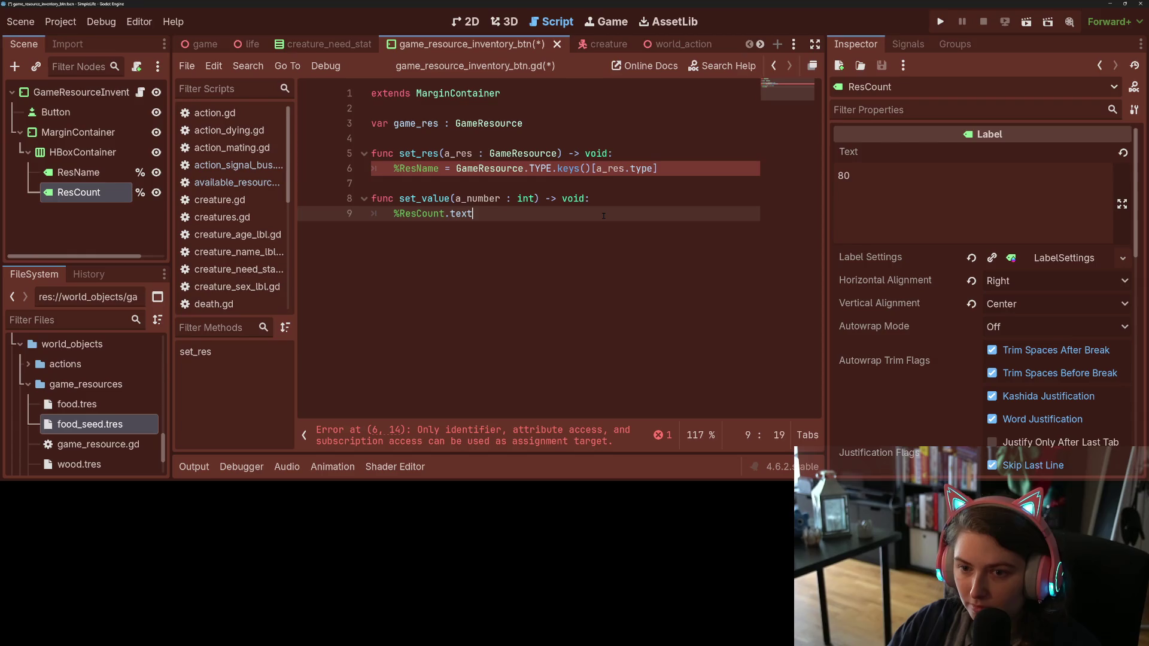
text(=)
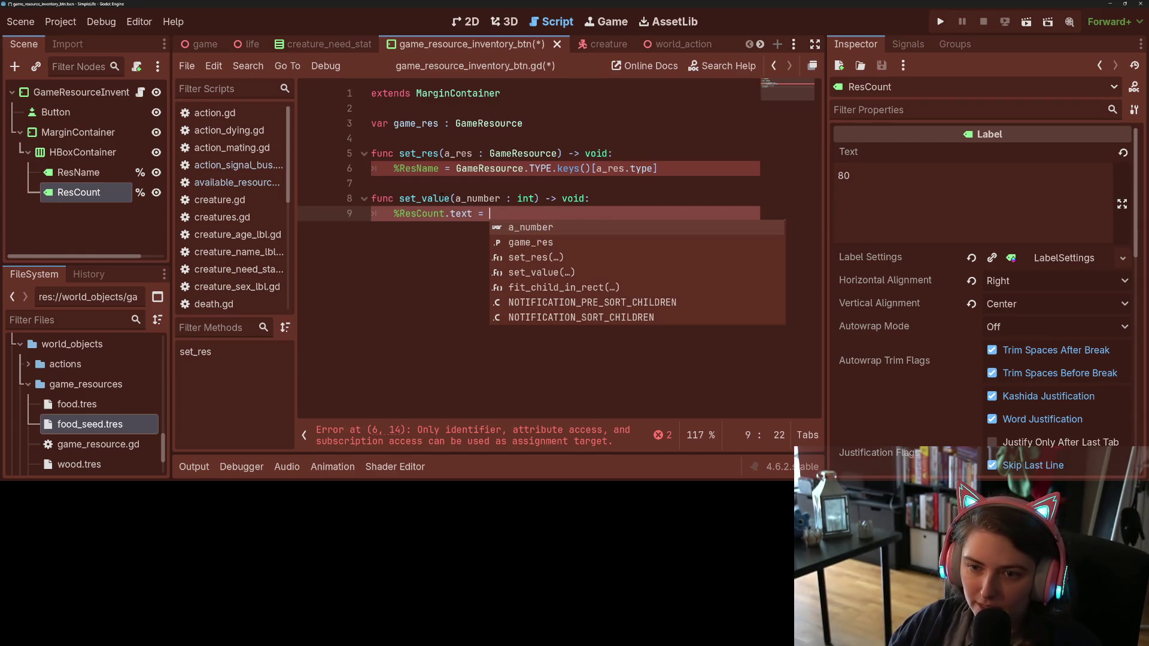
- Append .text to %ResName on line 6, finish str(a_number) on line 9, and save
click(439, 169)
text(.text)
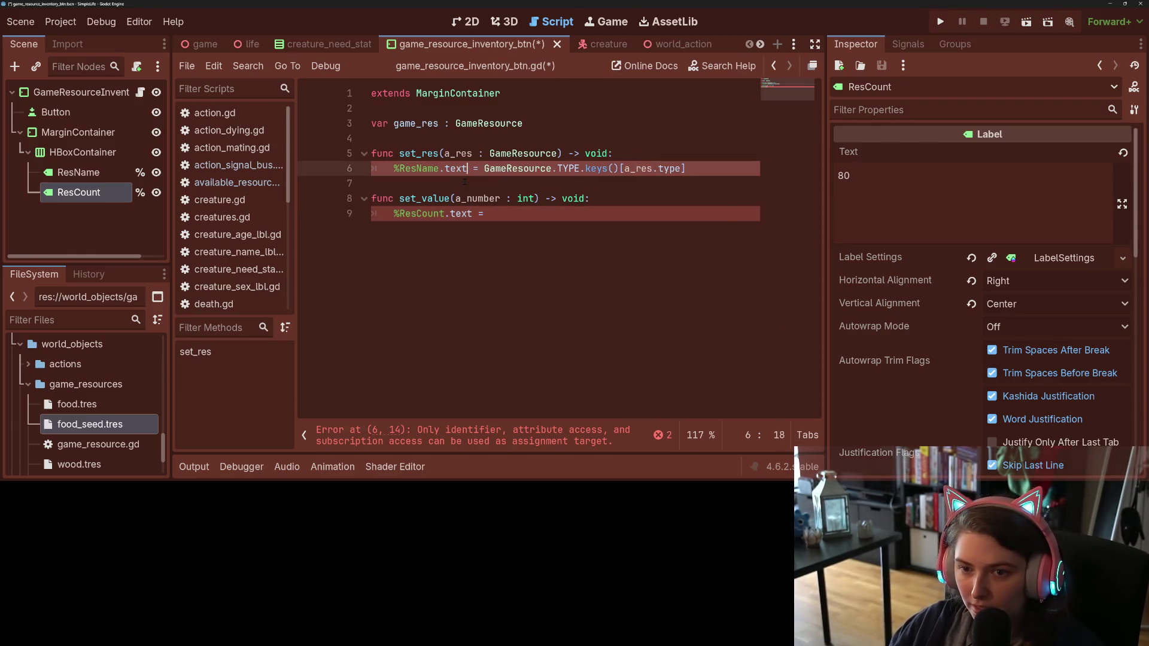
click(747, 213)
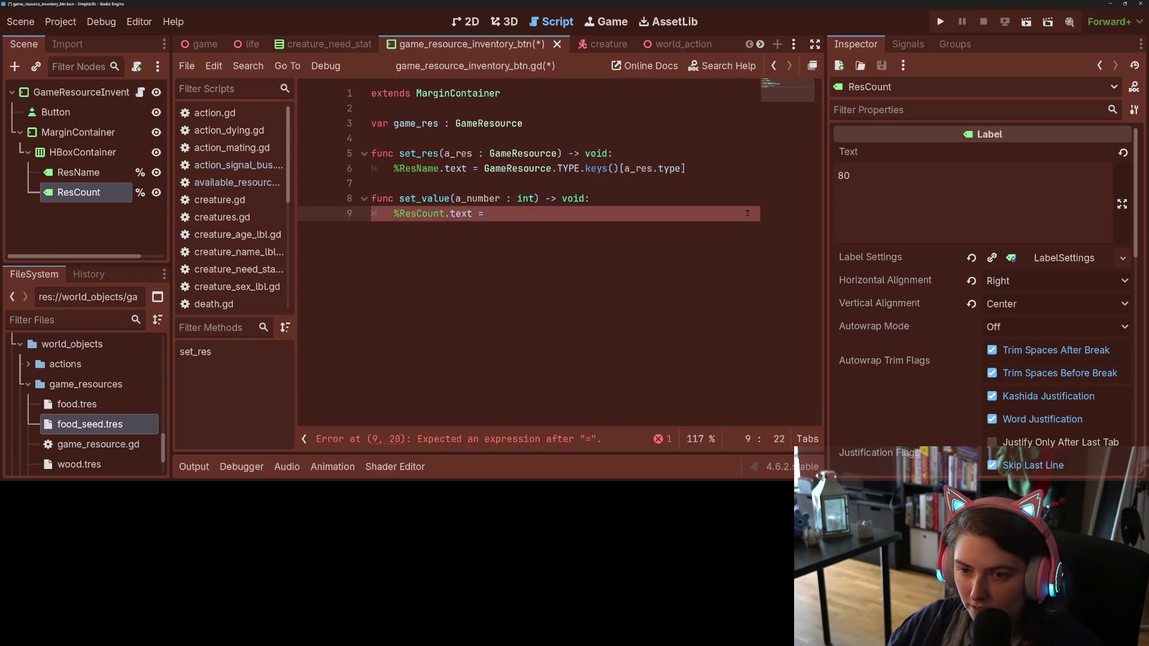
text(str(a)
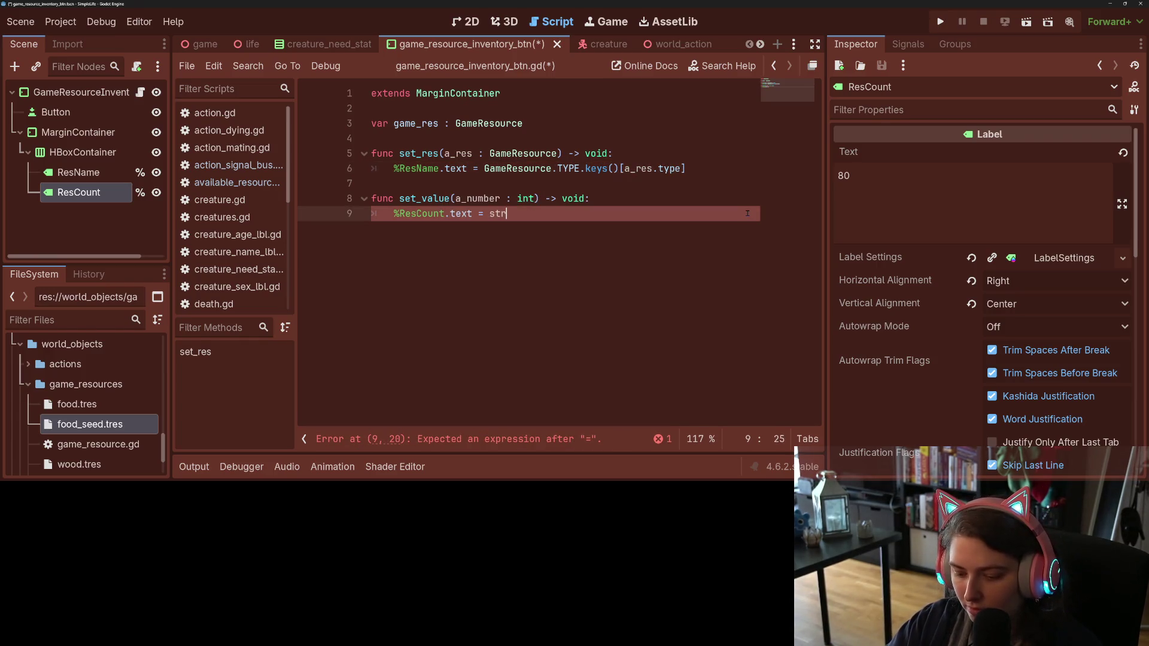
text(_)
key(Return)
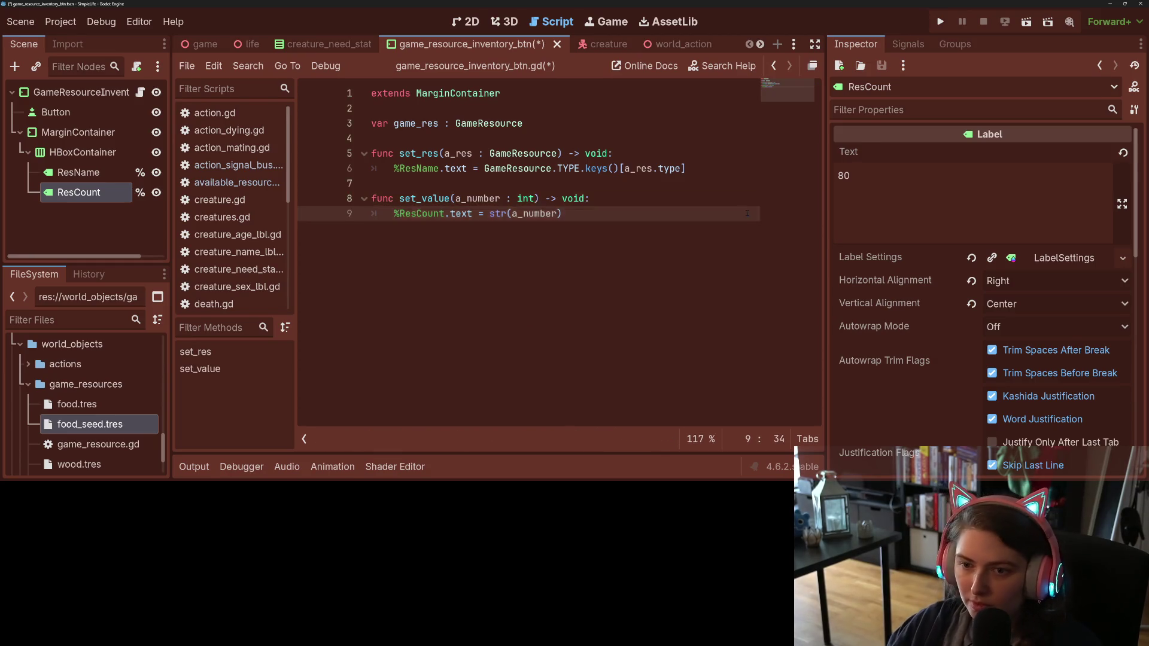
key(ctrl+s)
double_click(425, 198)
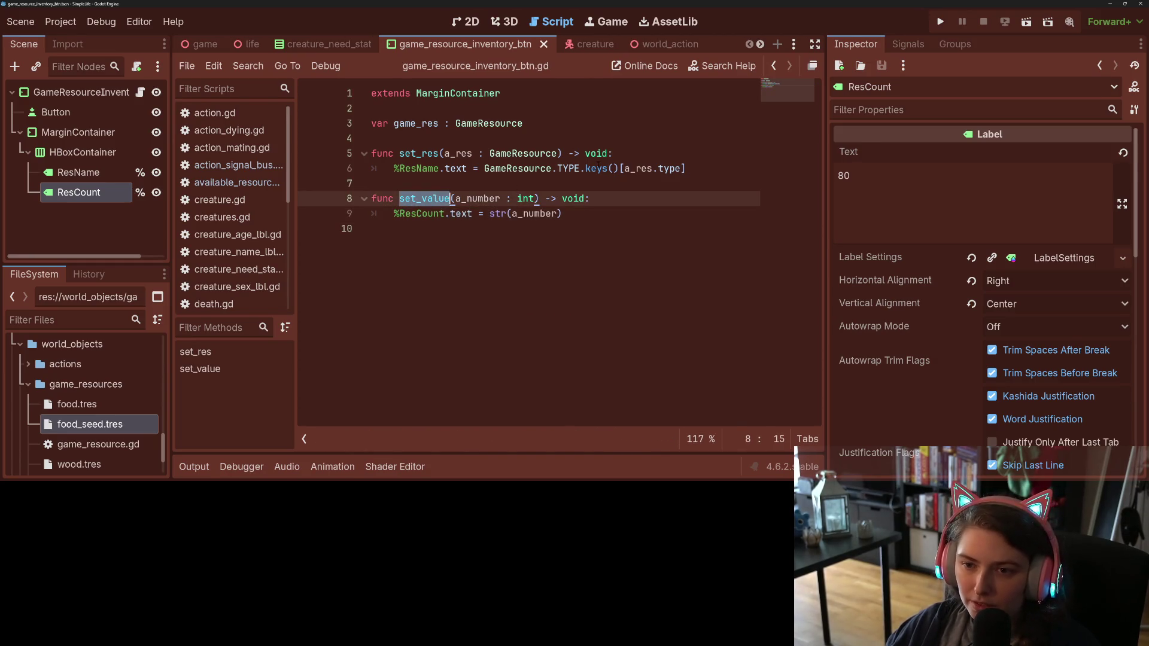
click(698, 169)
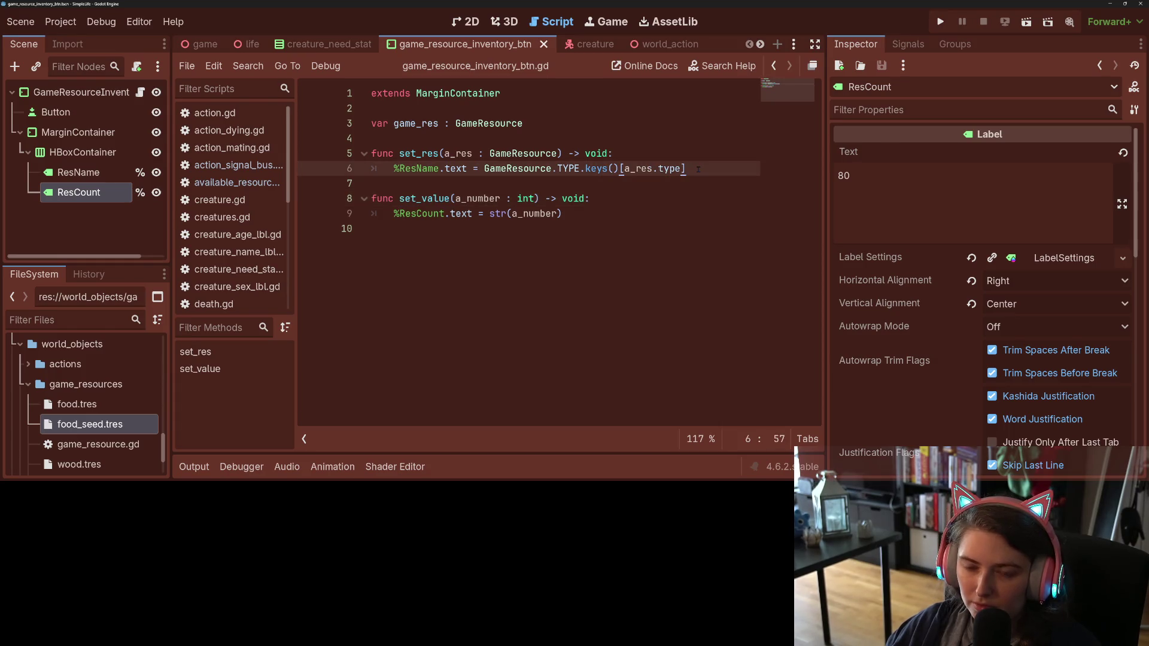